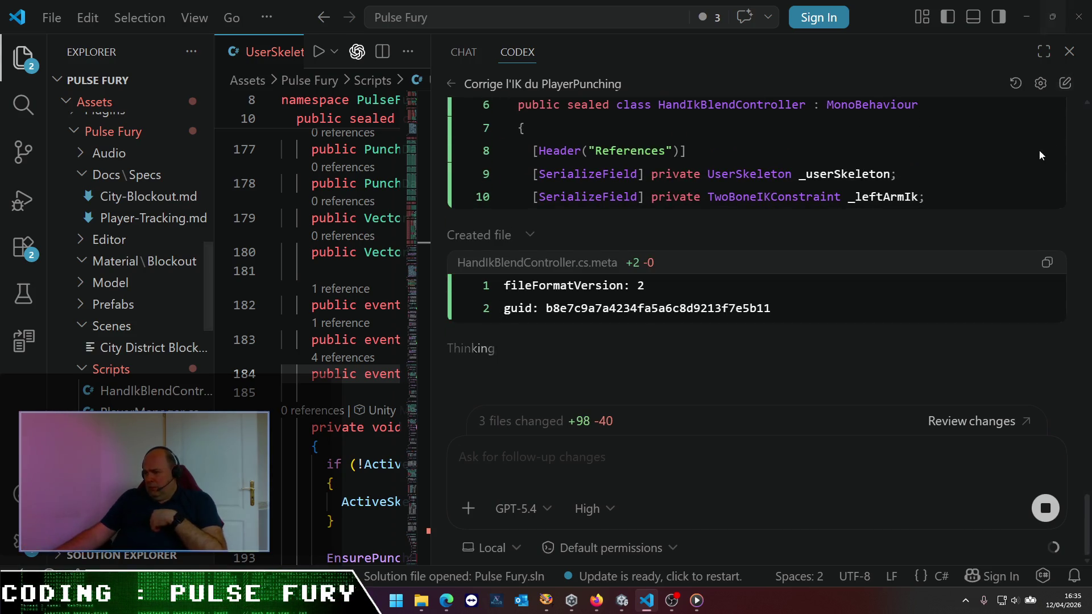
- Read Codex's reply on the HandIkBlendController.cs component and its four-files-changed summary
scroll(733, 245, up, 5)
scroll(733, 244, down, 5)
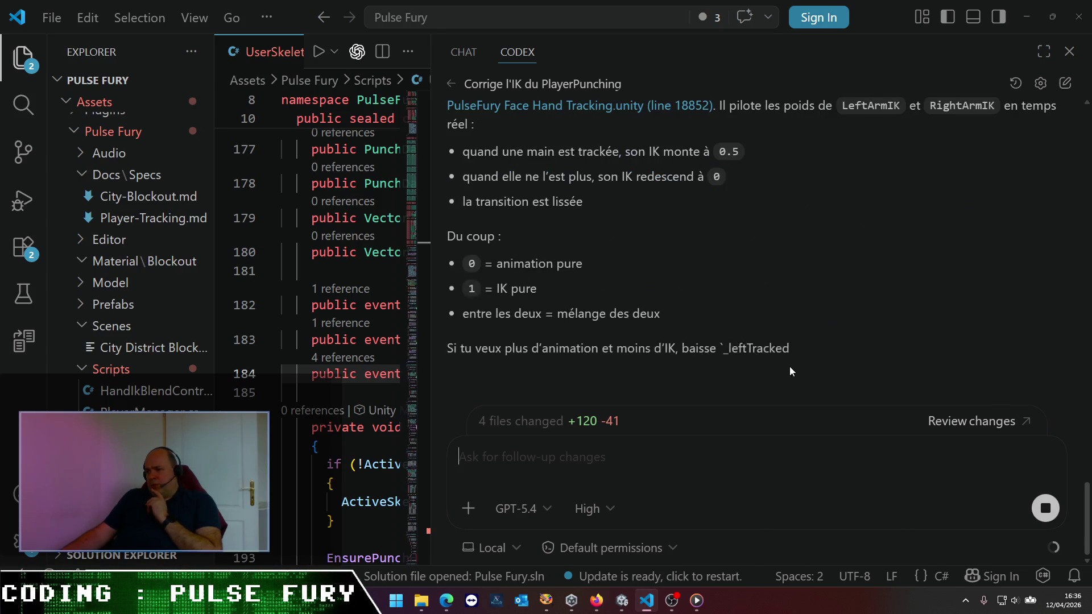
scroll(789, 372, up, 4)
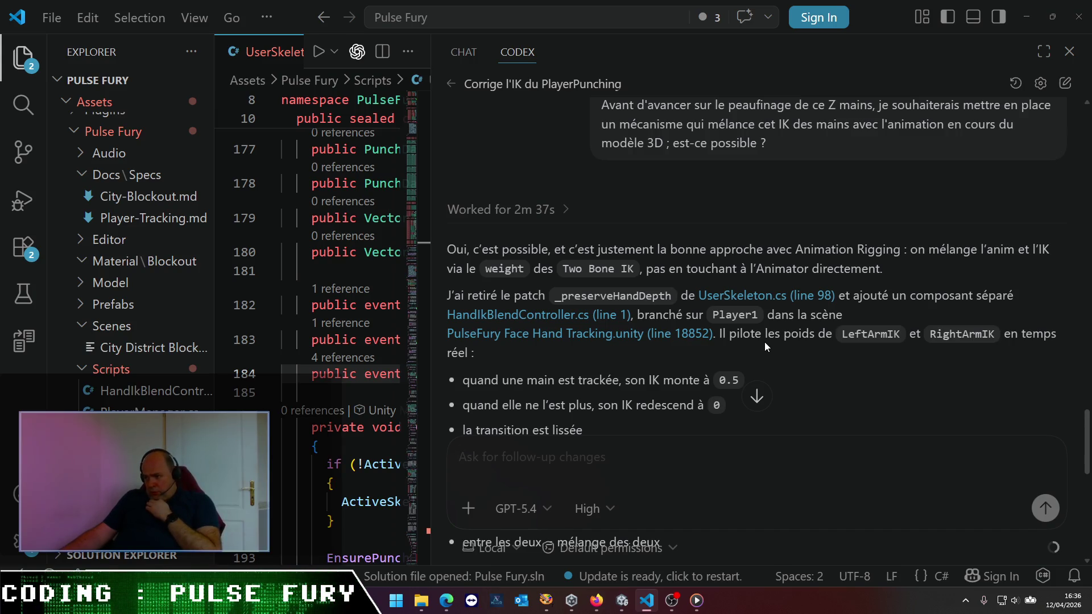
scroll(765, 342, down, 3)
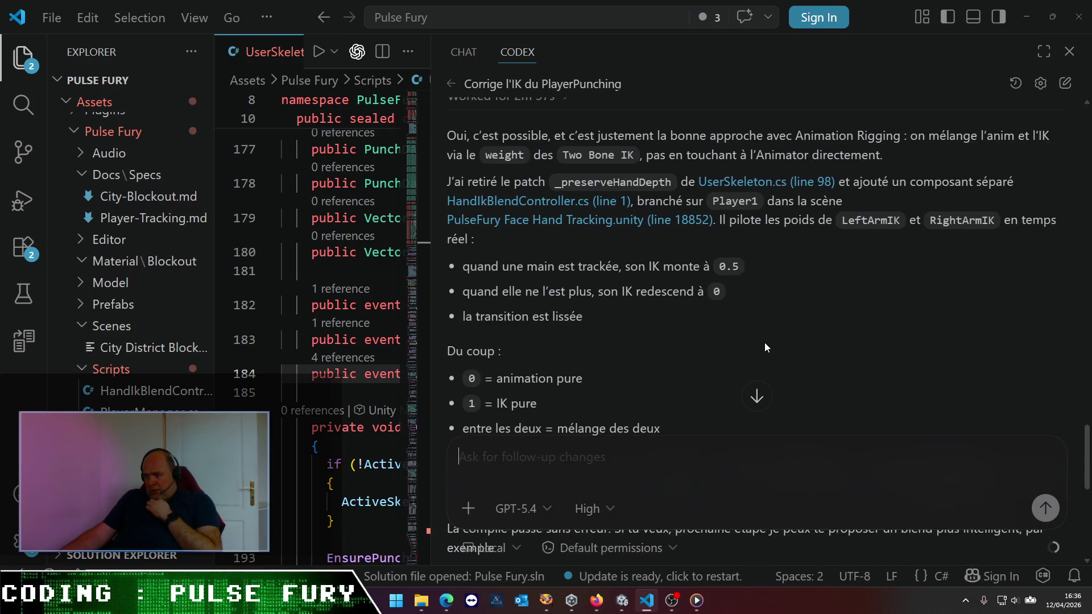
scroll(764, 347, down, 1)
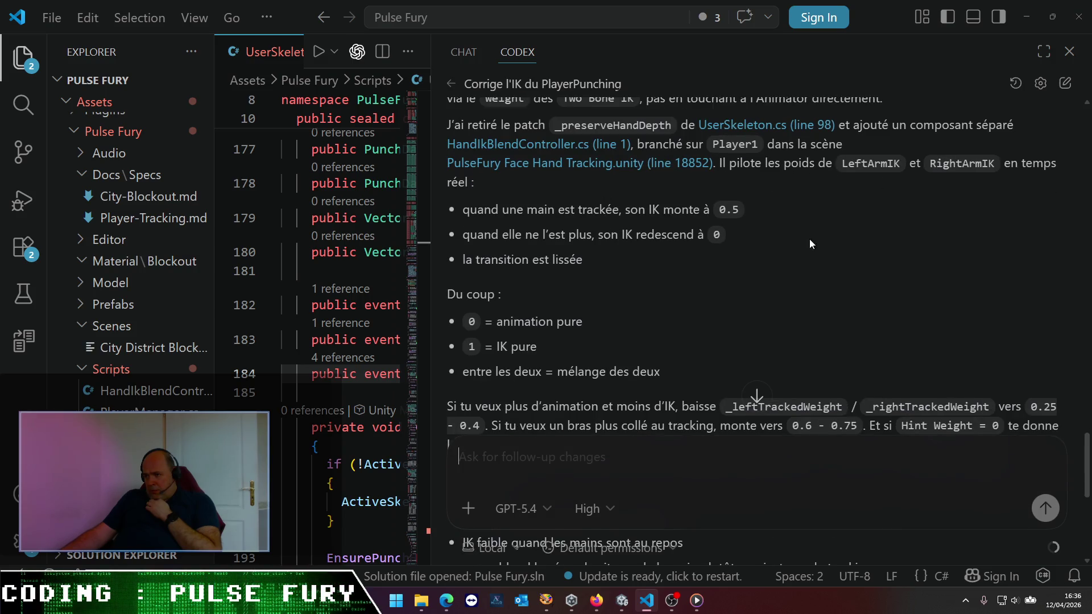
scroll(786, 268, up, 1)
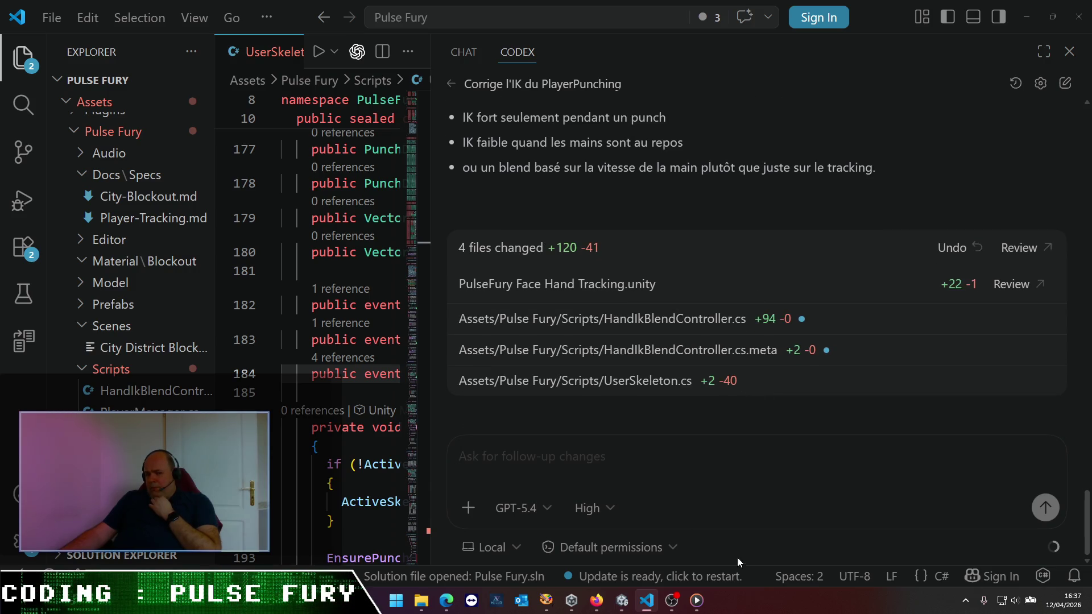
- Reload the externally modified PulseFury Face Hand Tracking scene in Unity and expand Scene in the Hierarchy
click(622, 600)
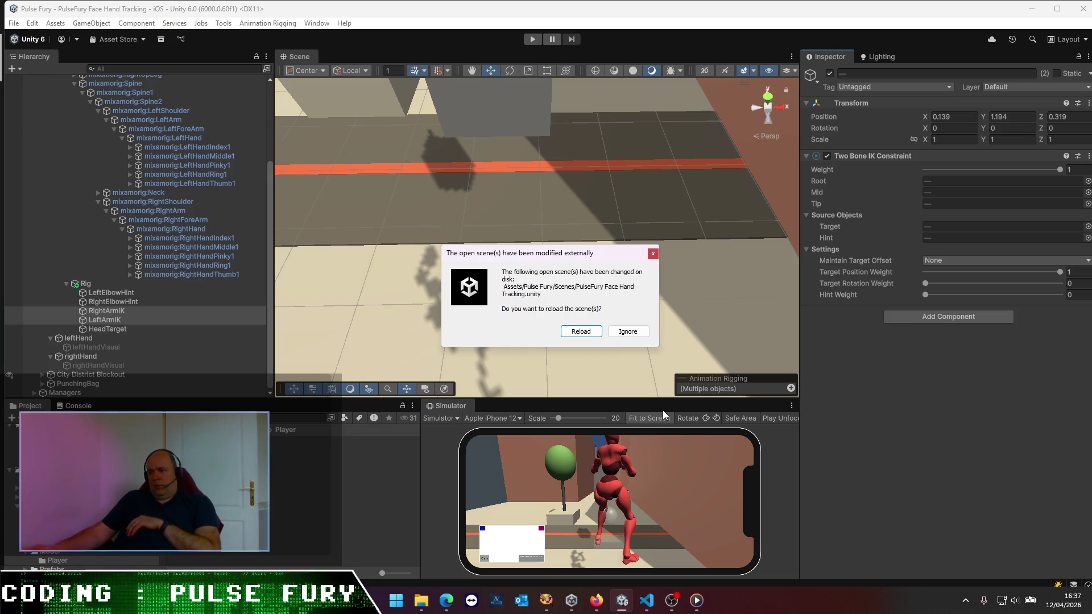
click(580, 331)
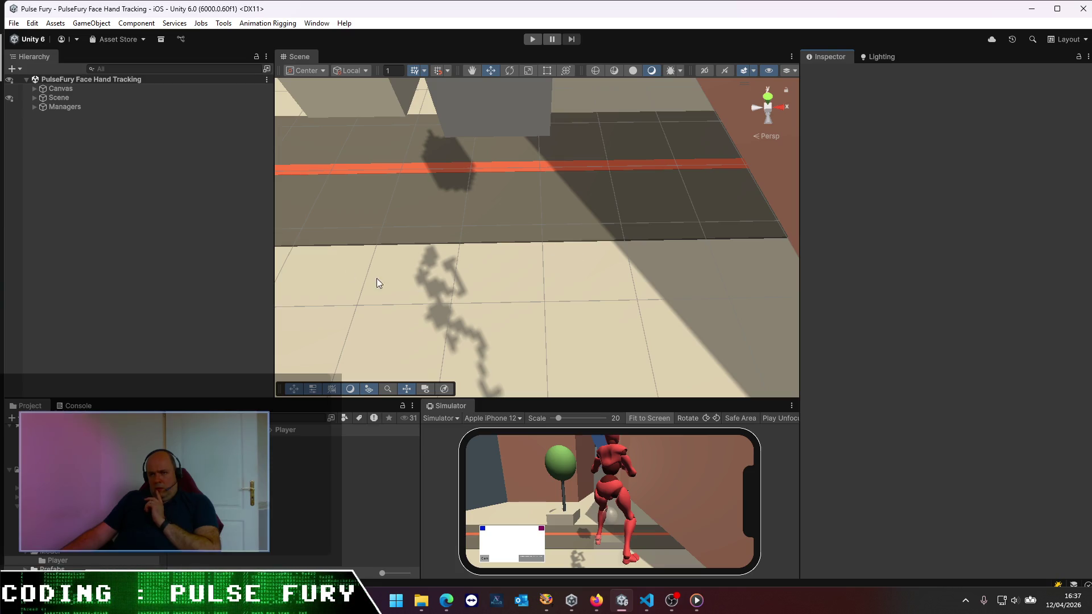
click(33, 96)
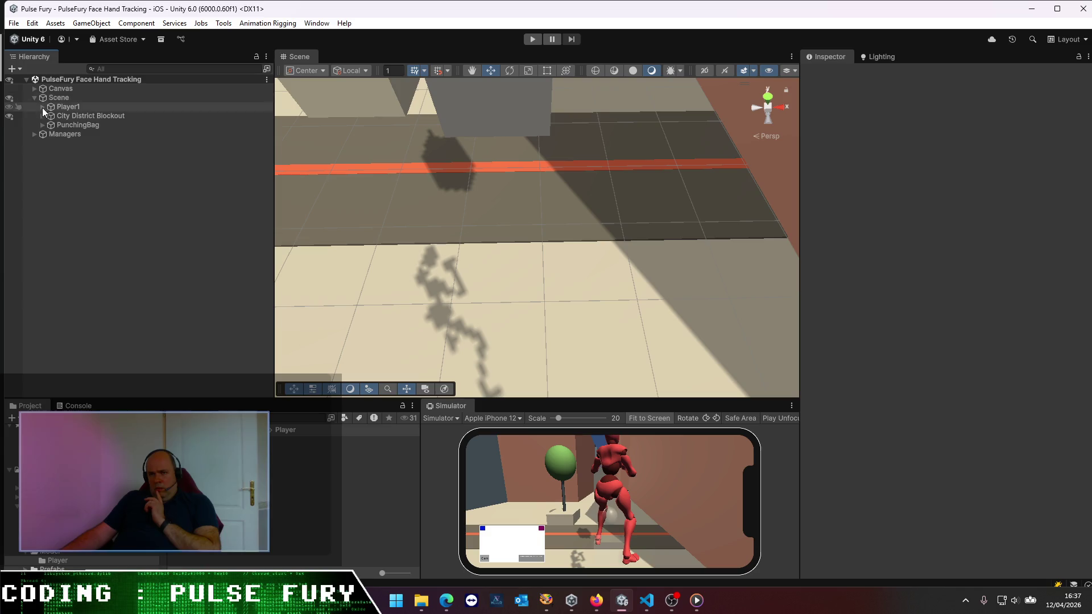
- Start play mode and inspect PunchingBag and Player1's rightHand punch hitbox
click(537, 43)
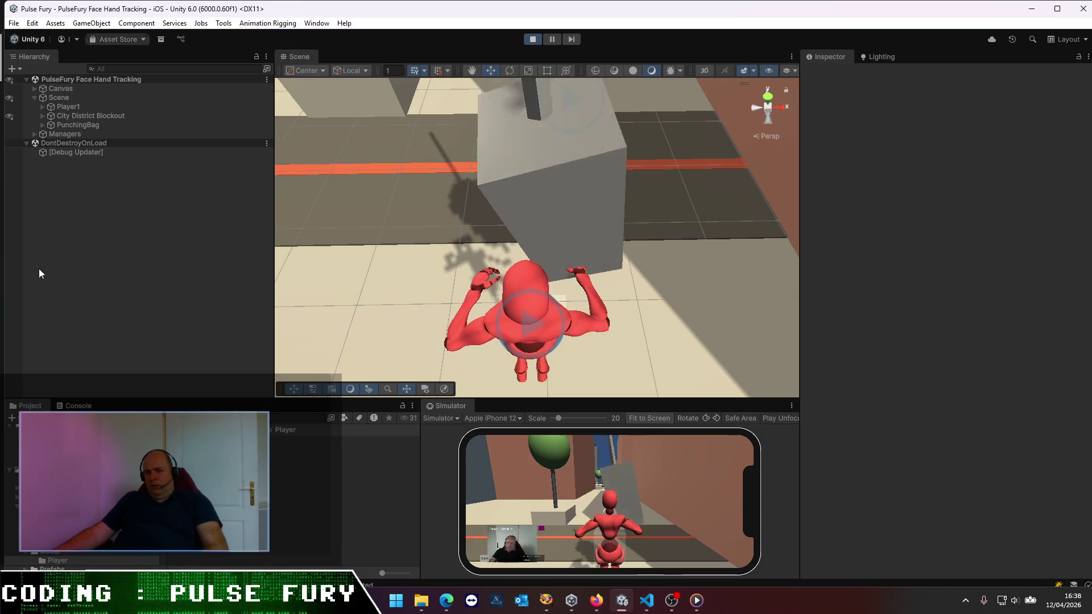
click(70, 125)
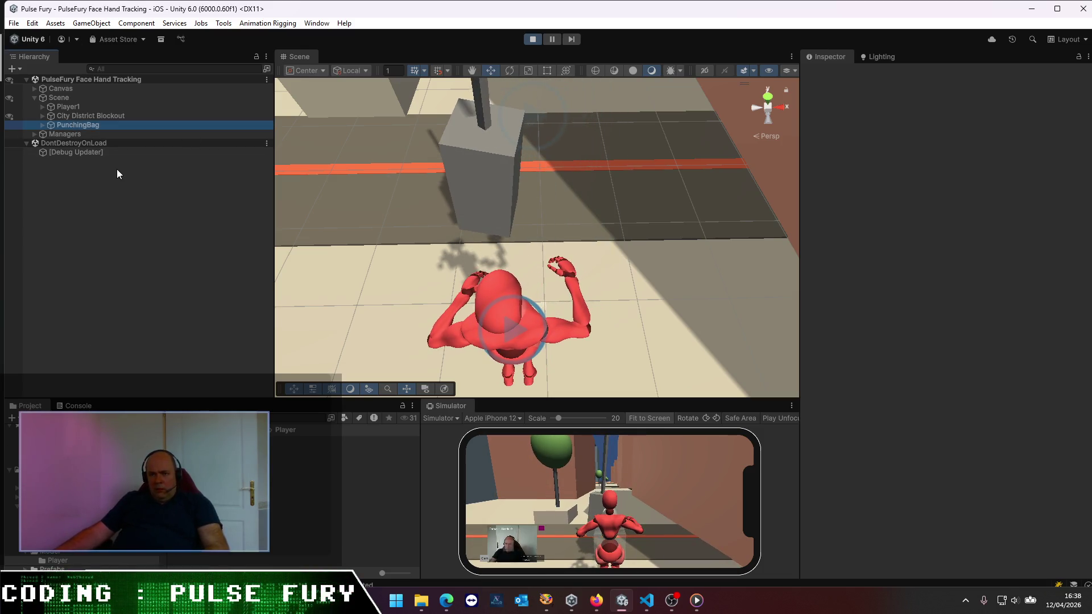
click(42, 106)
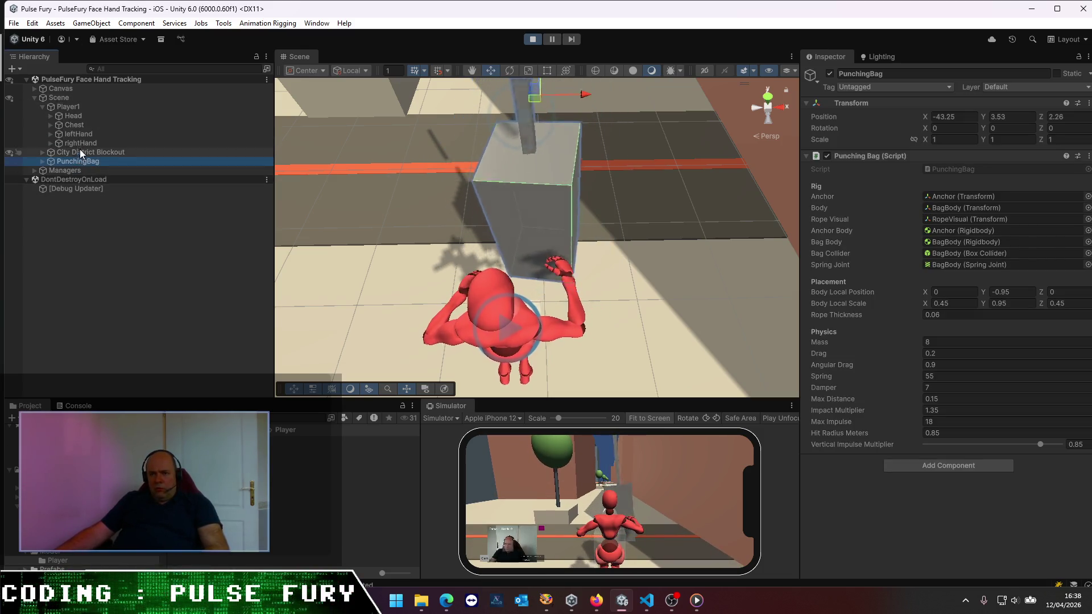
click(81, 146)
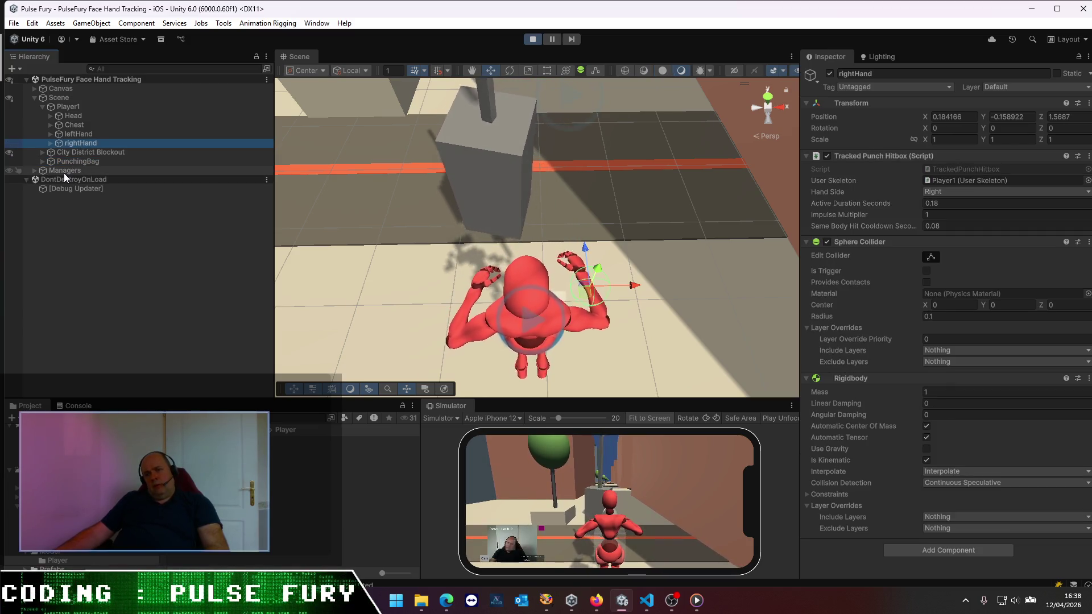
- Inspect the PlayerPunching model nested under Chest, then stop play mode
click(50, 124)
click(74, 140)
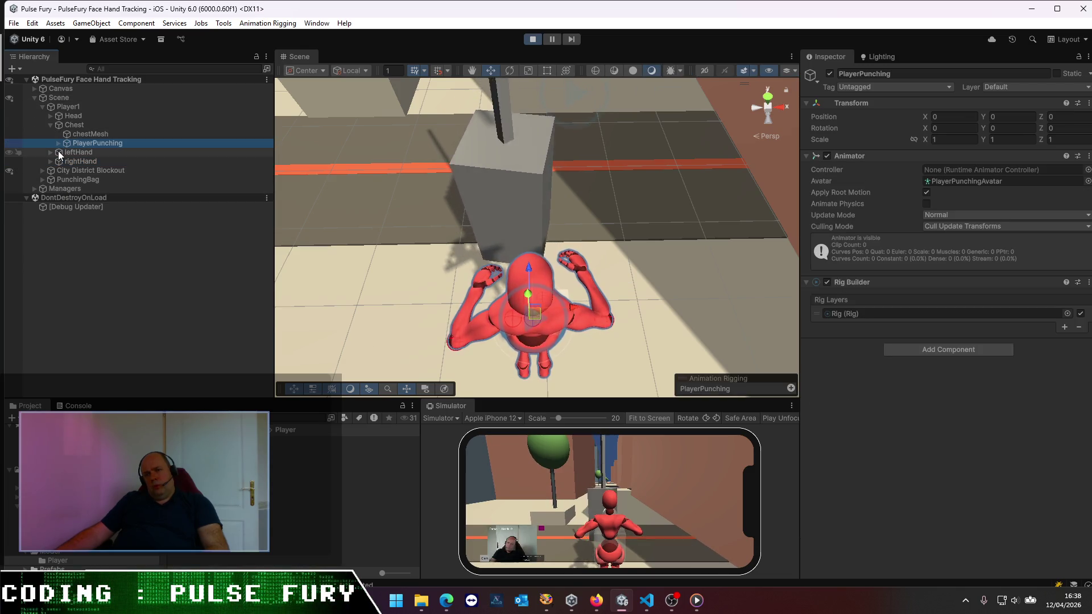
click(59, 143)
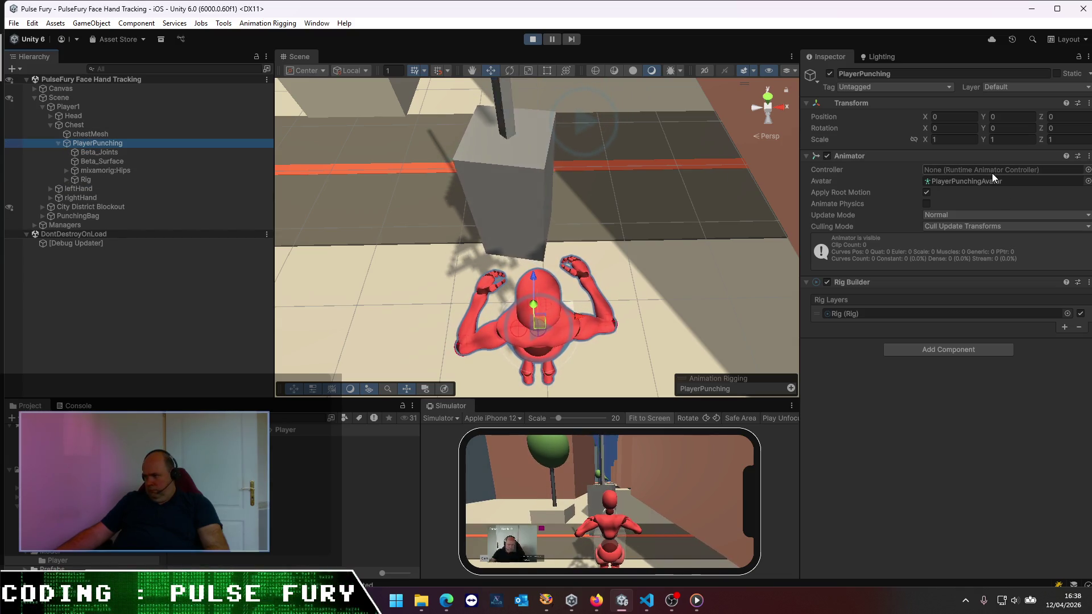
click(531, 40)
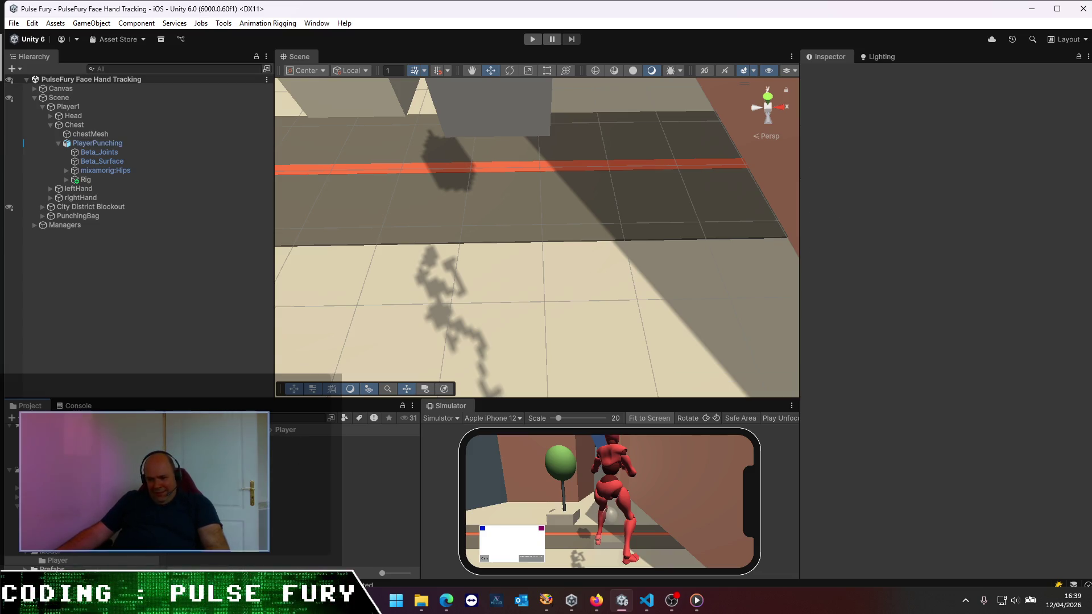
click(57, 560)
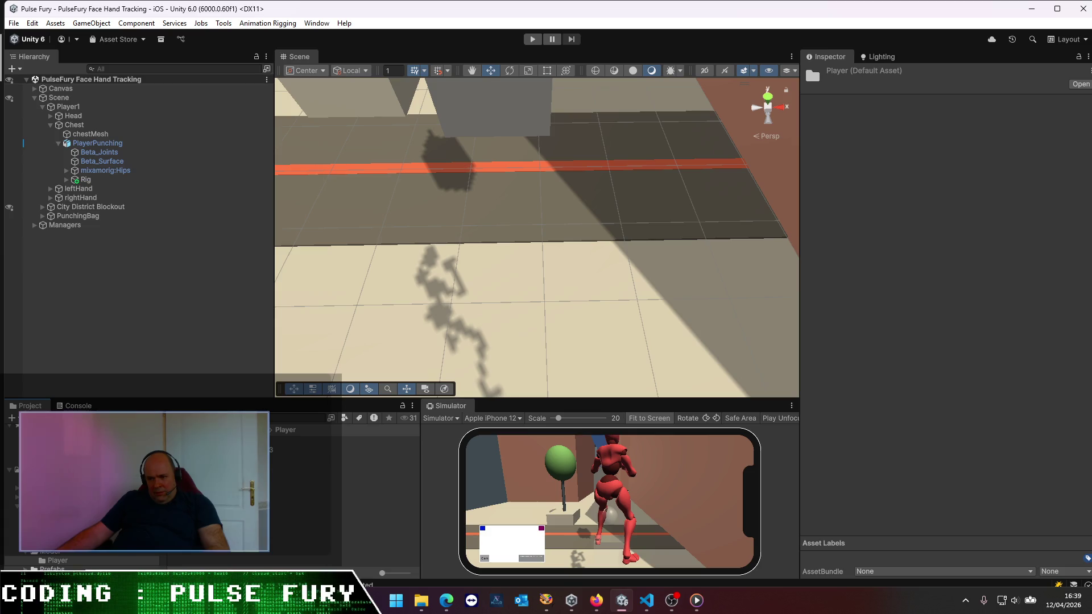
click(97, 143)
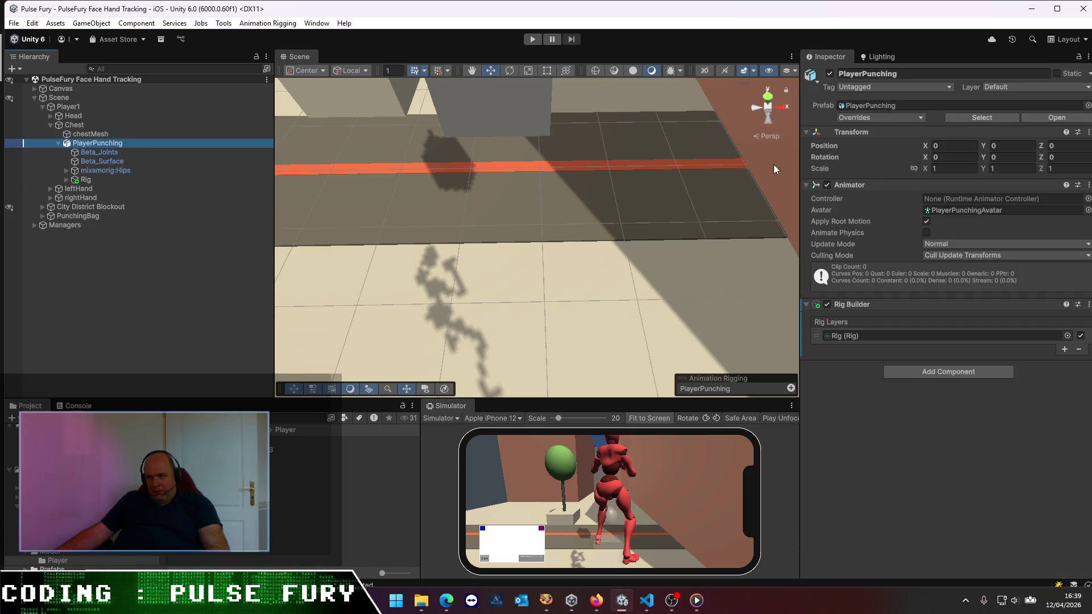
click(1087, 198)
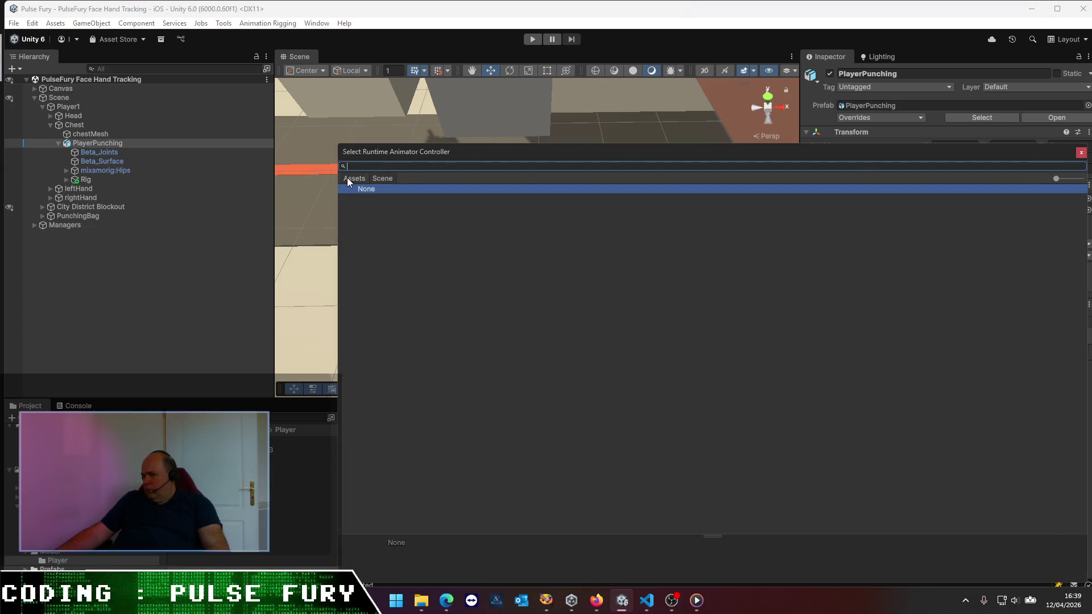
click(1080, 152)
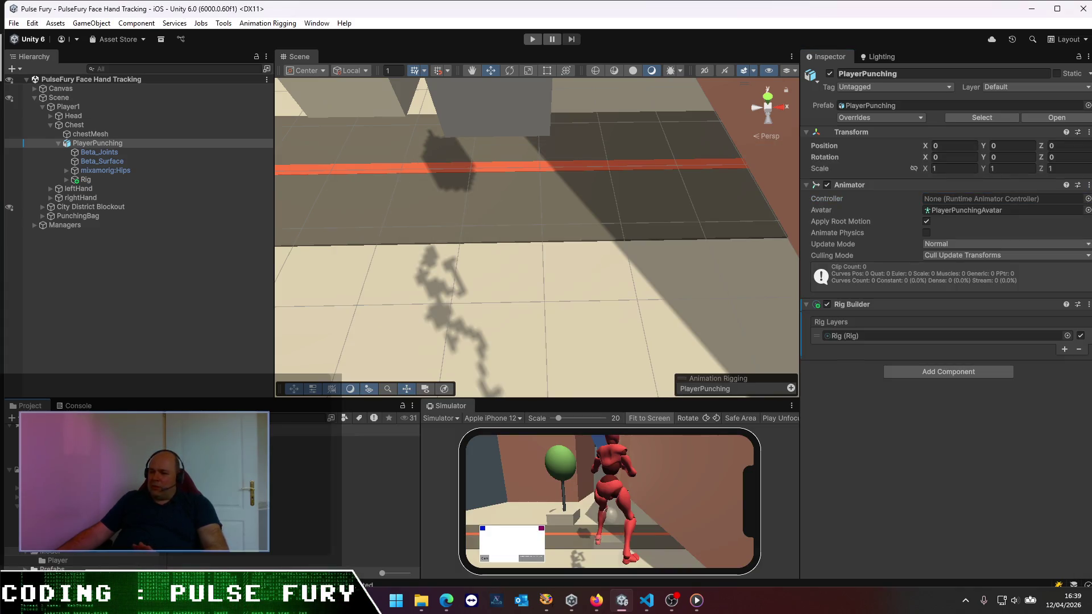
click(136, 296)
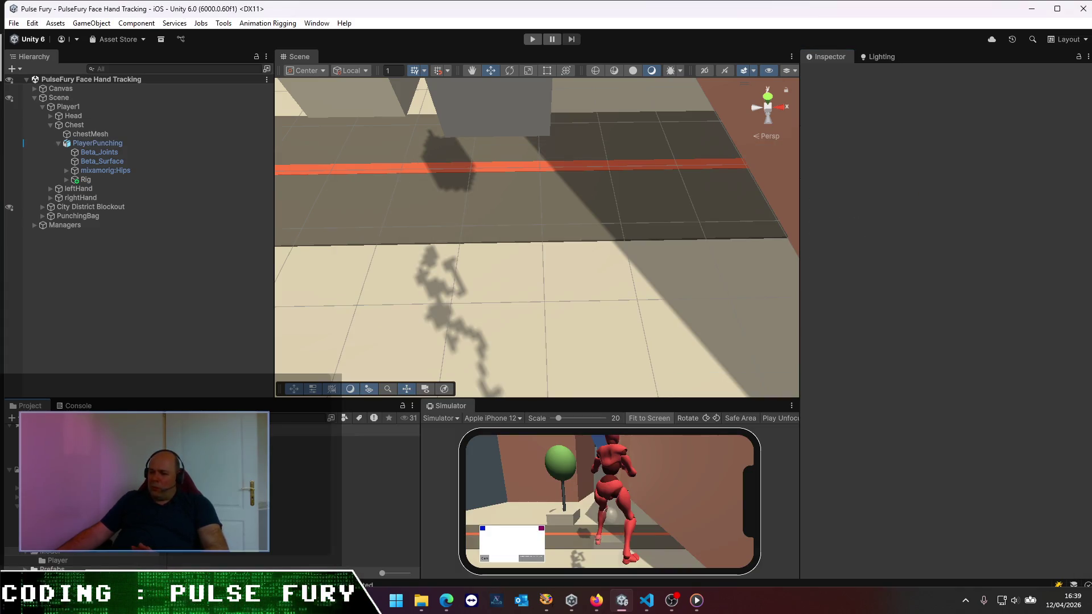
right_click(217, 554)
key(Escape)
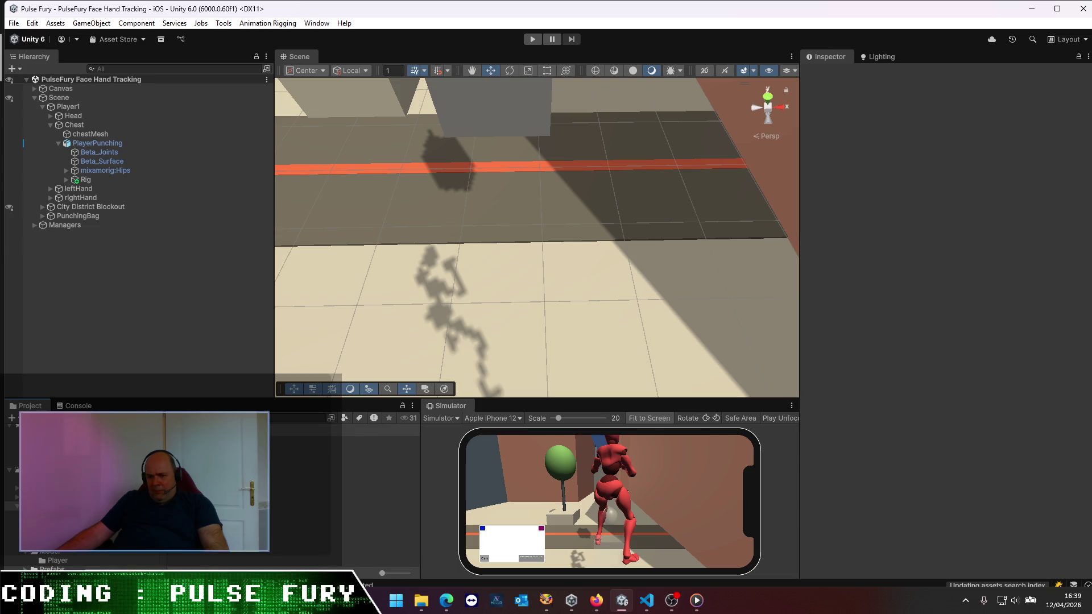
click(341, 478)
click(341, 440)
click(57, 560)
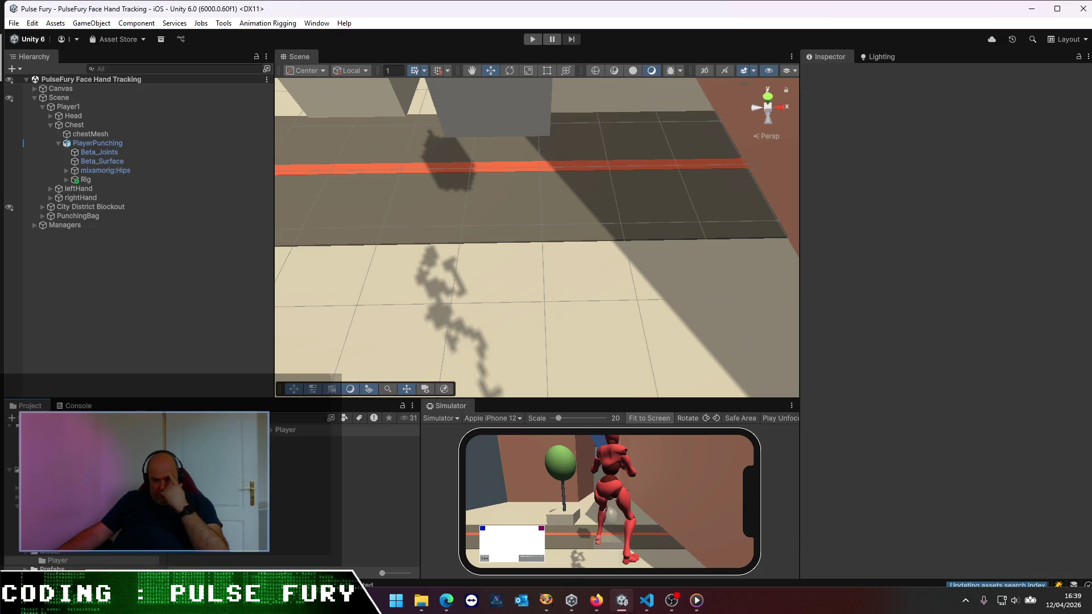
right_click(218, 477)
- Create a new Player Animator Controller asset in the Player folder
mouse_move(341, 143)
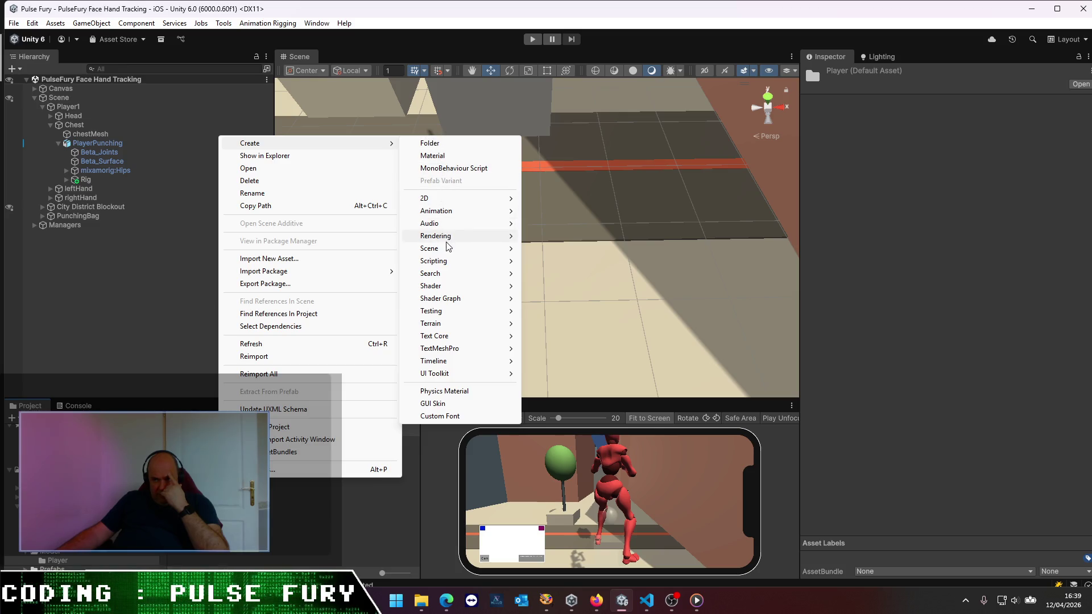
mouse_move(478, 214)
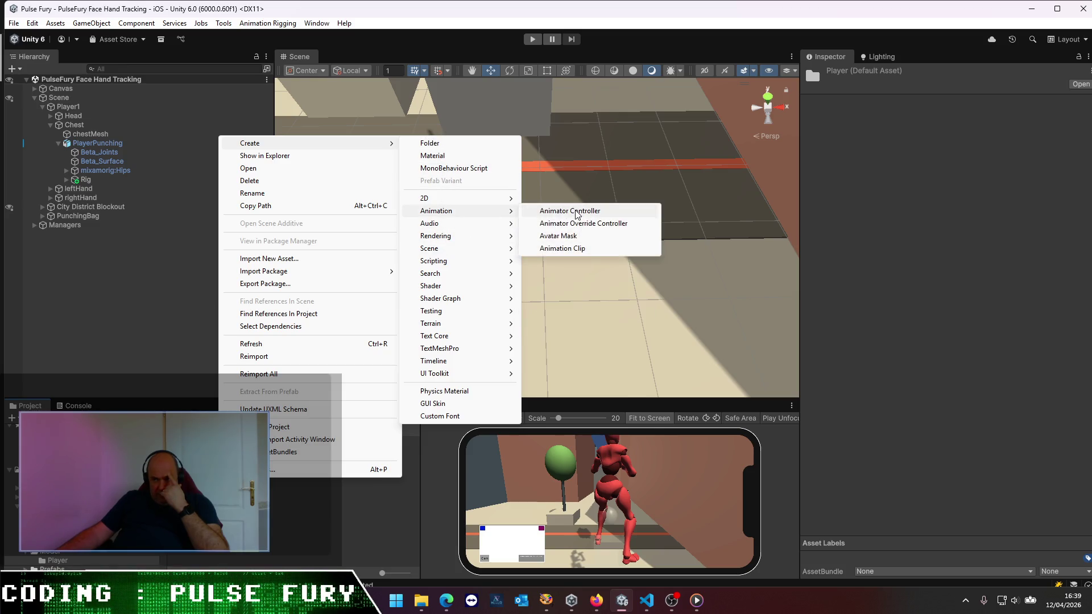
click(576, 213)
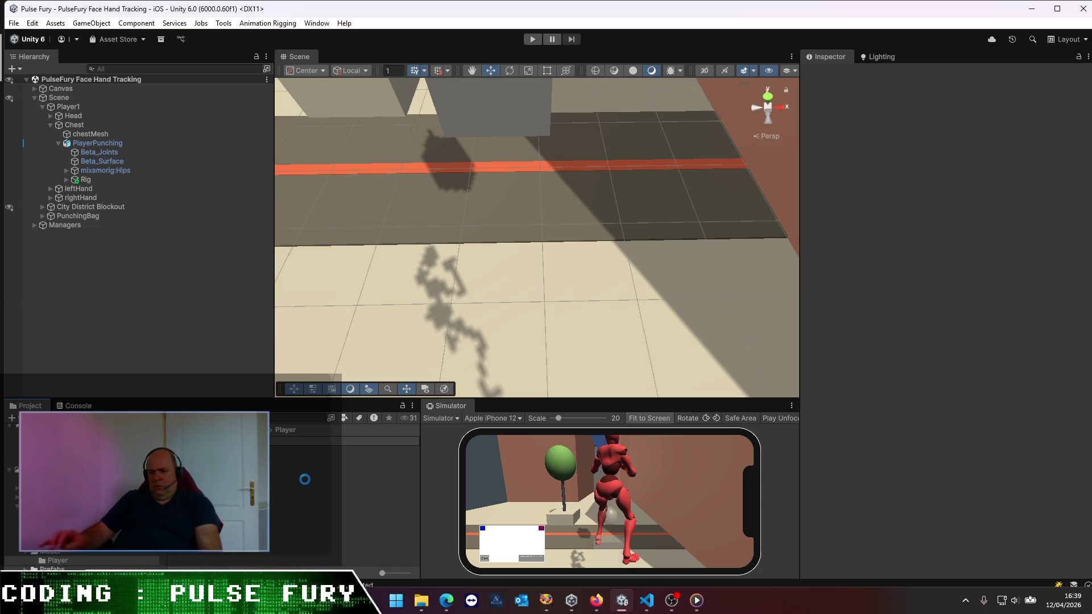
click(228, 441)
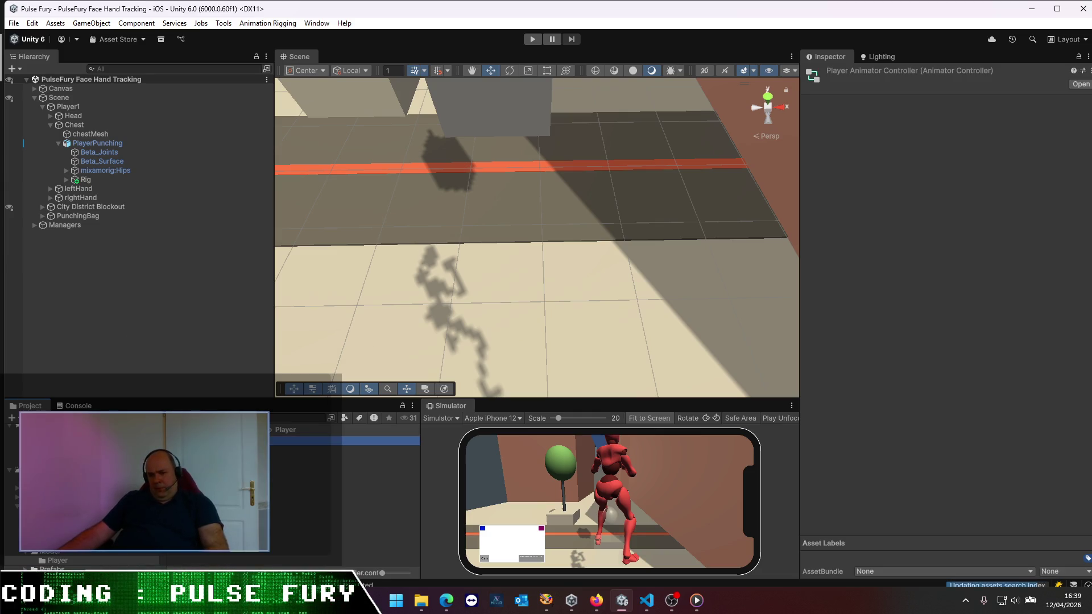
click(227, 449)
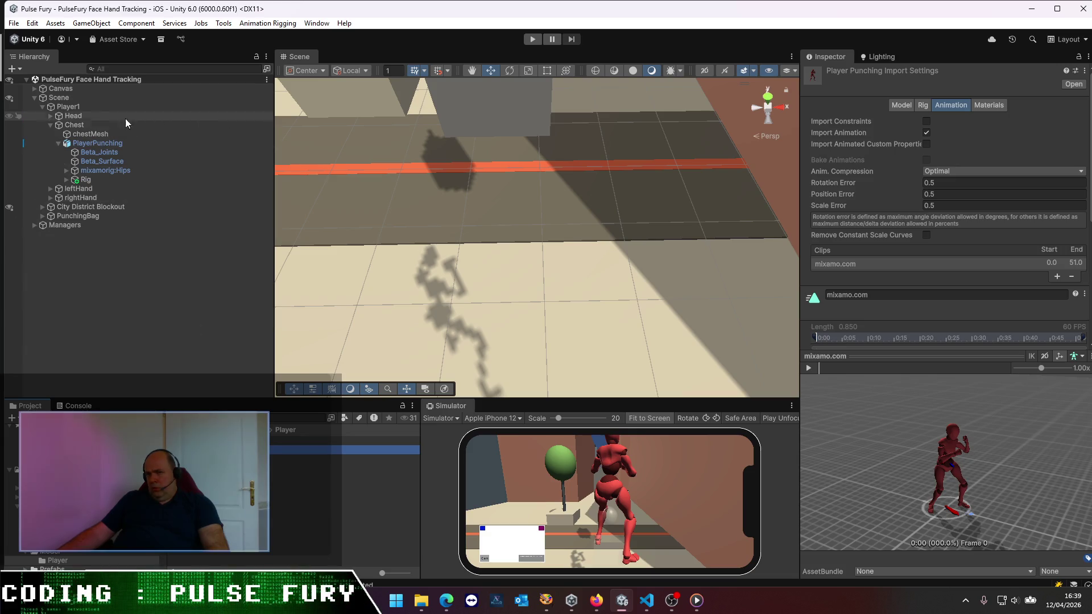
- Assign PlayerAnimatorController to PlayerPunching's Animator and save the scene
click(104, 146)
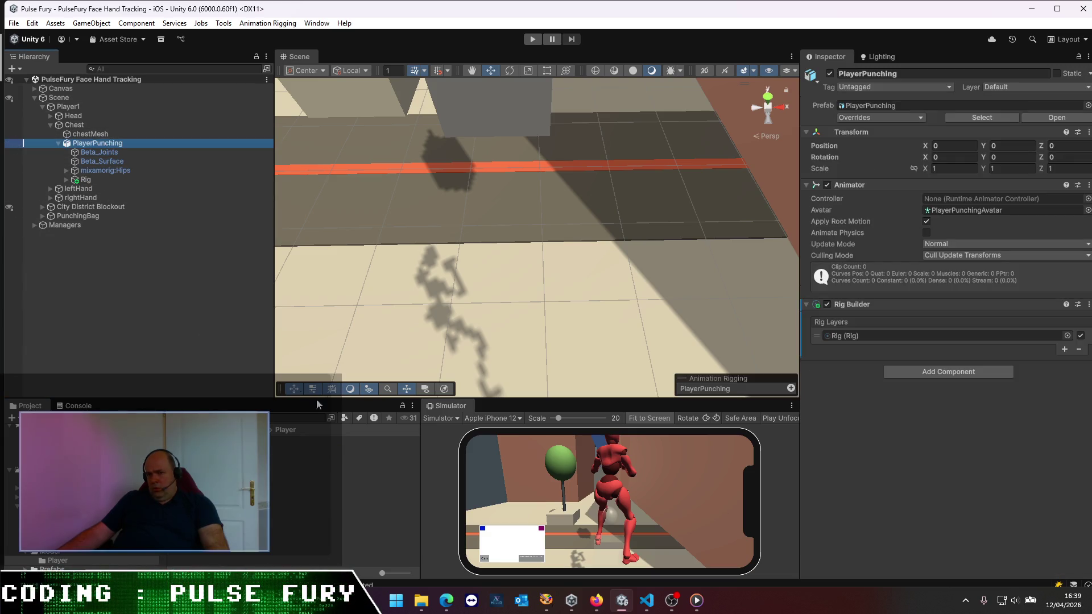
mouse_move(296, 441)
mouse_down()
mouse_move(626, 387)
mouse_move(926, 250)
mouse_move(948, 202)
mouse_up()
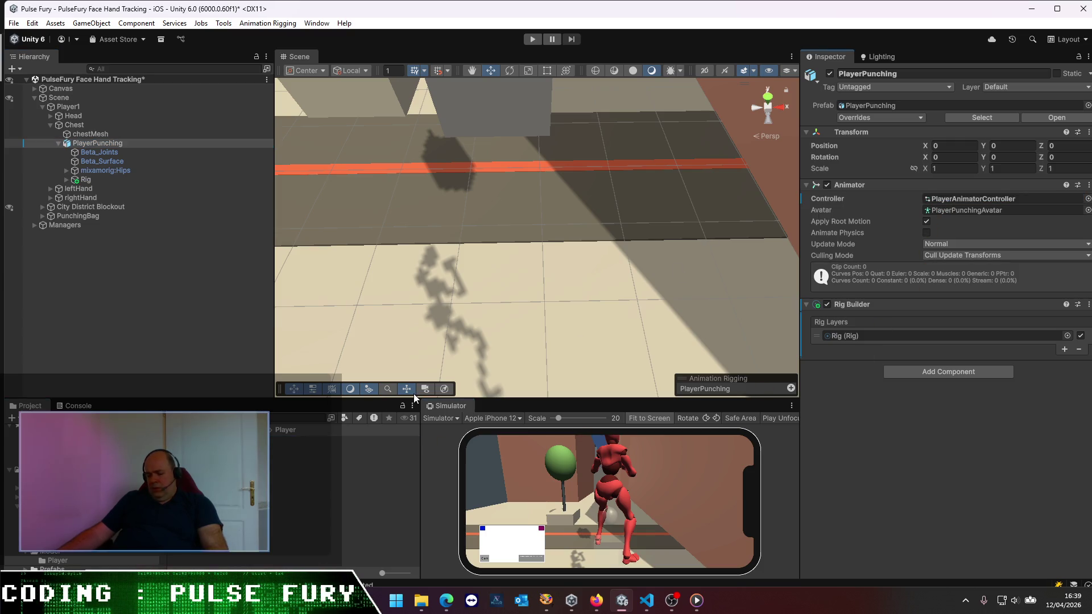
key(ctrl+s)
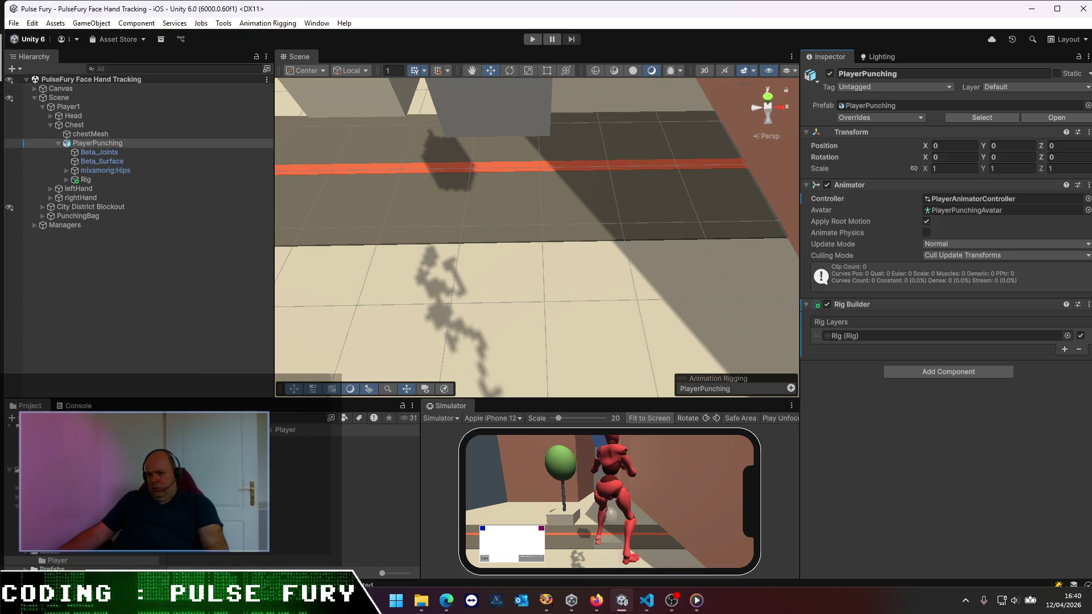
- Add the punching clip as a new state in the Player Animator Controller
double_click(341, 440)
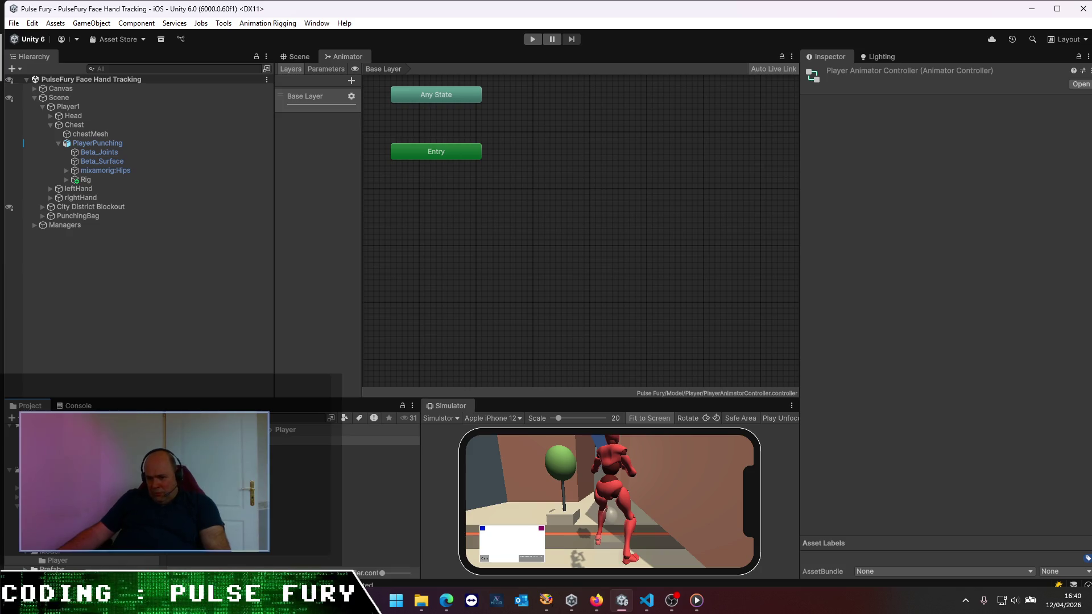
click(341, 441)
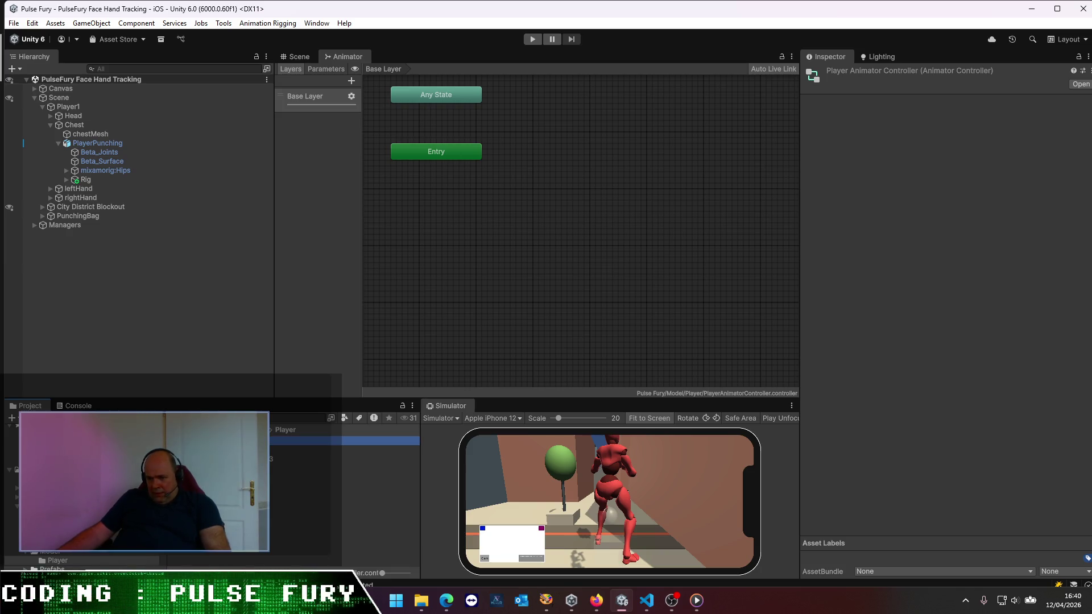
mouse_move(342, 440)
mouse_down()
mouse_move(432, 341)
mouse_move(556, 235)
mouse_up()
double_click(583, 246)
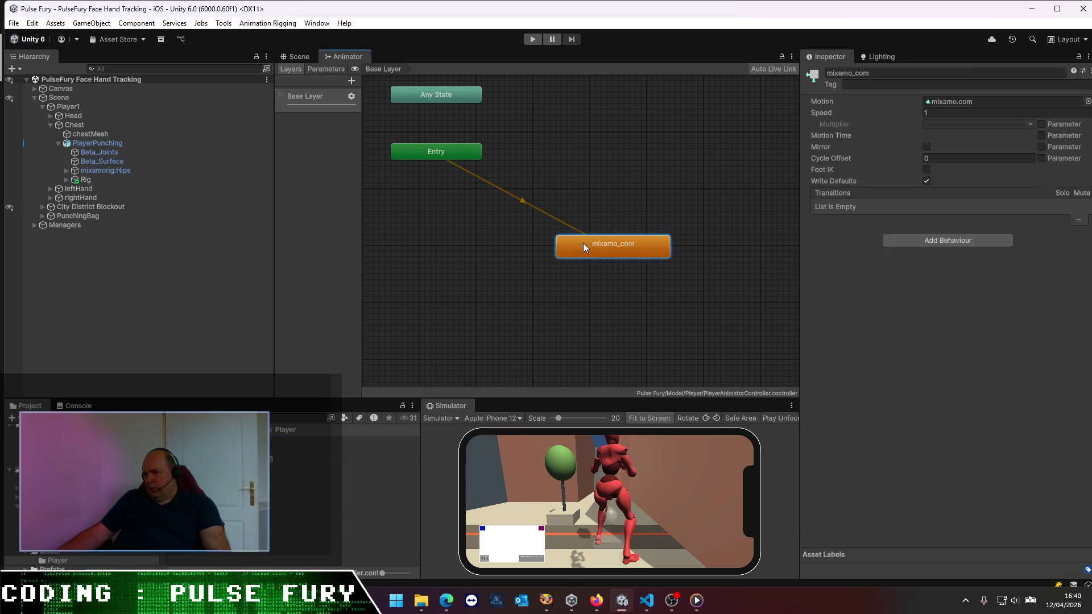
click(807, 367)
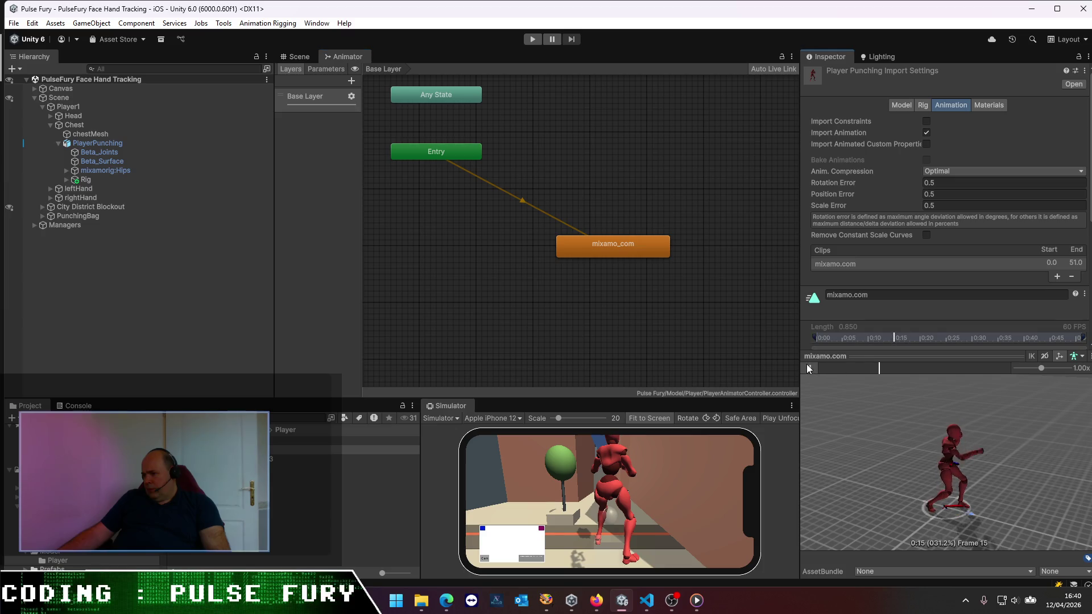
click(616, 250)
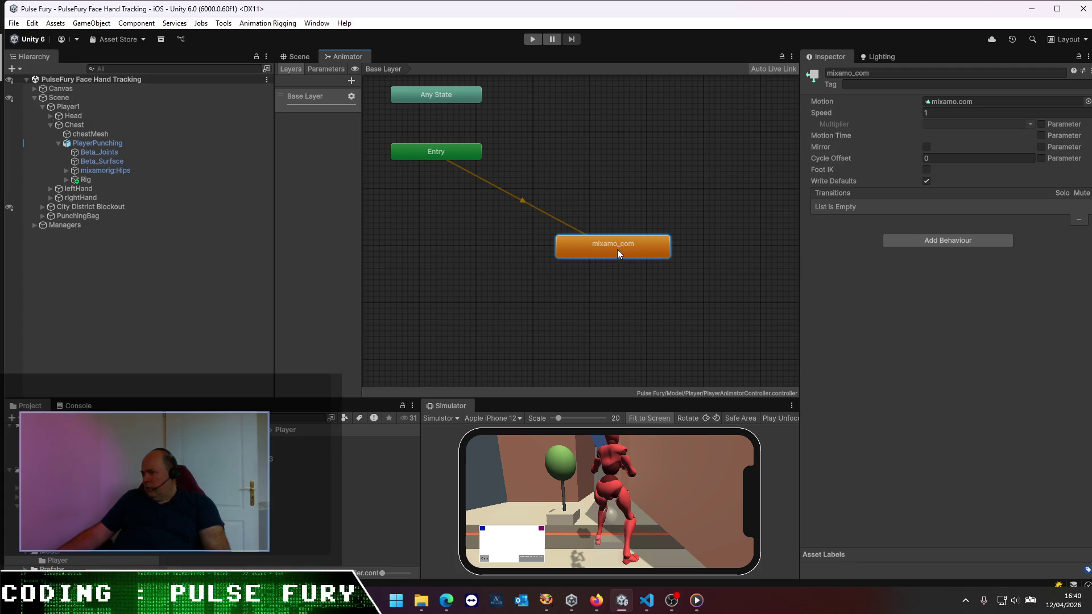
- Rename the mixamo_com state to Punch
click(992, 104)
click(906, 74)
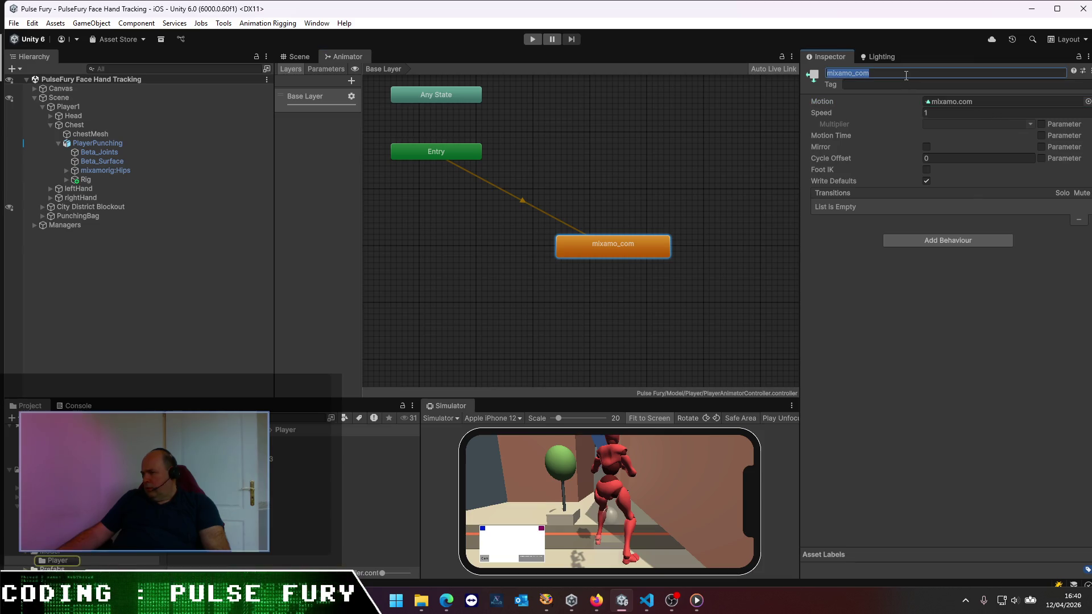
text(Punch)
key(Return)
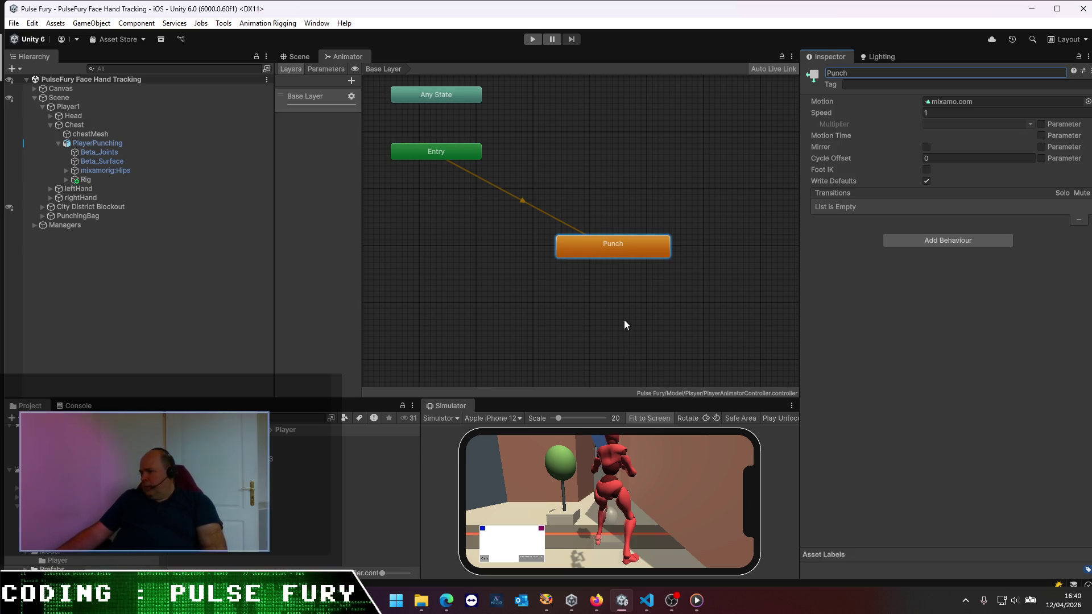
- Rename the imported mixamo.com clip to Punch, enable Loop Time, apply, and enter play mode
click(341, 513)
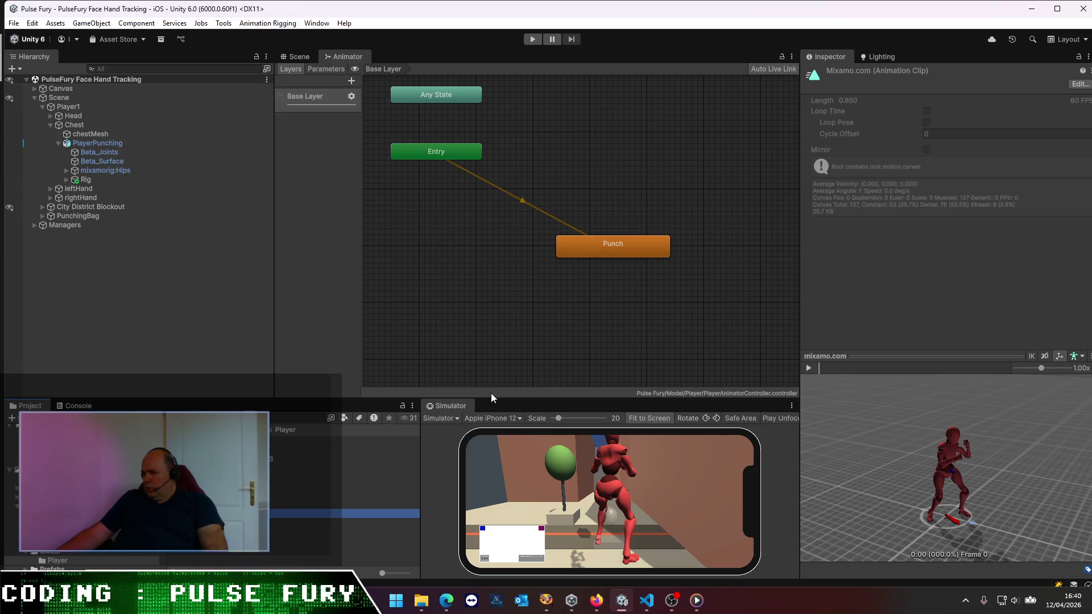
click(341, 451)
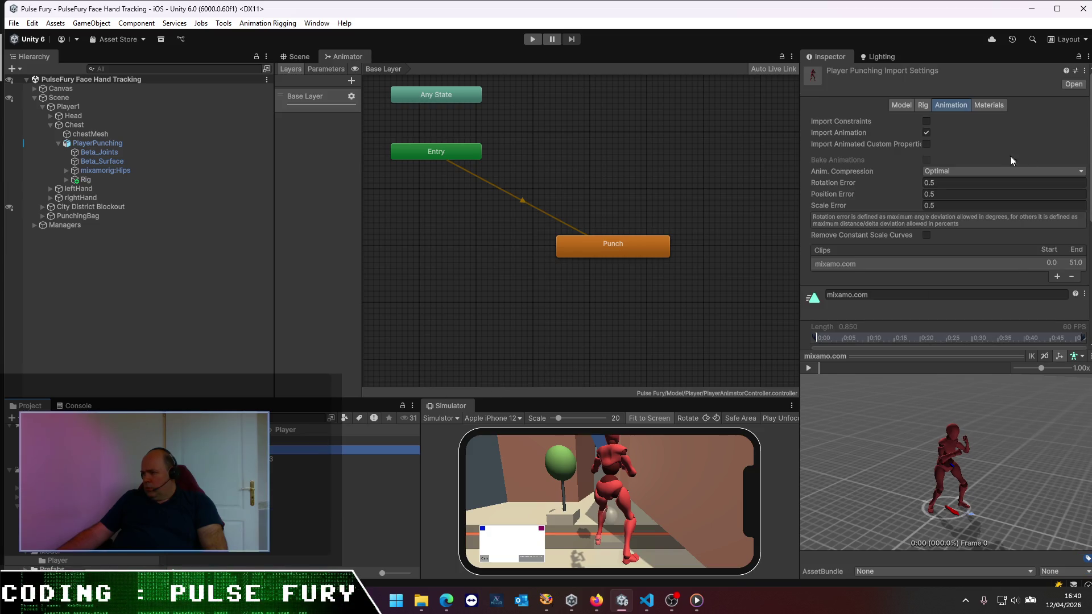
scroll(915, 181, down, 1)
scroll(911, 179, down, 5)
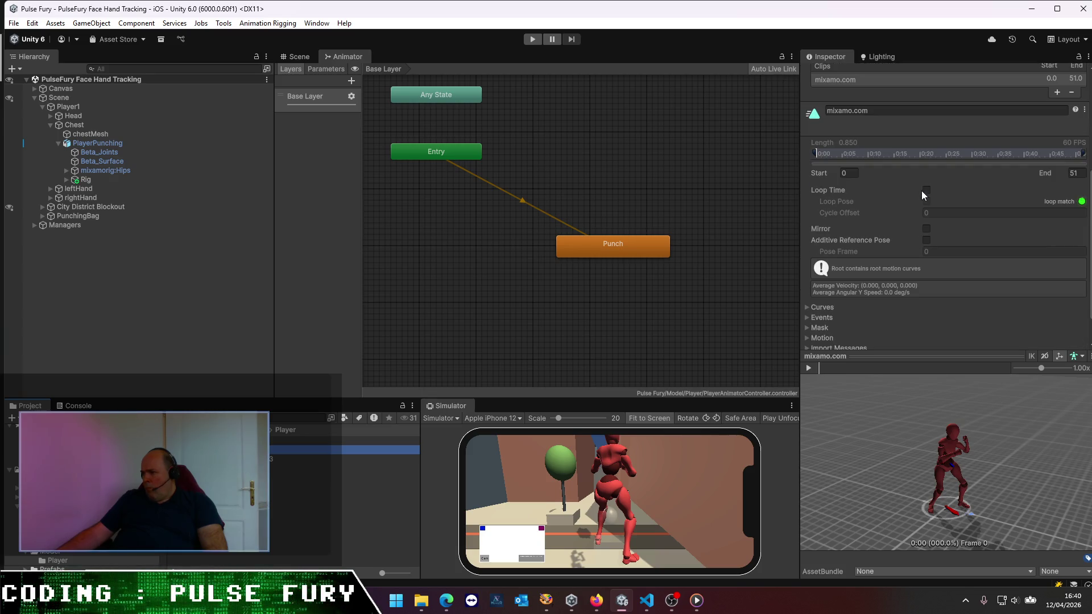
click(886, 109)
text(Punch)
click(927, 190)
click(927, 190)
scroll(1063, 330, down, 2)
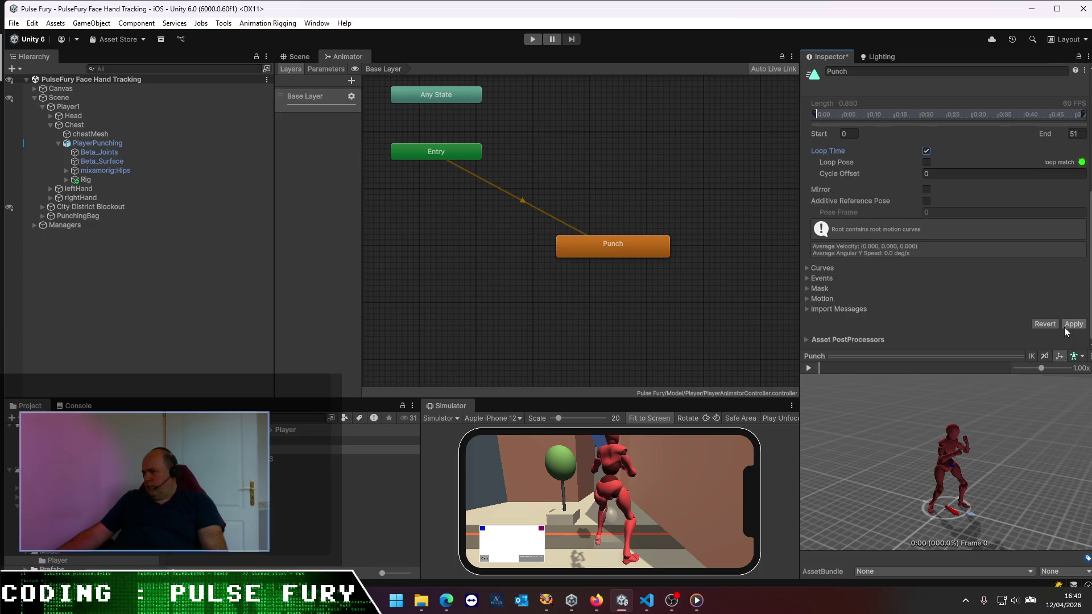
click(1072, 324)
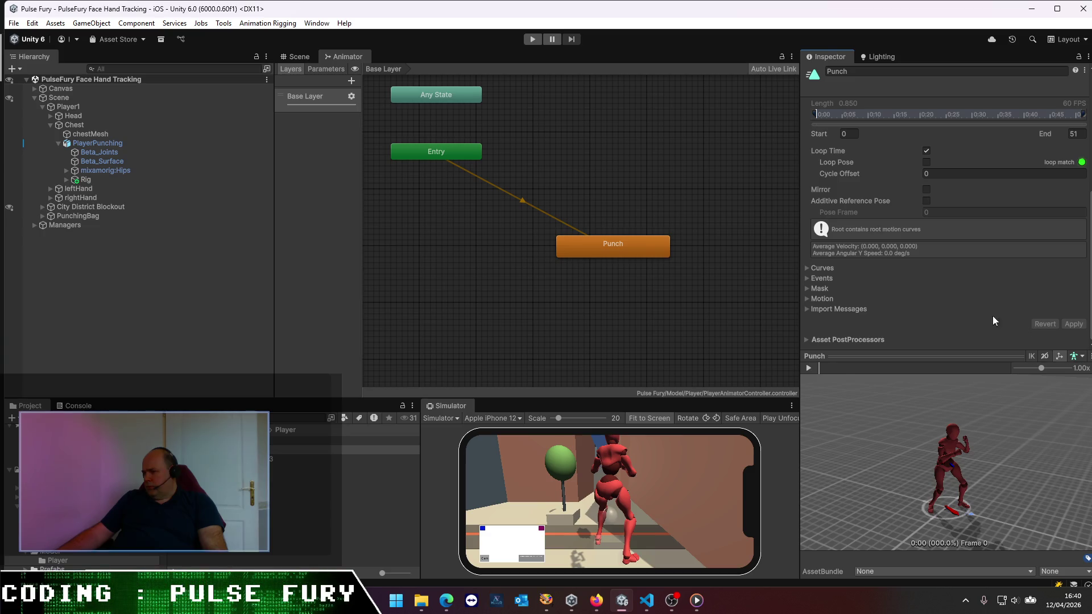
click(624, 253)
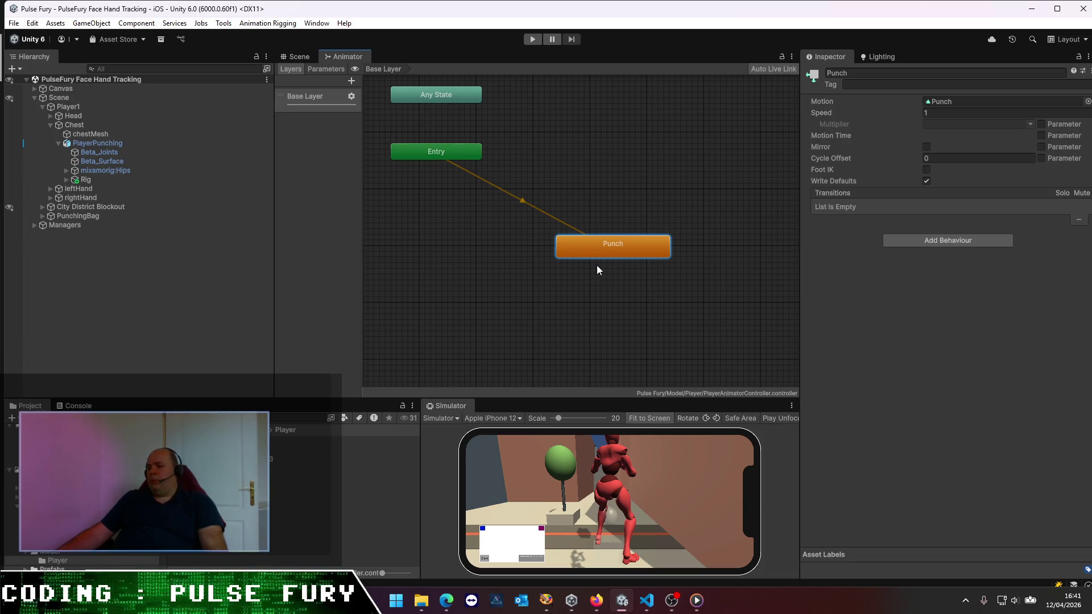
click(529, 40)
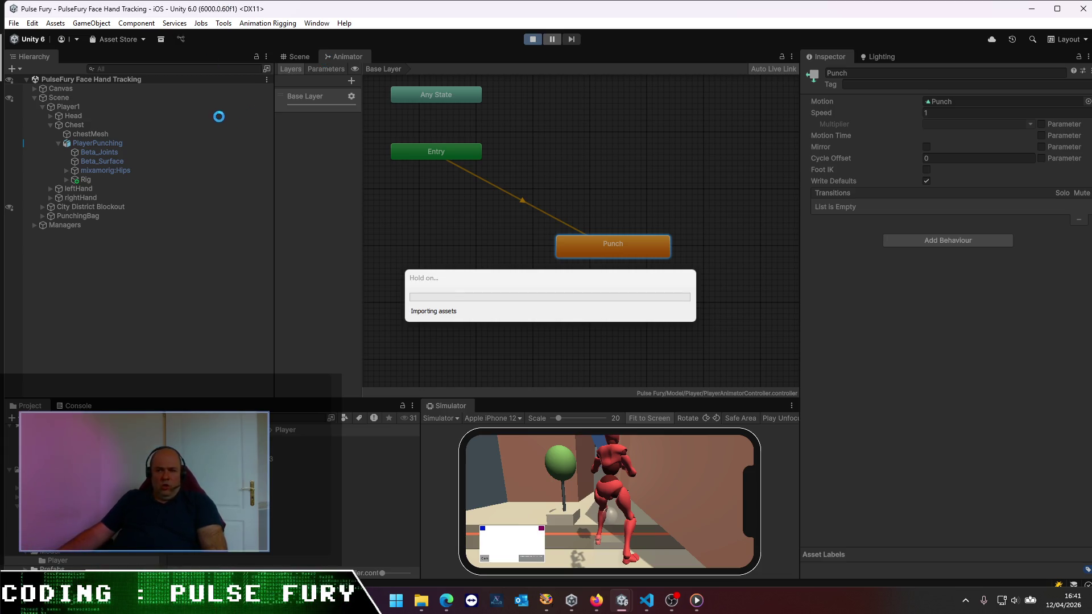
- Watch the character's Punch animation in the Scene view, orbiting around it
click(294, 57)
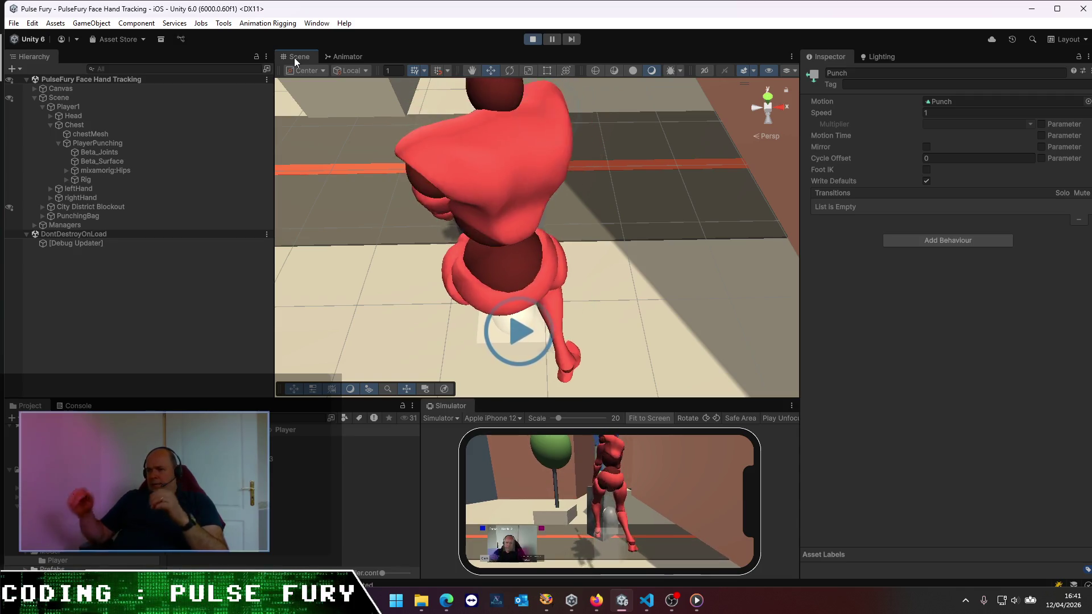
drag(658, 327, 488, 187)
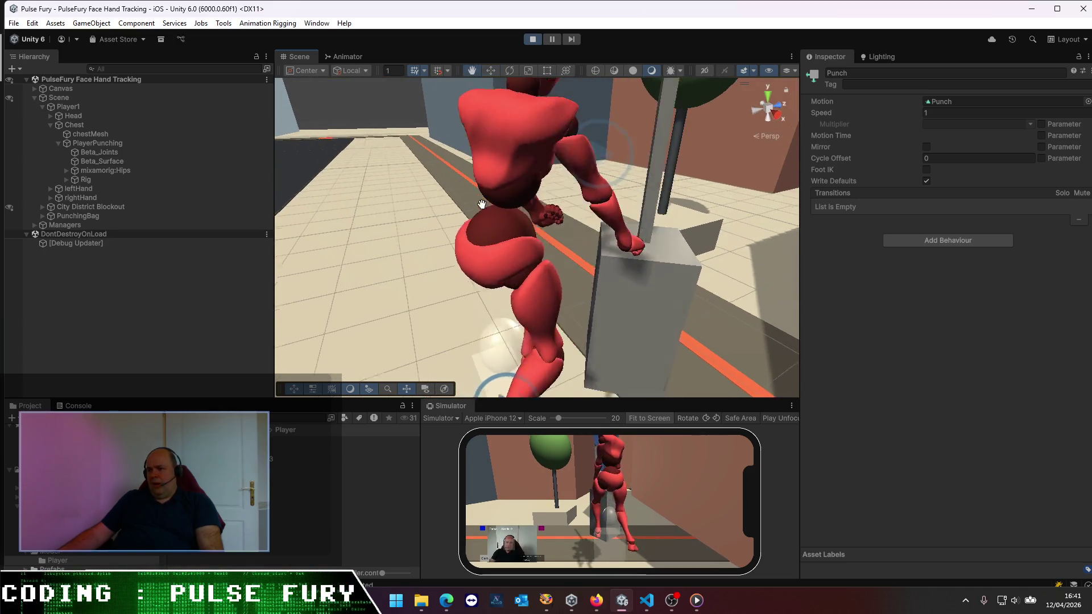
scroll(421, 172, down, 6)
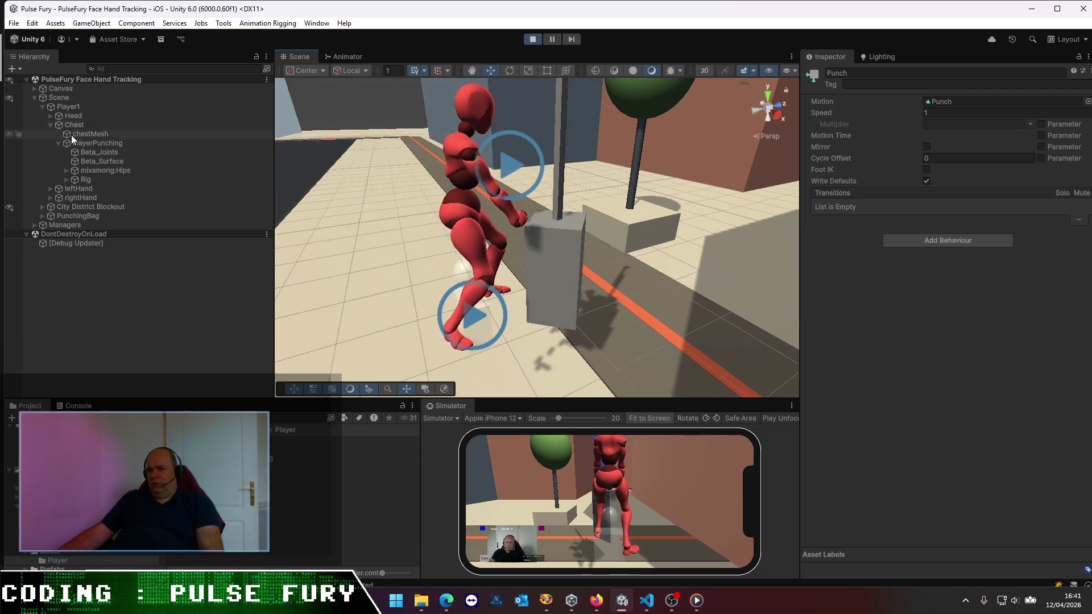
- Lower PlayerPunching's Position Y to about -1.06 during play, check the view, then stop
click(97, 142)
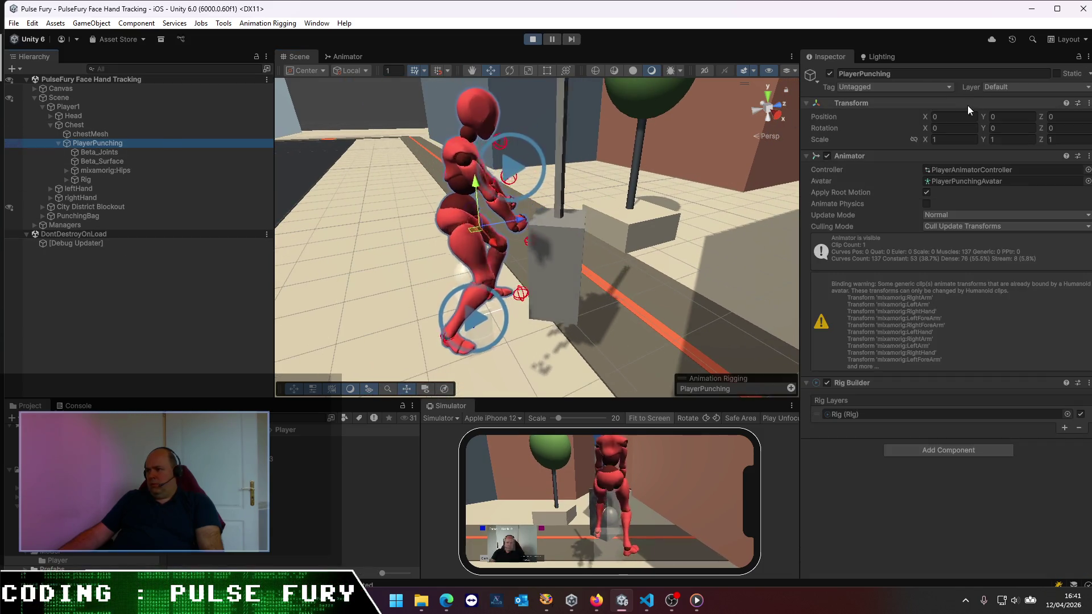
drag(985, 117, 960, 113)
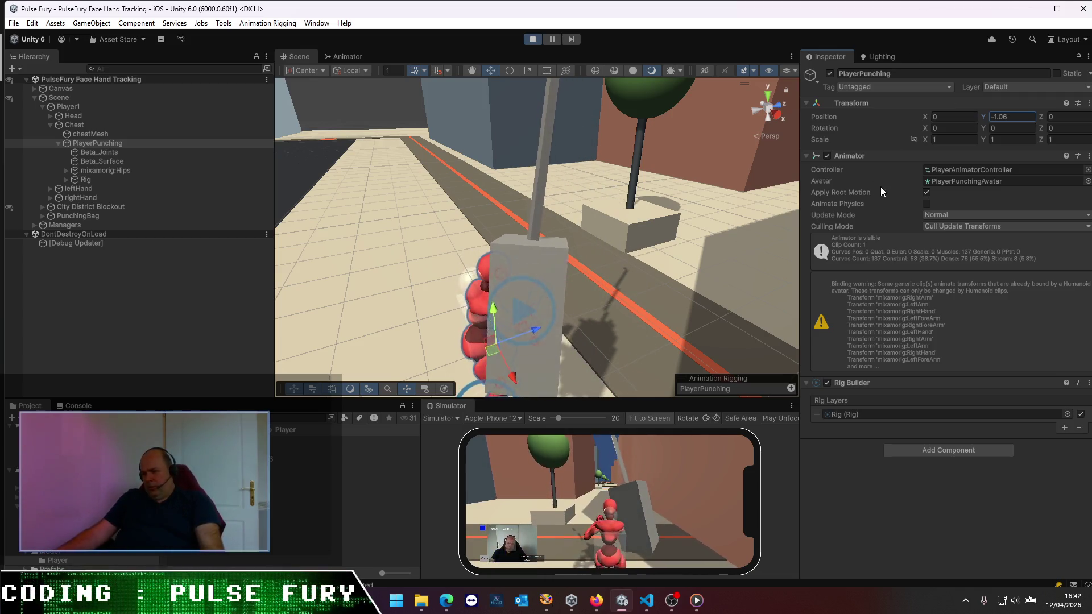
mouse_move(424, 257)
mouse_down()
mouse_move(580, 288)
mouse_move(512, 312)
mouse_move(607, 263)
mouse_move(683, 264)
mouse_up()
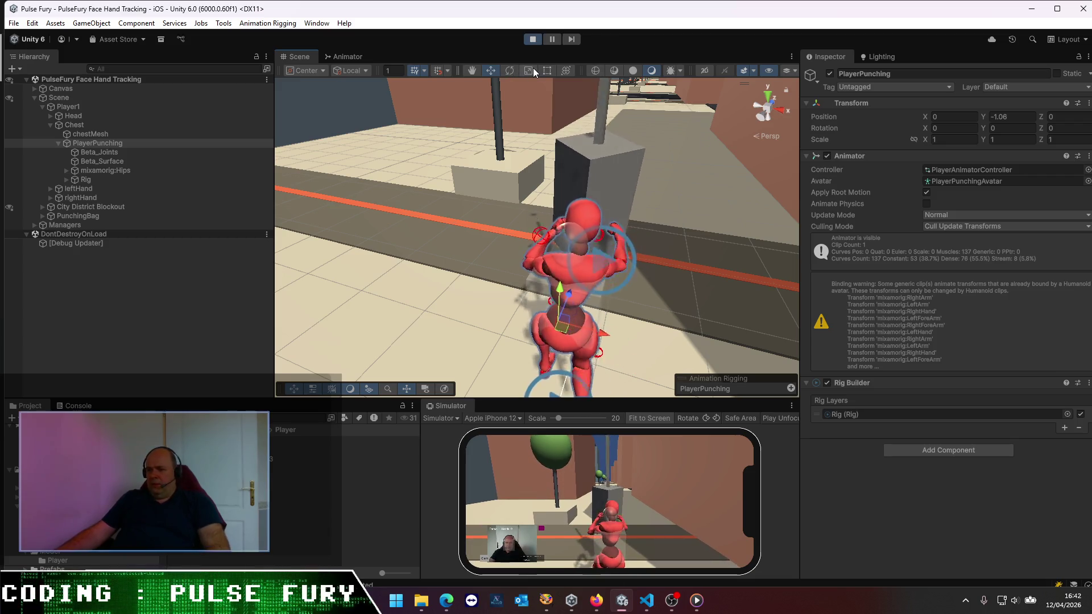
click(533, 40)
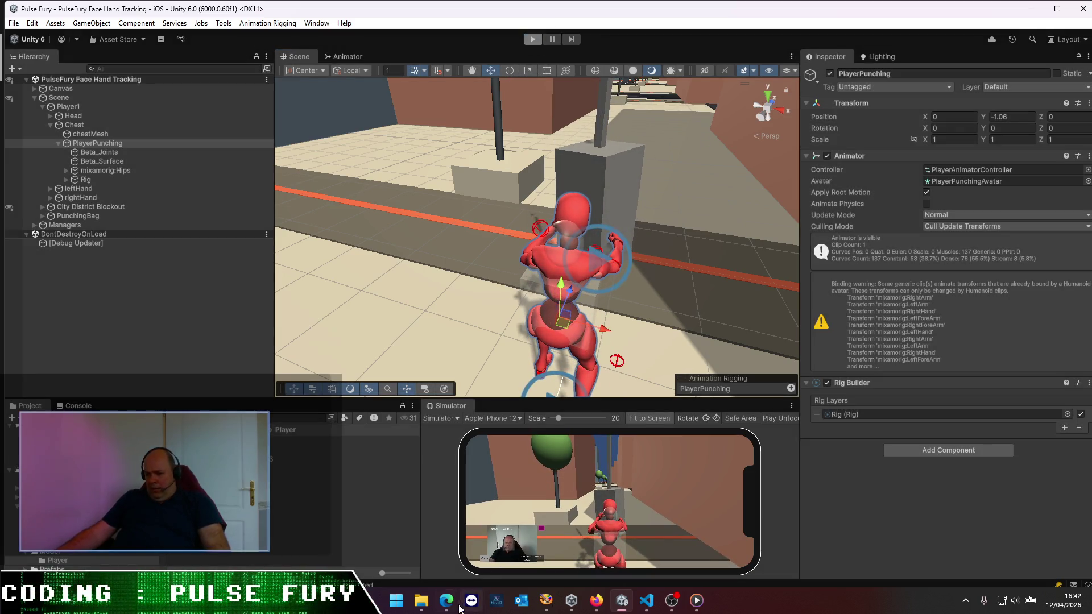
- In the Mixamo browser window, filter the punch results to the Combat genre
mouse_move(449, 604)
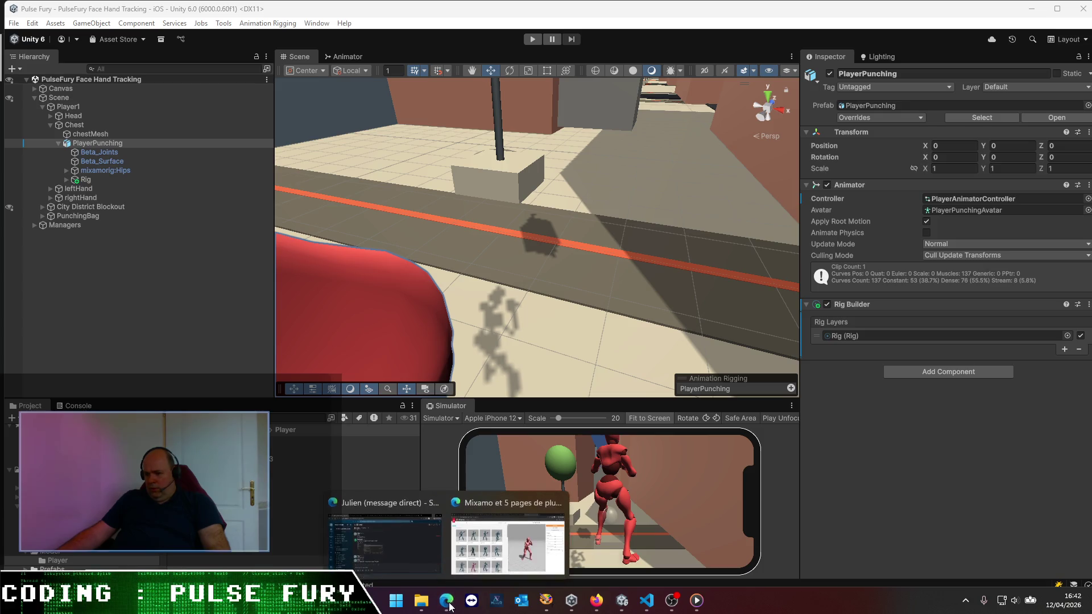
click(495, 564)
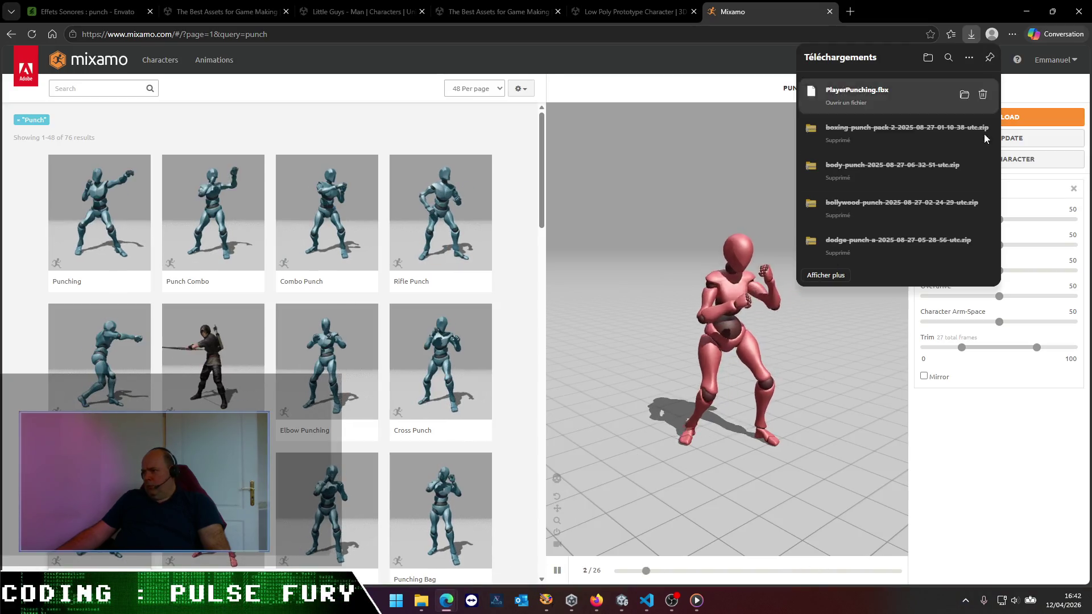
click(1015, 439)
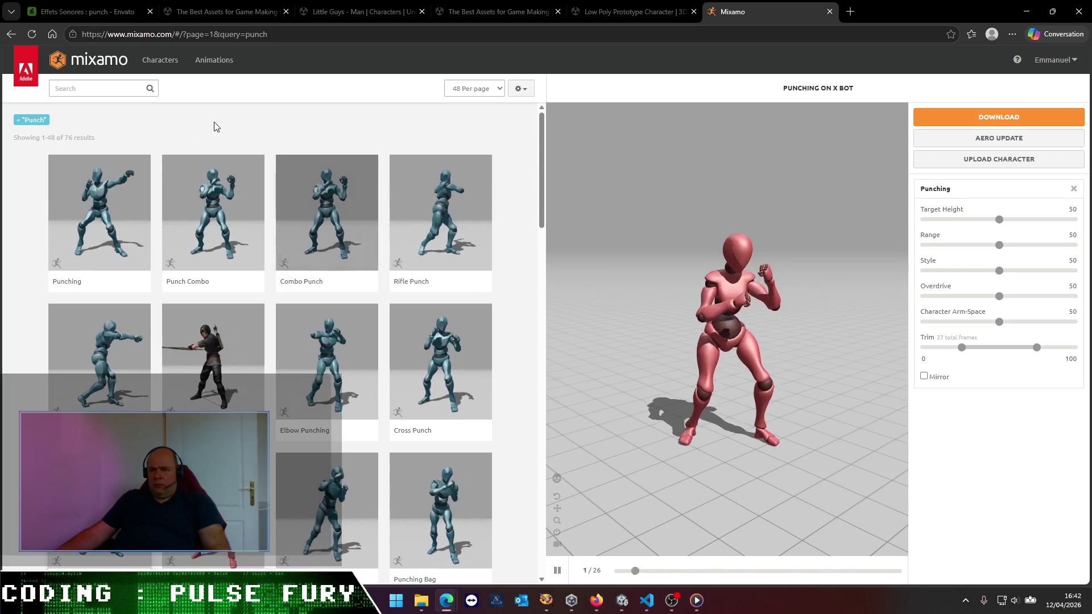
click(89, 93)
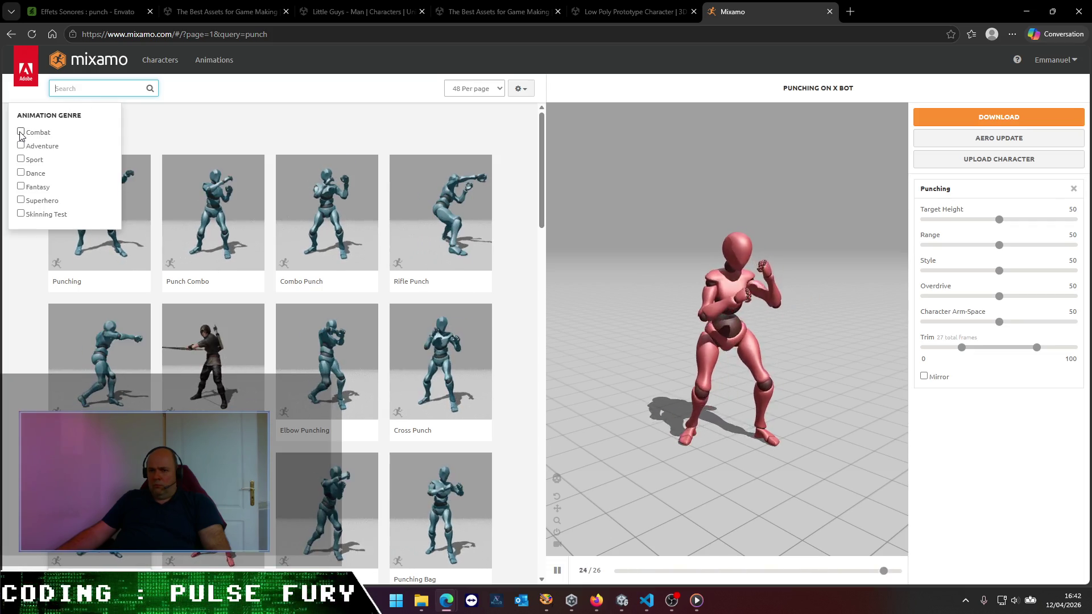
click(21, 133)
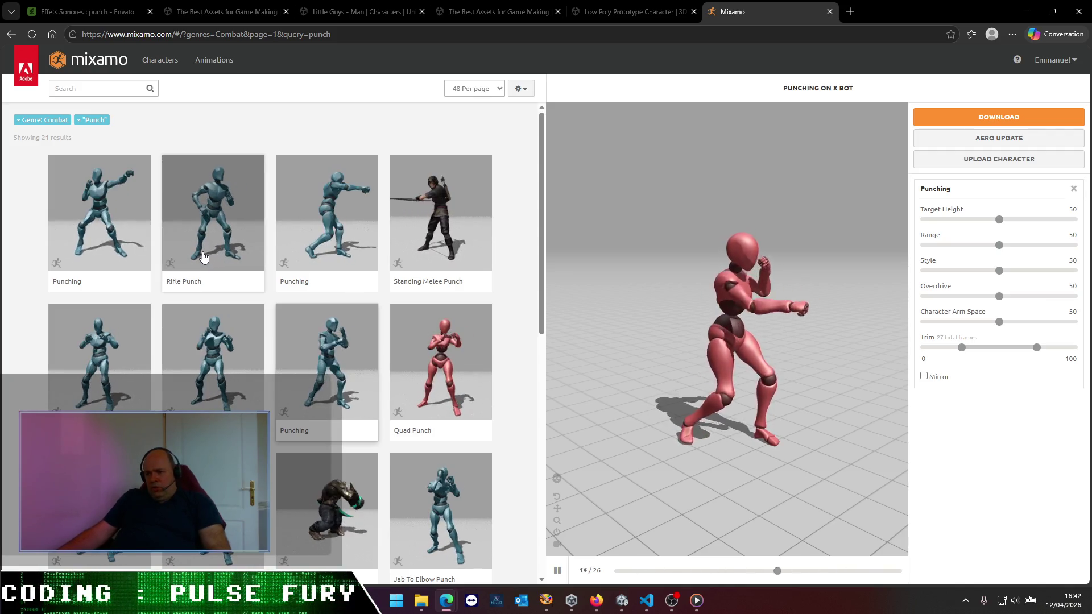
- Browse the Combat punch results and preview the Taking Punch animation
scroll(204, 257, down, 2)
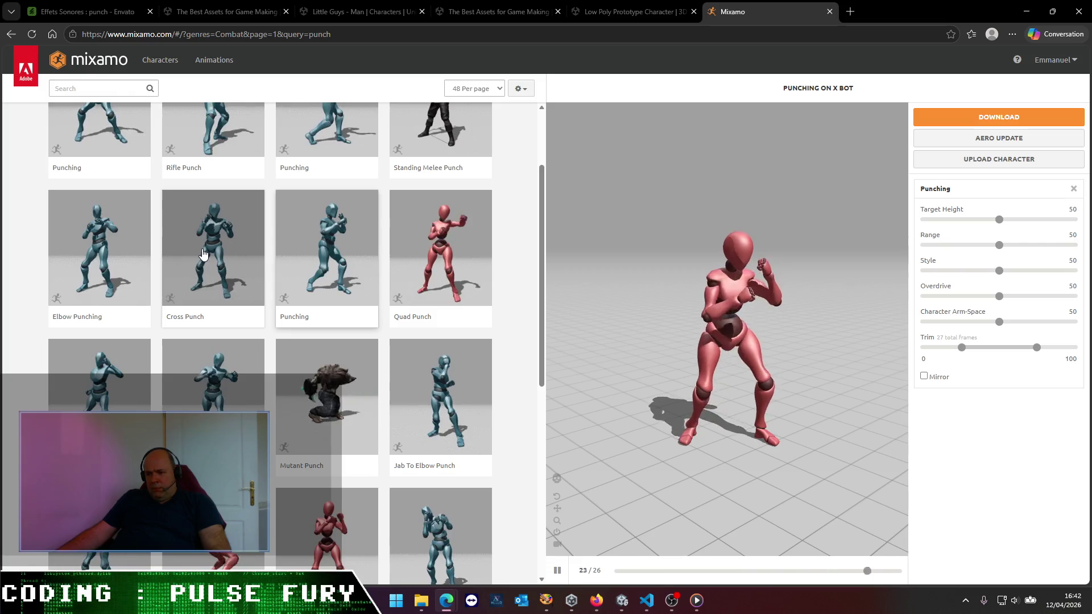
scroll(204, 254, down, 6)
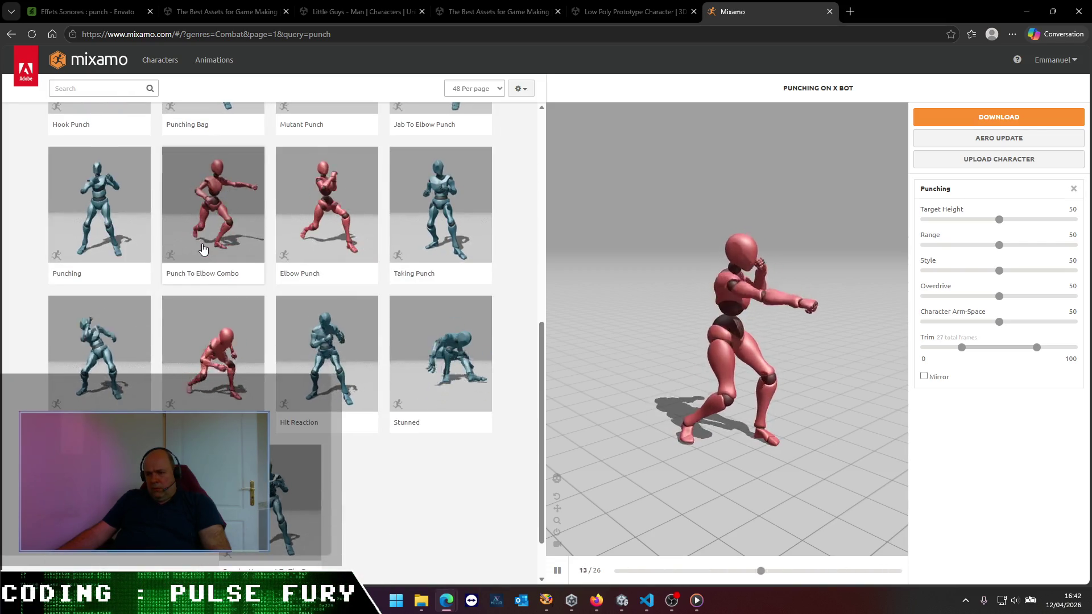
scroll(203, 249, down, 2)
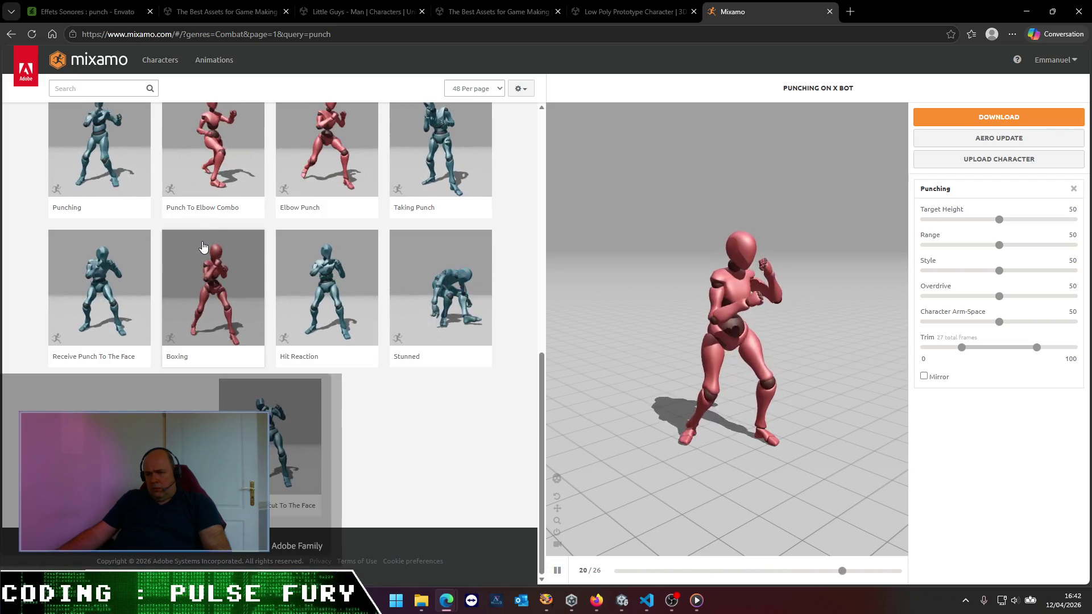
scroll(204, 246, up, 6)
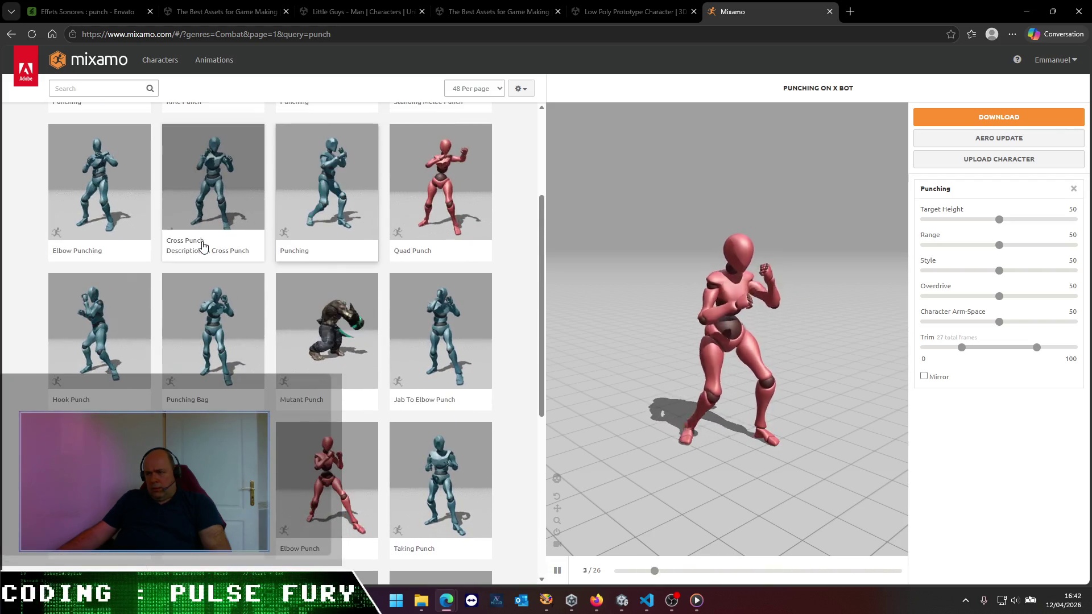
scroll(219, 273, up, 3)
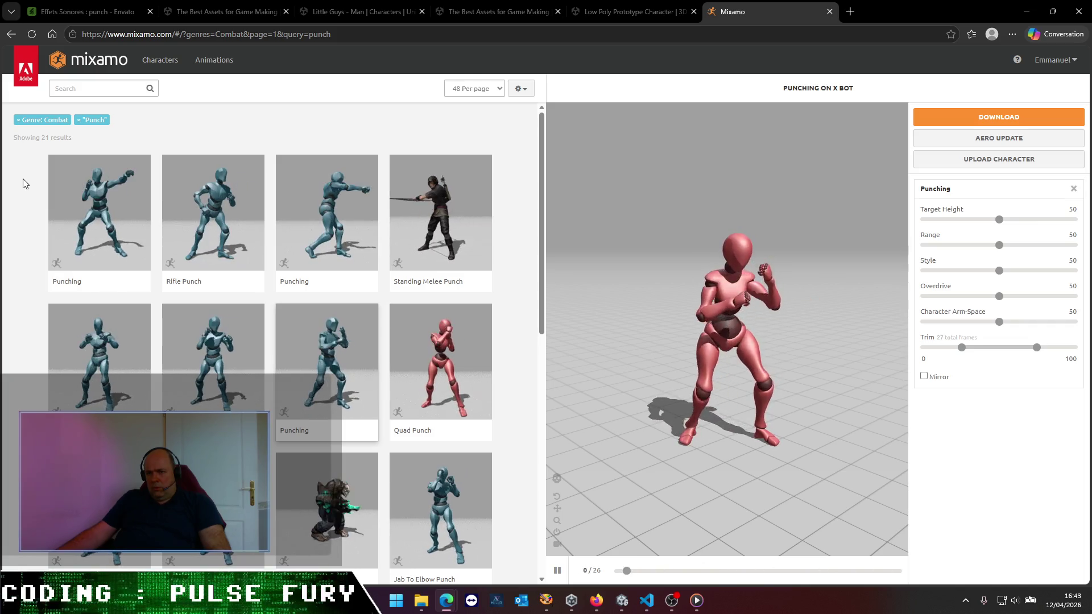
scroll(23, 183, down, 4)
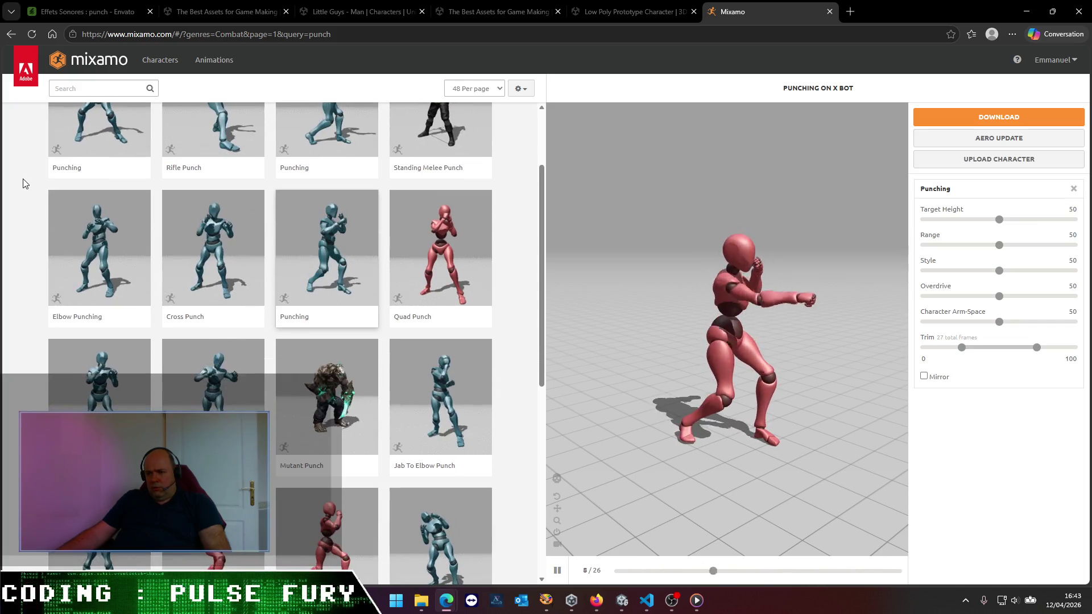
scroll(23, 183, down, 2)
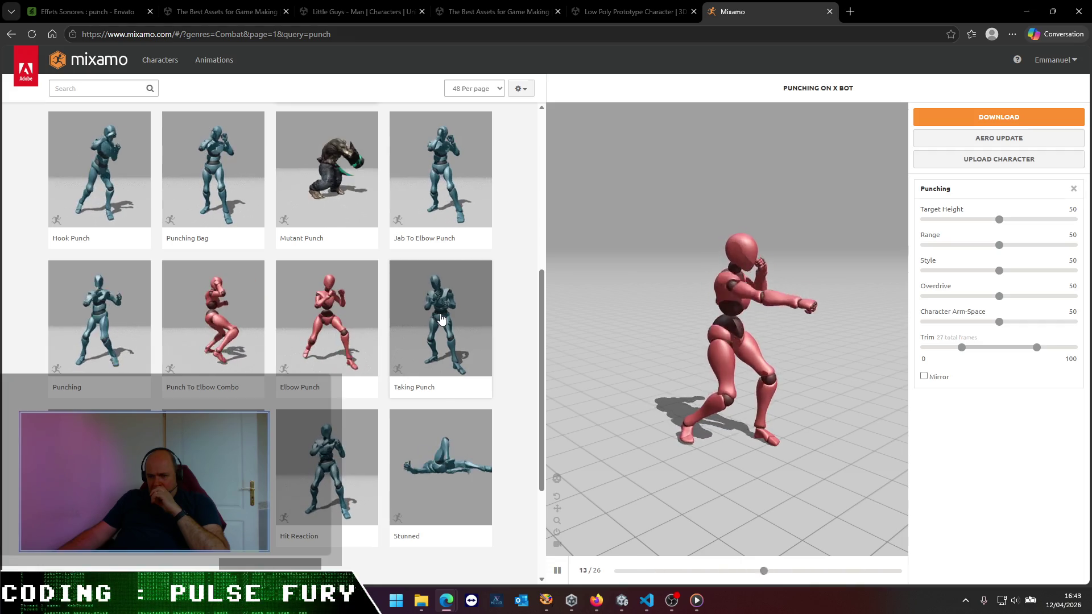
scroll(441, 319, down, 2)
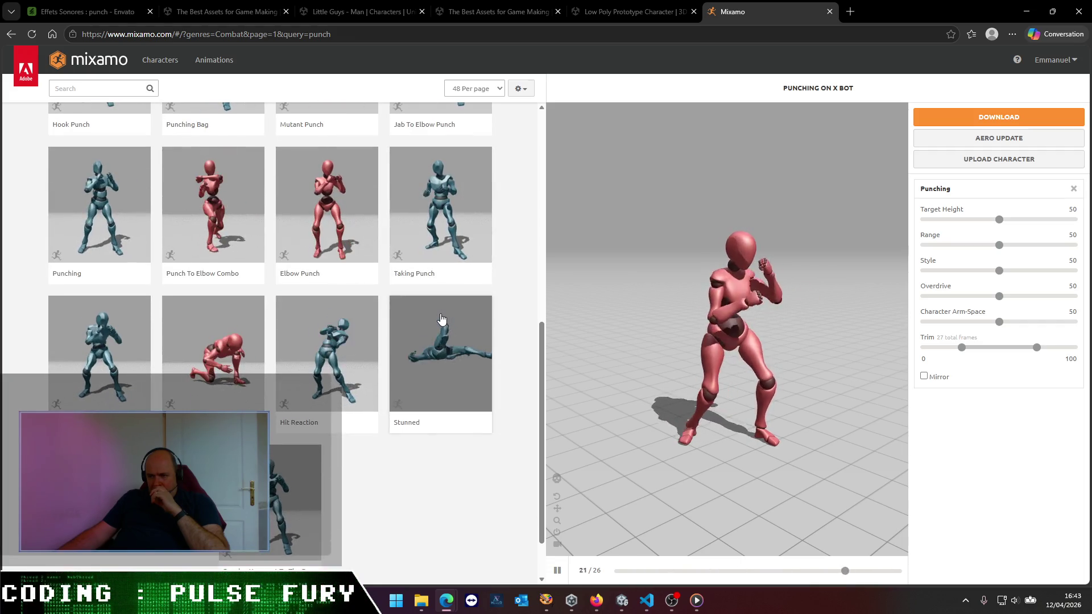
scroll(441, 319, down, 1)
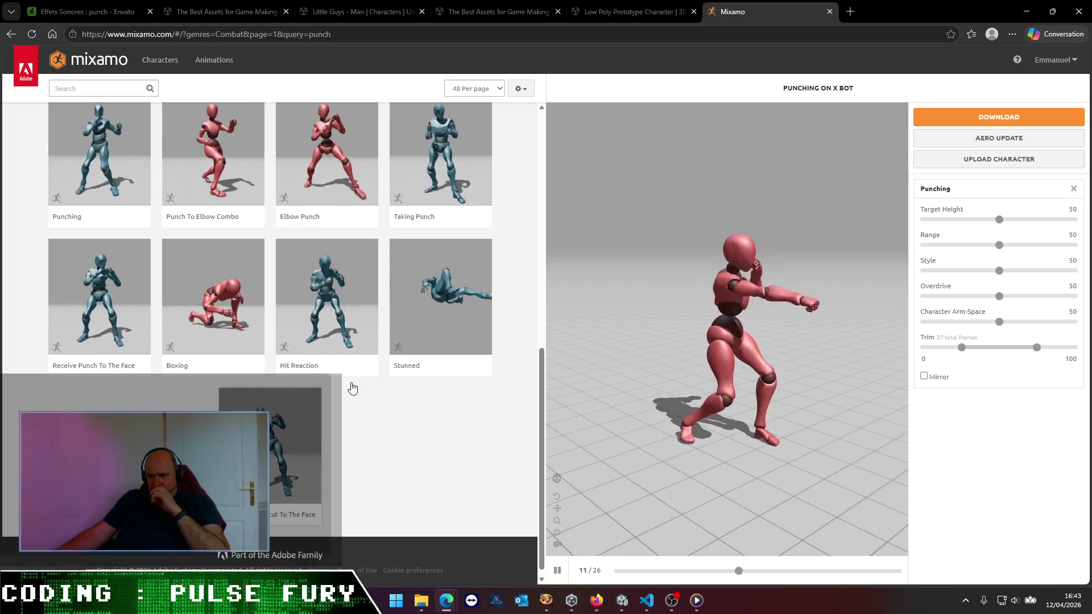
click(445, 167)
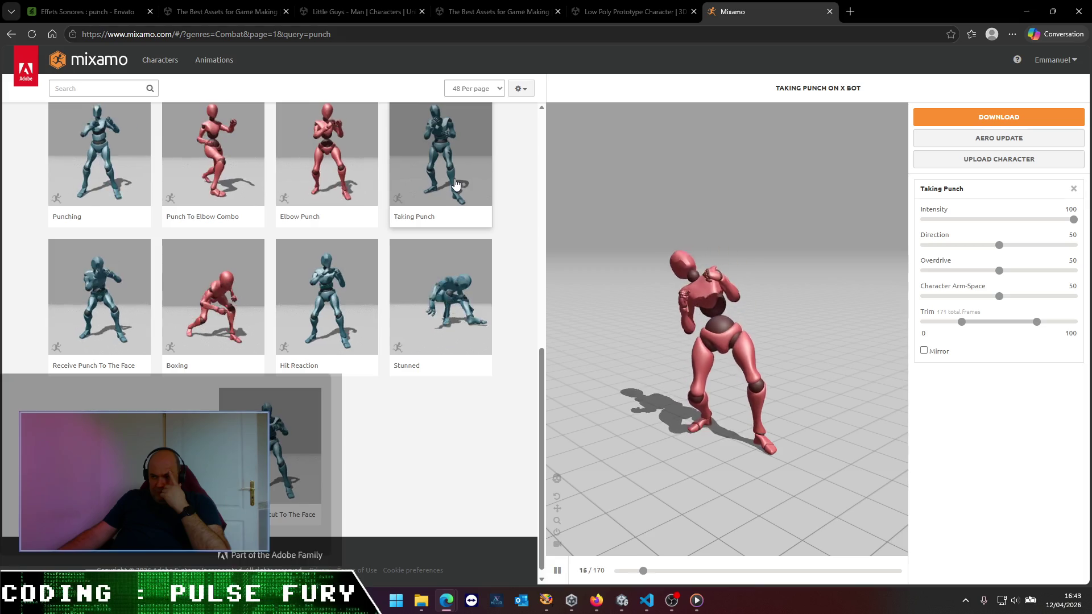
- Preview the Receive Uppercut To The Face animation on X Bot
click(298, 449)
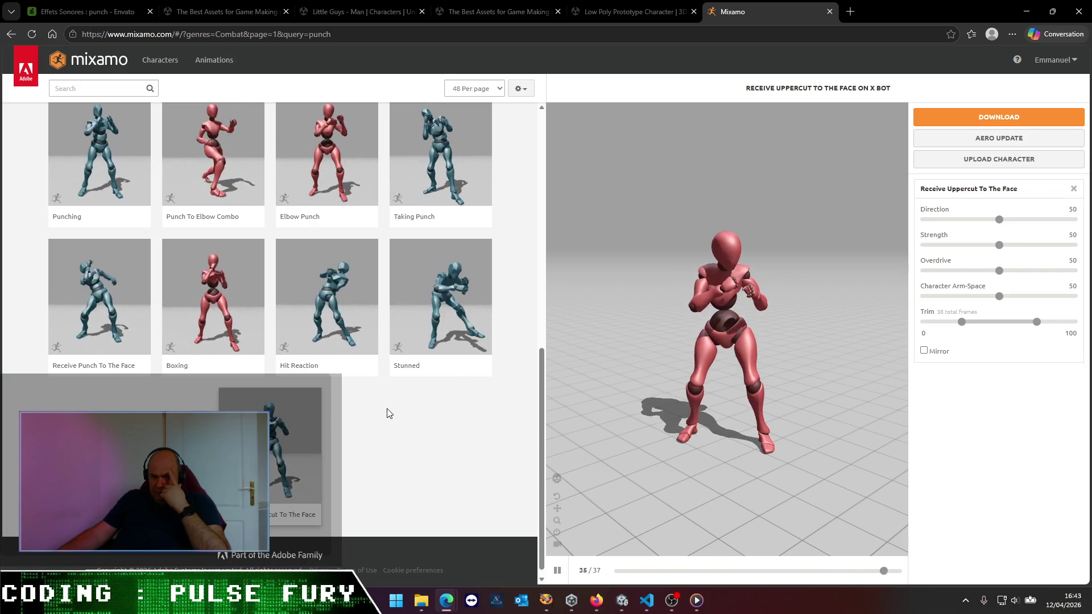
scroll(373, 399, up, 5)
scroll(370, 401, up, 4)
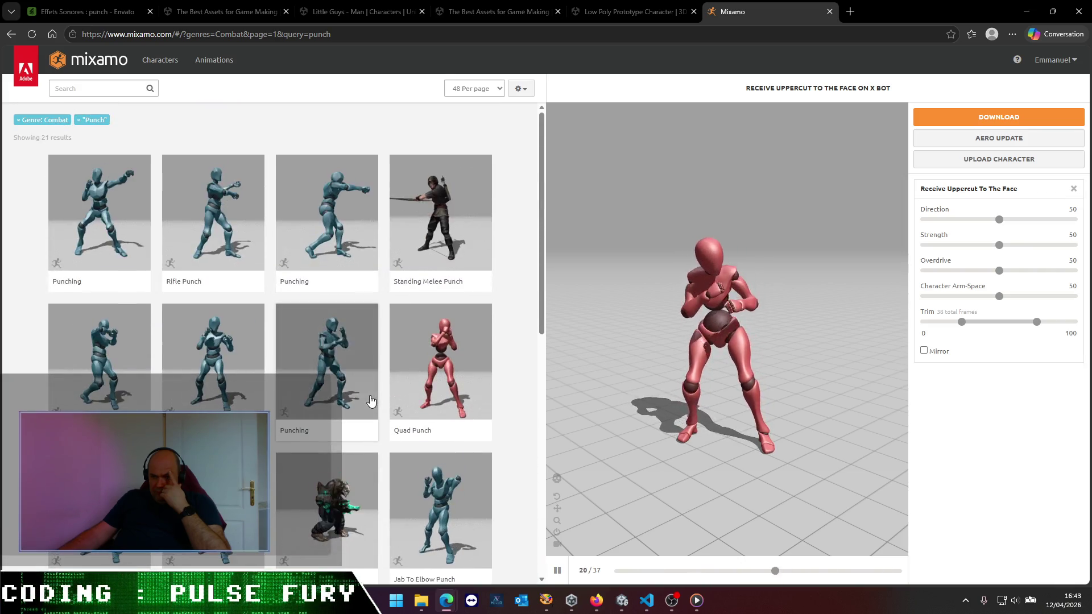
scroll(371, 401, down, 4)
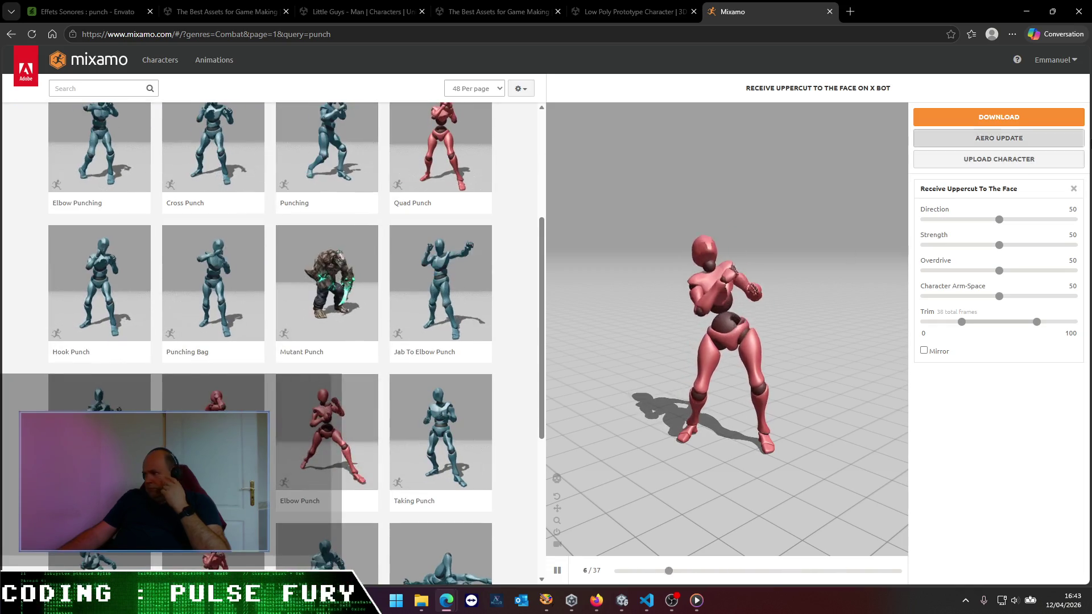
- Download Receive Uppercut To The Face without skin into Assets/Pulse Fury/Model/Player
click(1018, 118)
click(618, 168)
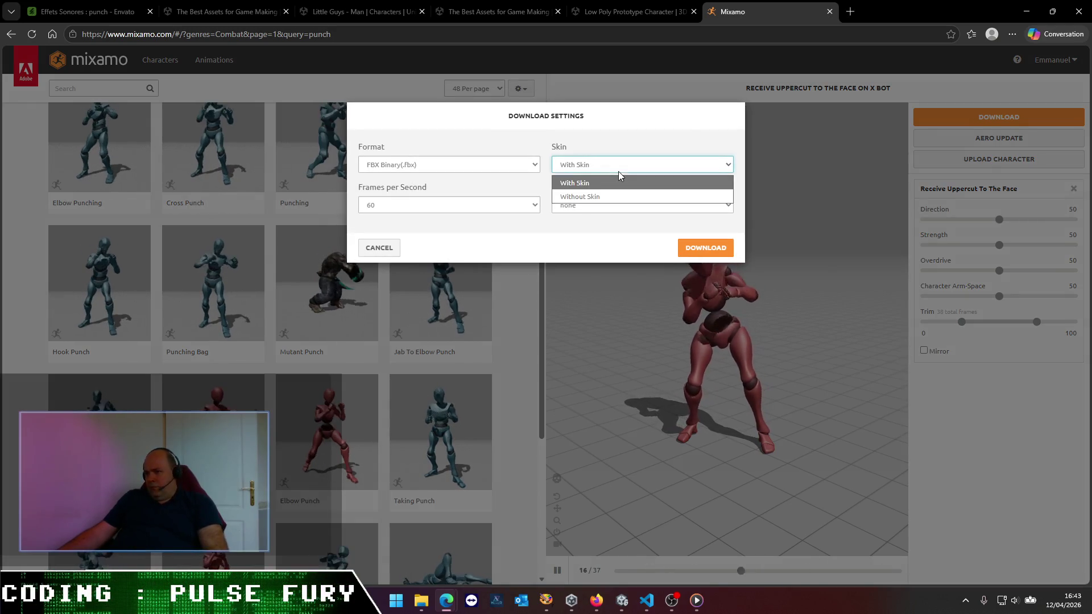
click(606, 196)
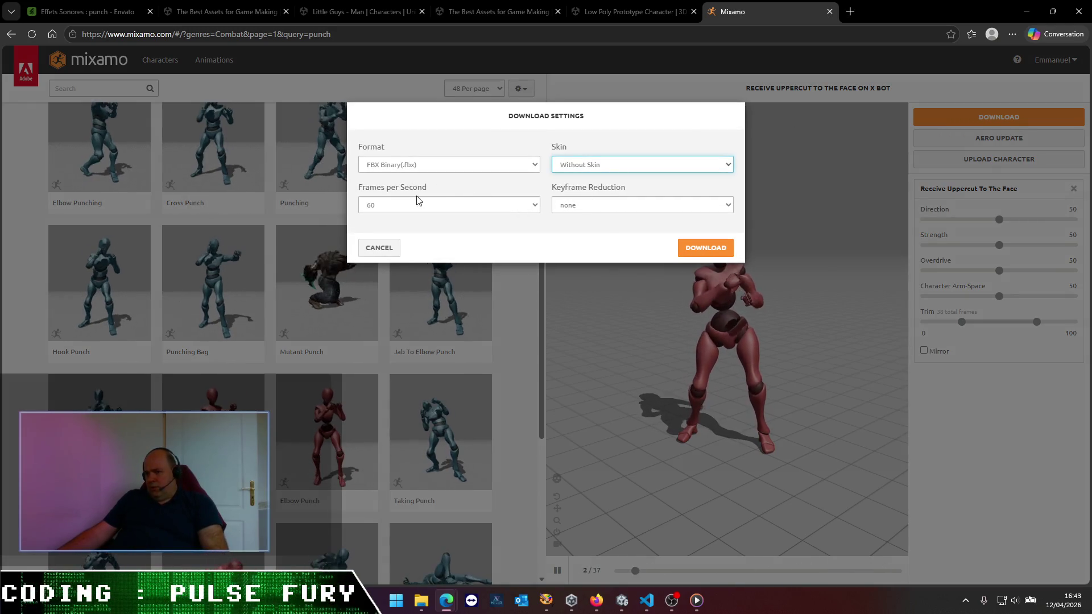
click(705, 248)
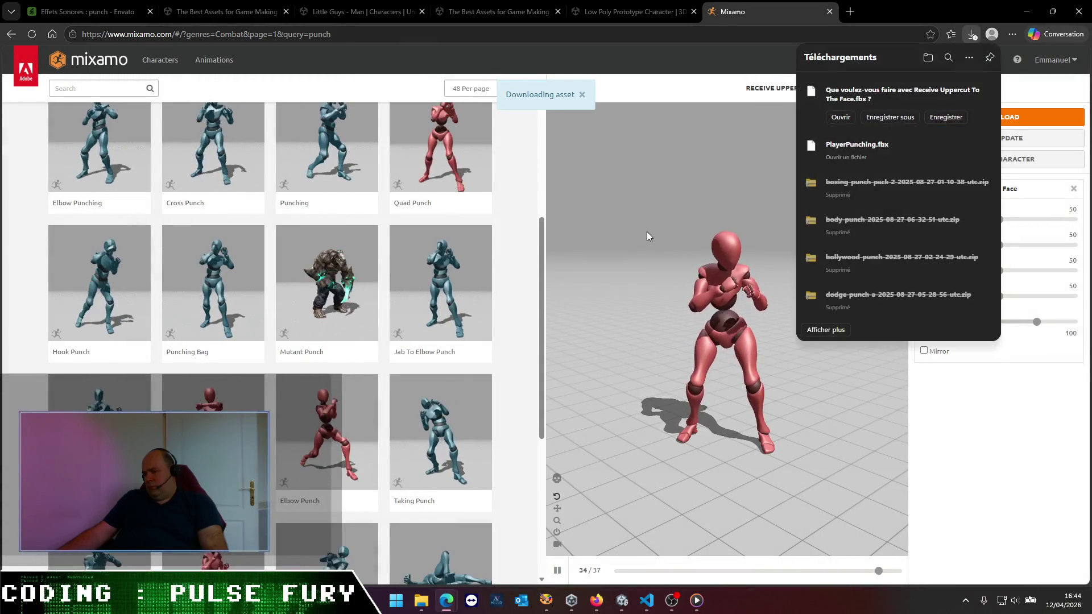
click(889, 118)
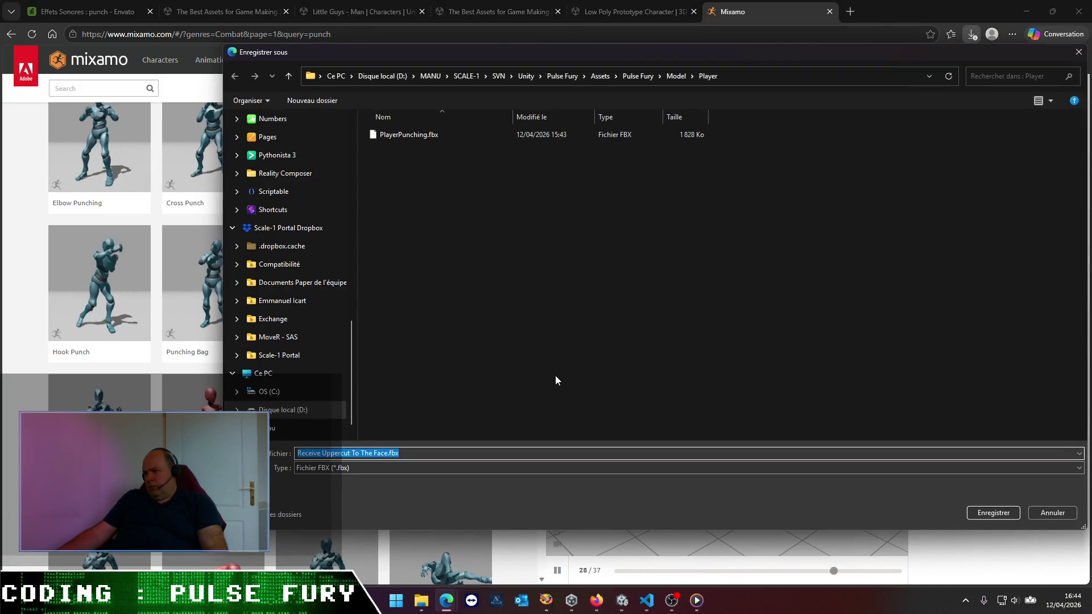
click(989, 514)
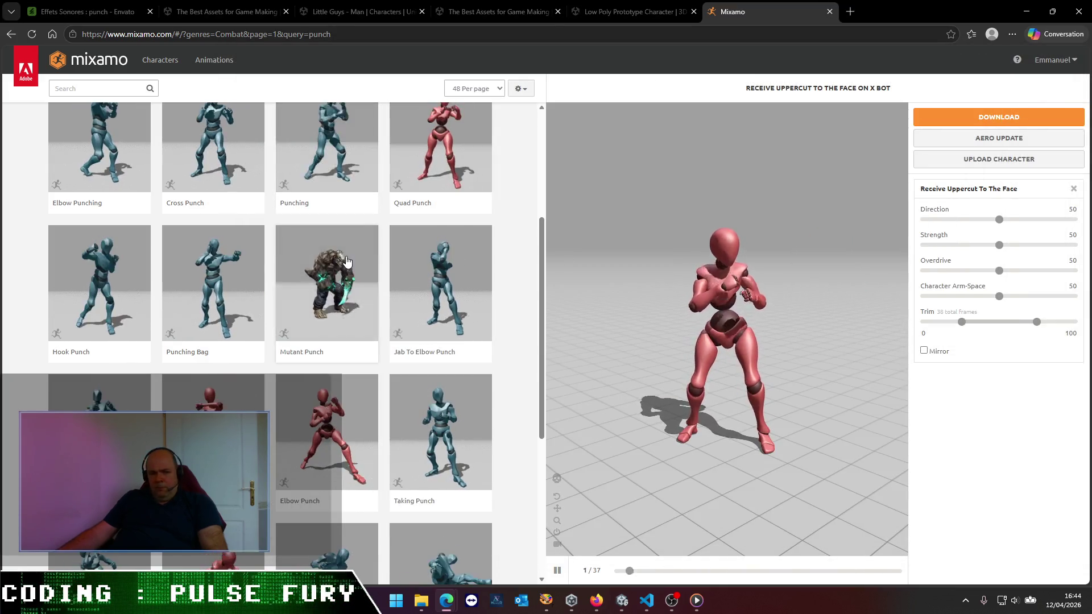
- Preview Stunned and save it as a skinless Stunned.fbx download
scroll(349, 276, up, 4)
scroll(353, 278, down, 6)
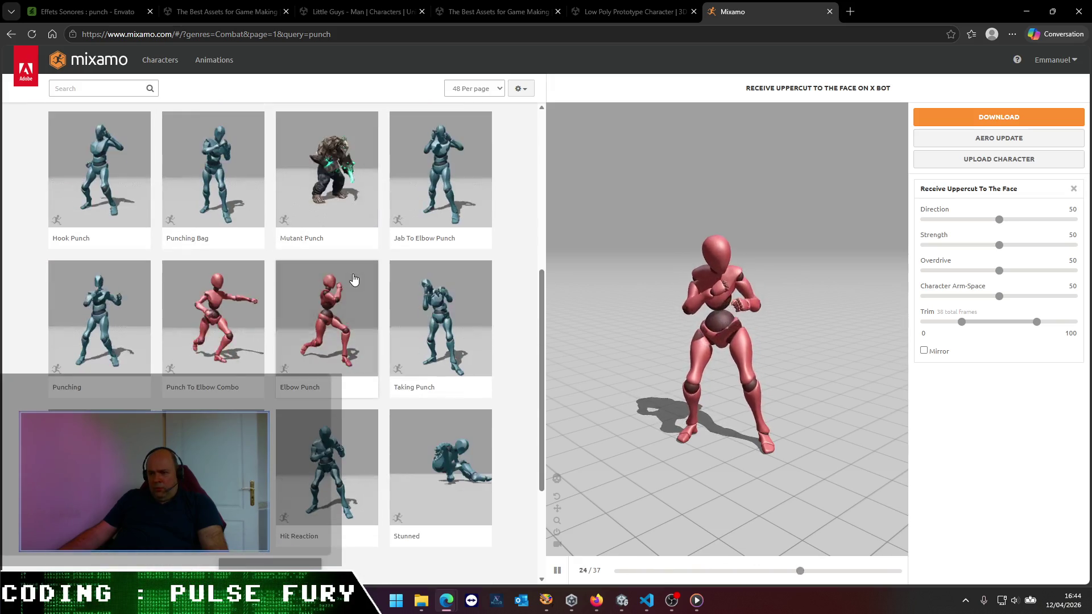
click(445, 478)
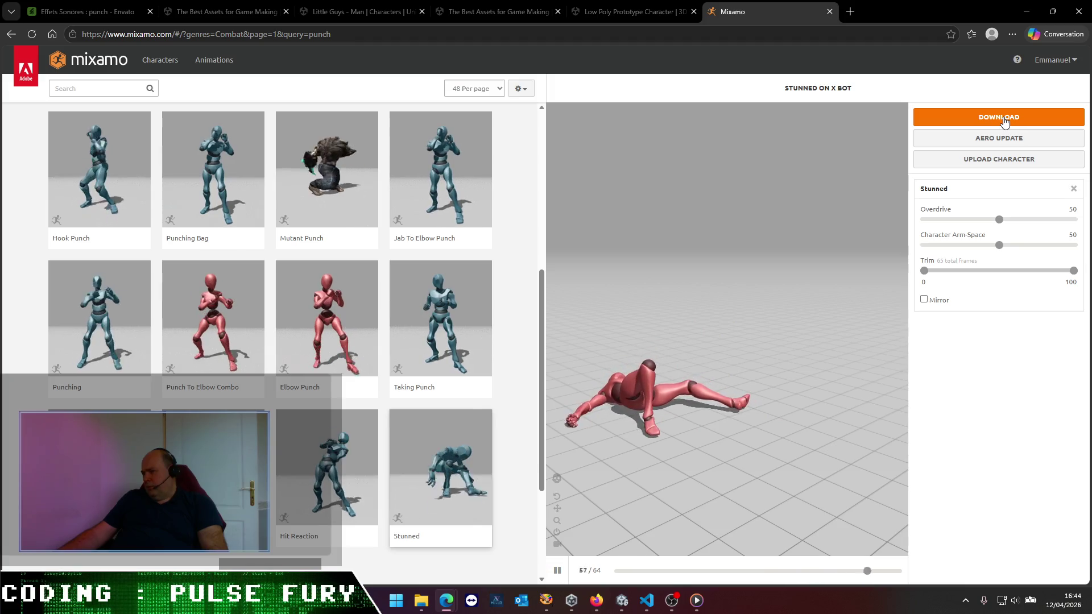
click(1004, 120)
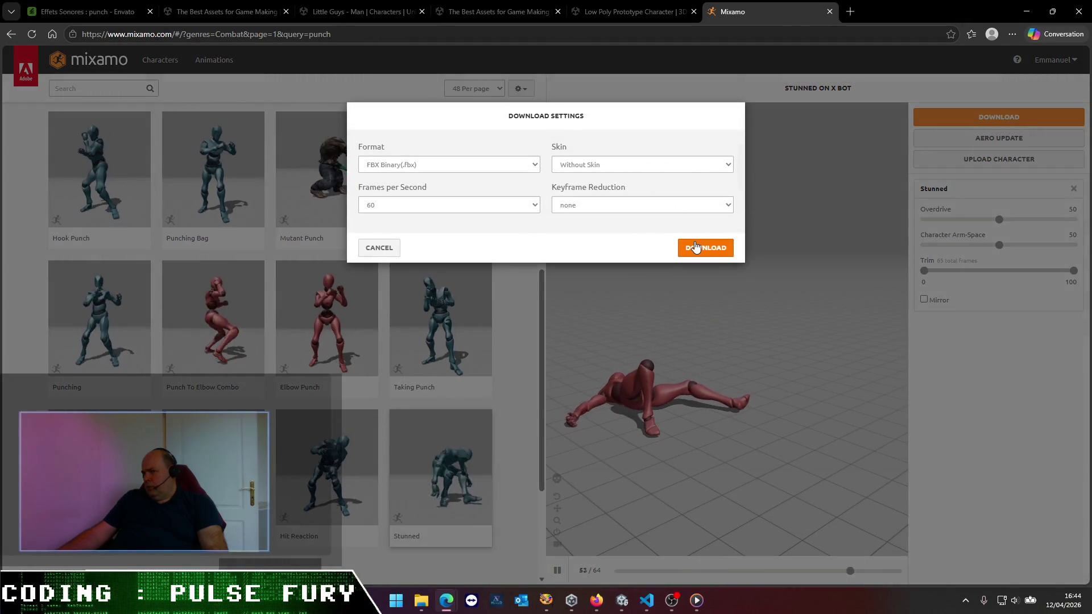
click(696, 247)
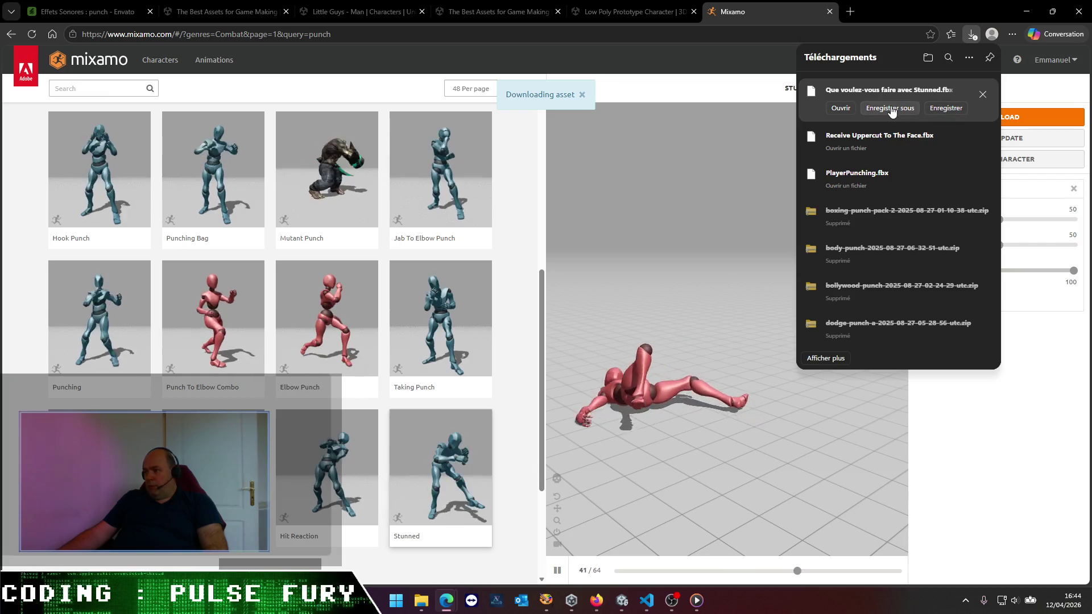
click(890, 109)
click(993, 512)
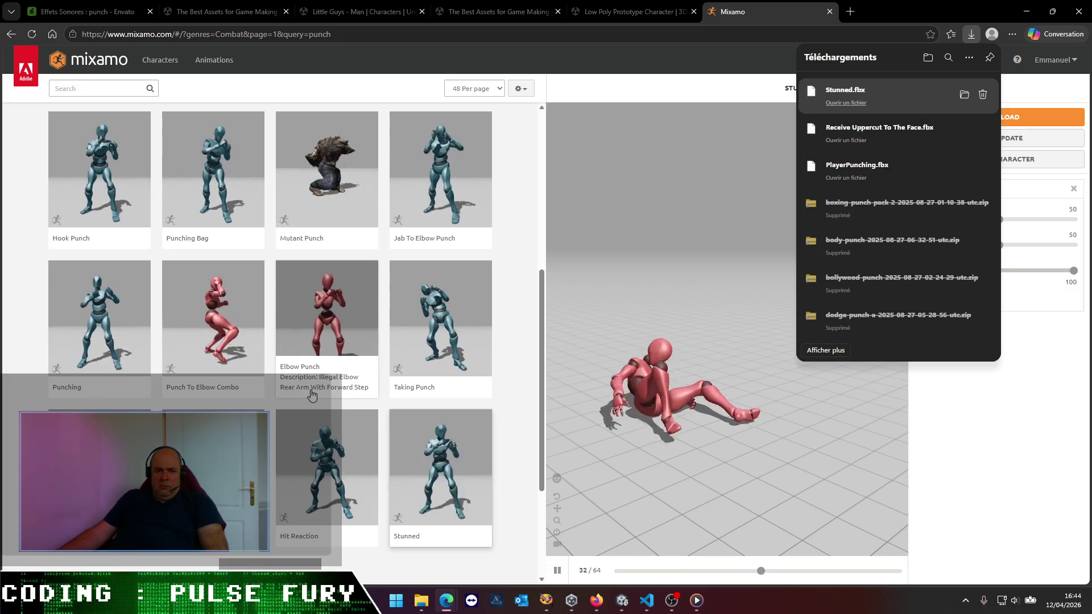
scroll(311, 394, up, 4)
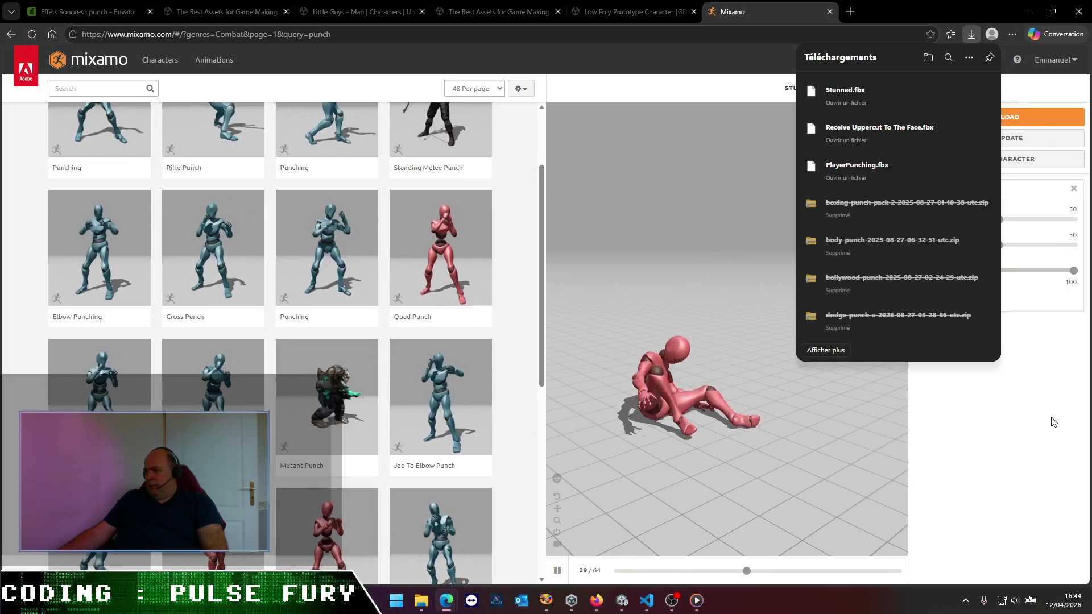
- Drop the Punch filter, browse all Combat animations, and preview Hurricane Kick on X Bot
scroll(230, 208, up, 2)
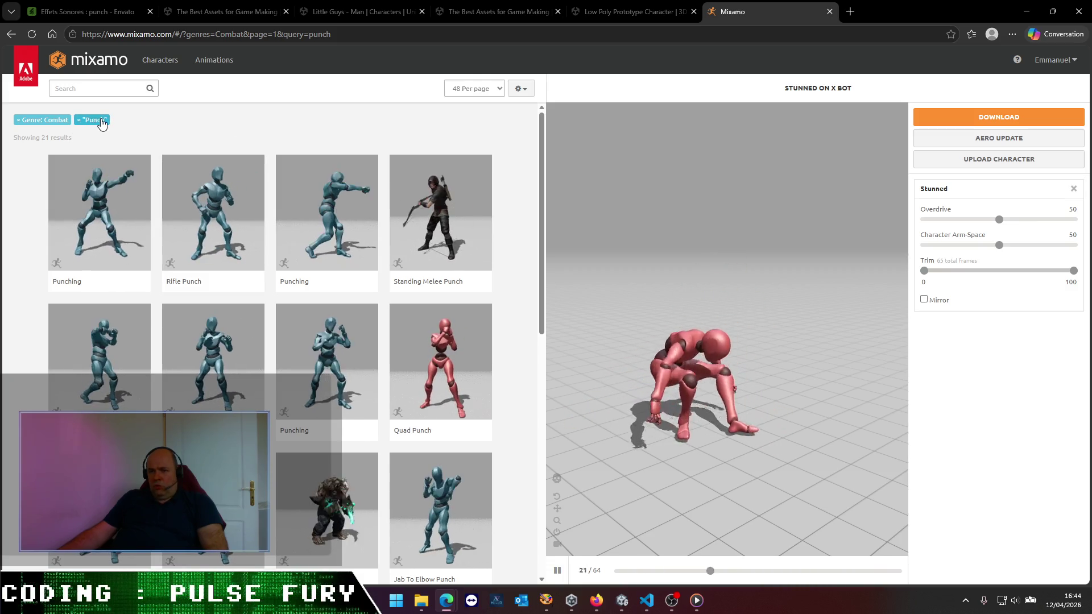
click(79, 122)
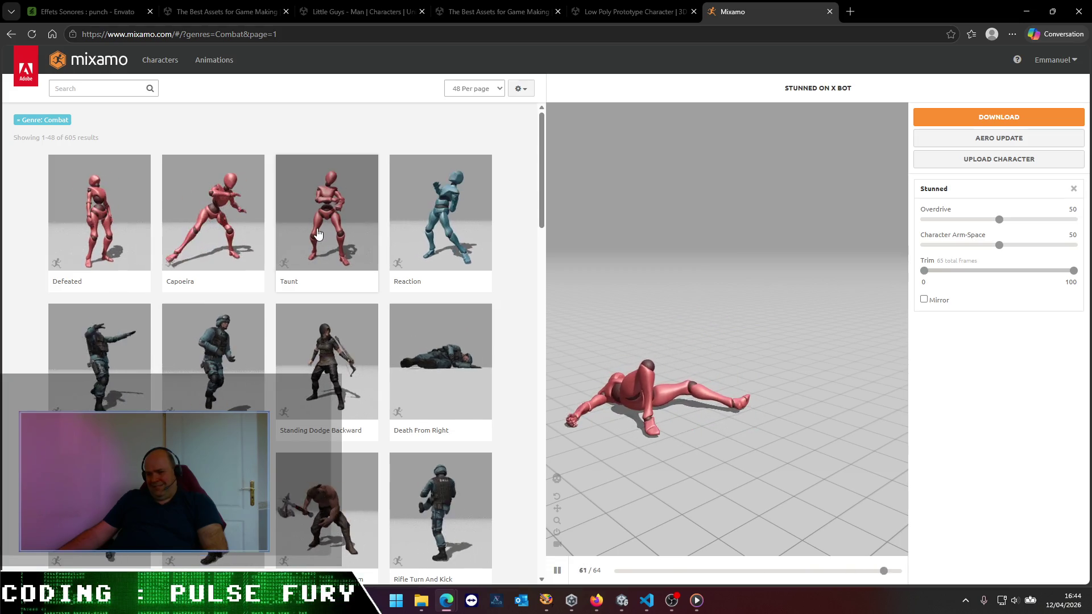
scroll(318, 234, down, 3)
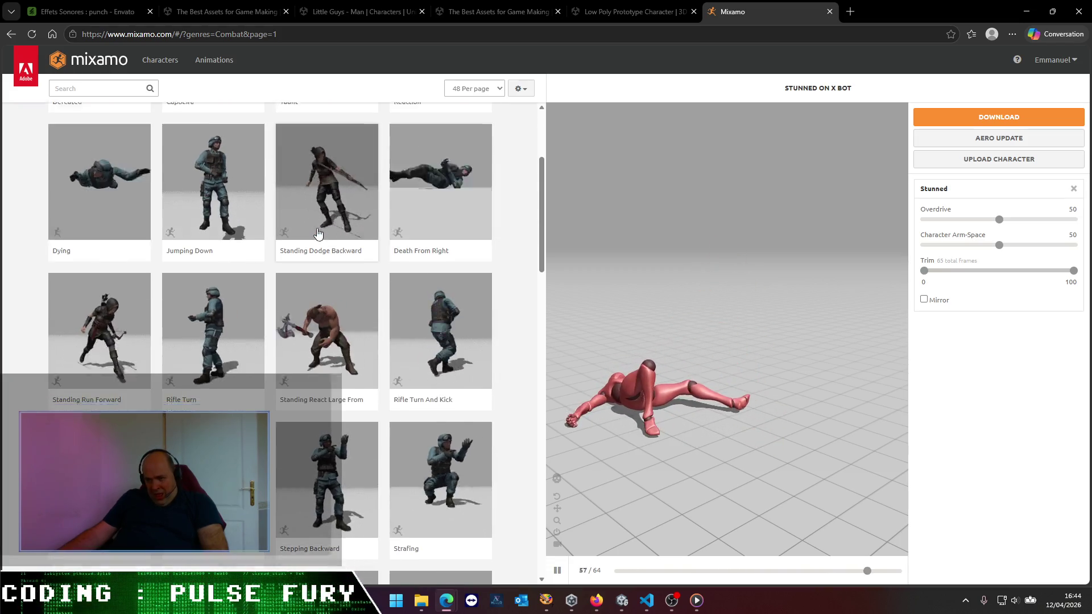
scroll(318, 233, down, 4)
scroll(317, 234, down, 3)
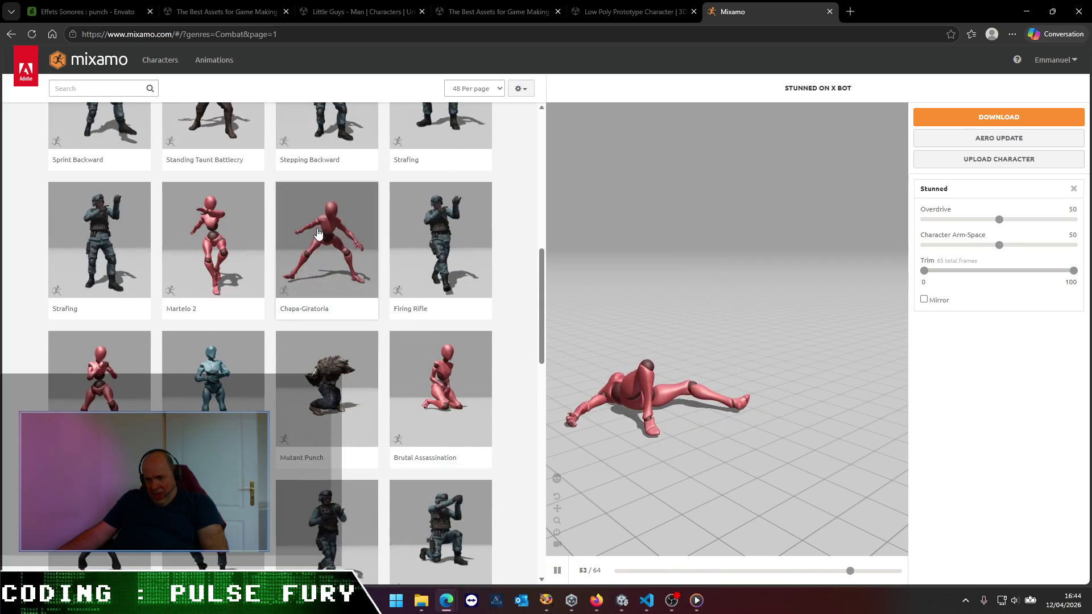
scroll(318, 234, down, 1)
scroll(317, 234, down, 2)
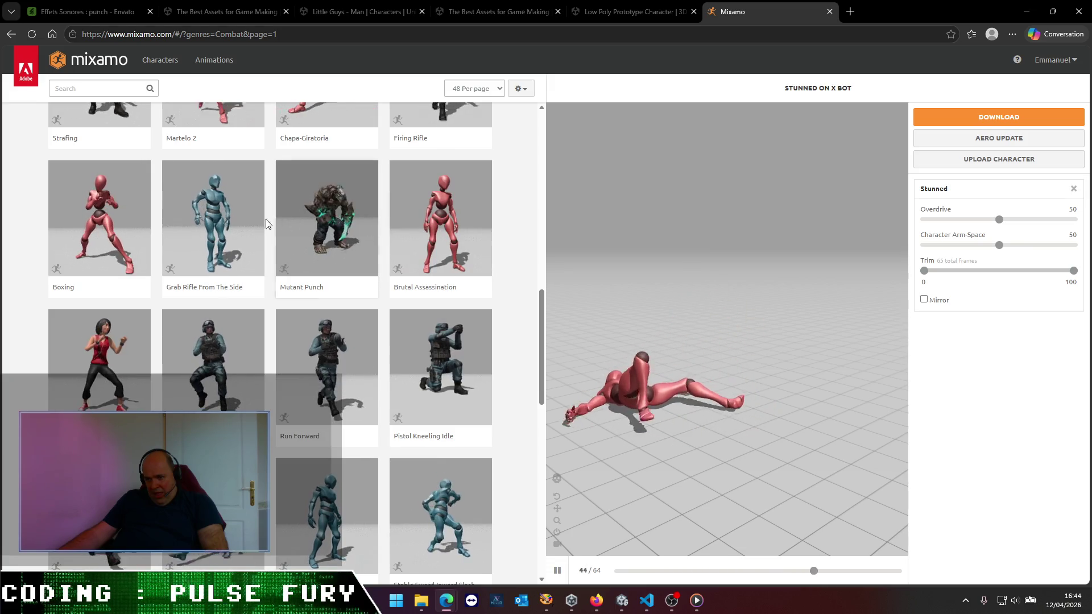
scroll(231, 233, down, 2)
scroll(232, 233, down, 3)
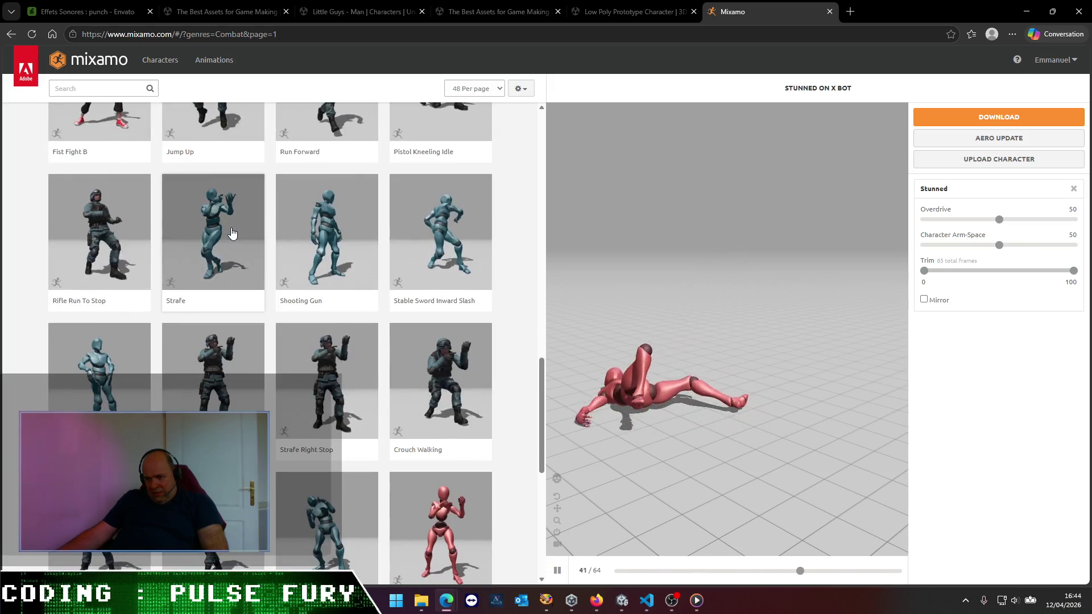
scroll(232, 233, down, 2)
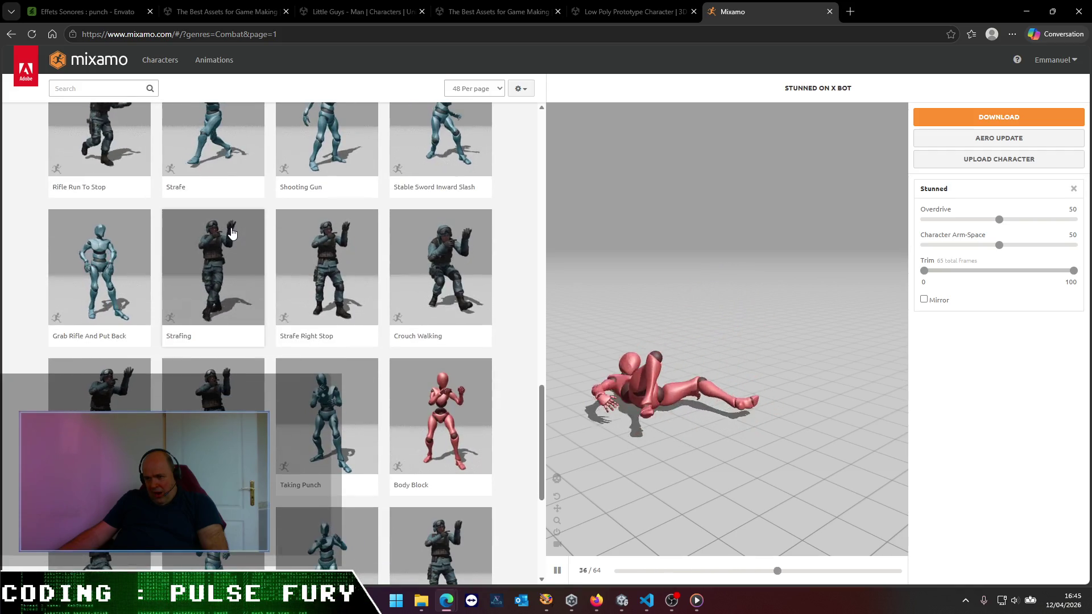
scroll(232, 233, down, 3)
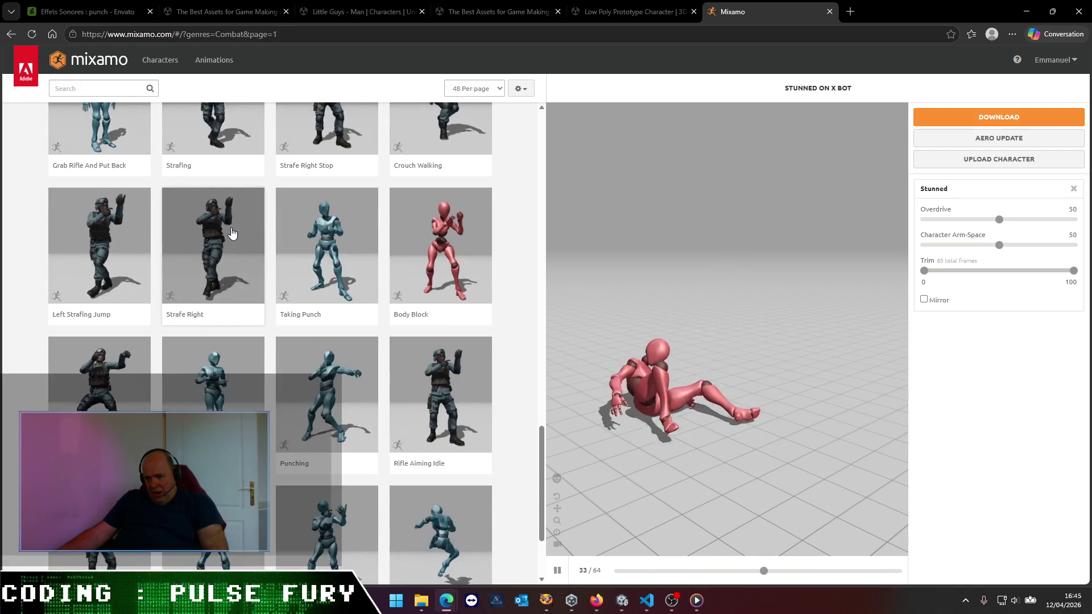
scroll(232, 233, down, 3)
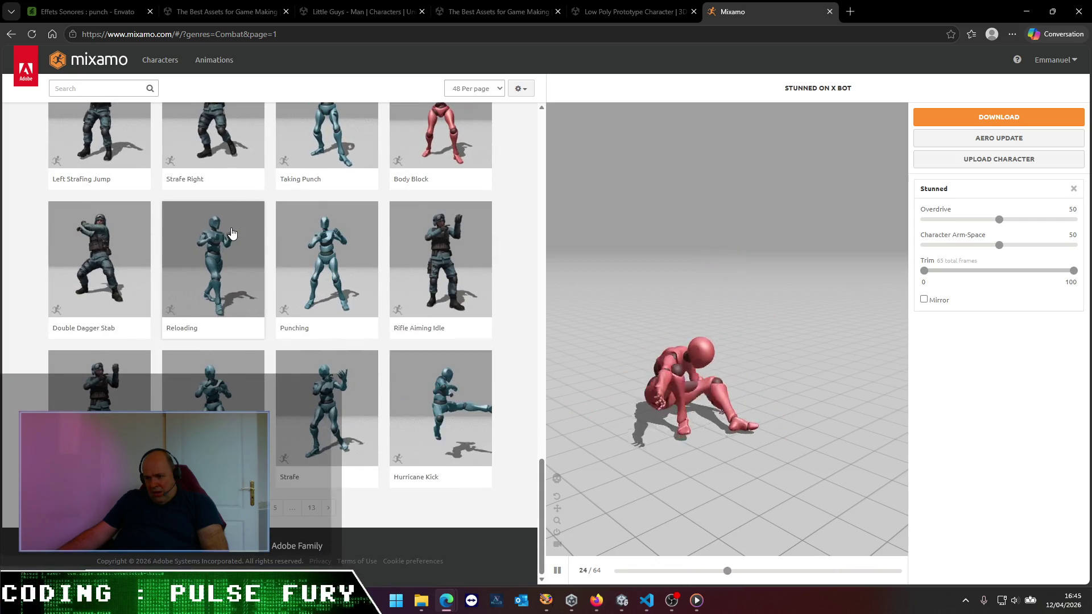
click(477, 393)
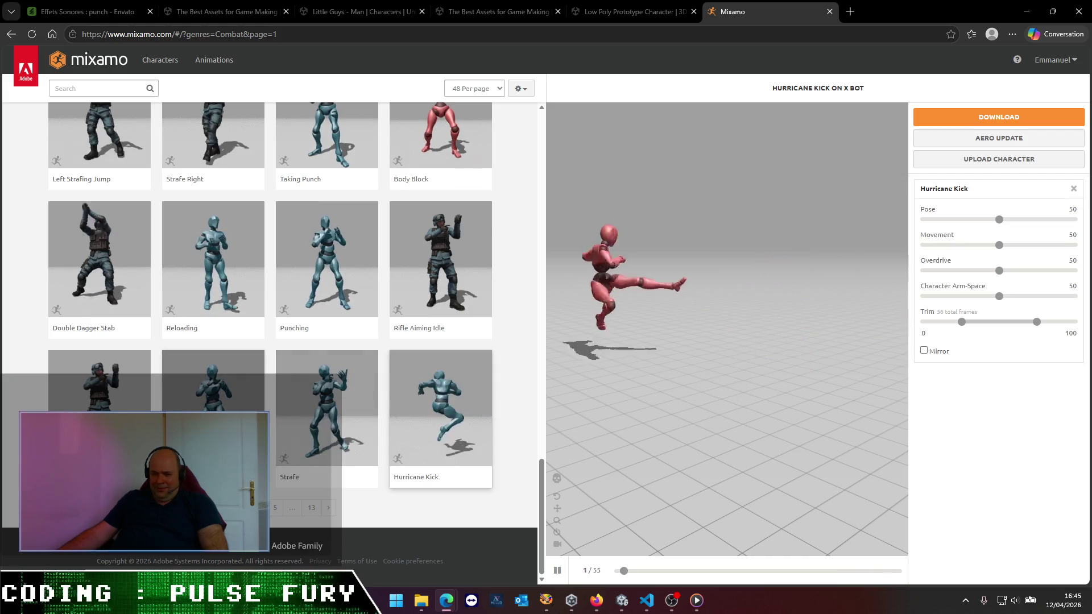
- Preview Receive Uppercut To The Face on X Bot, browse the Combat results, then preview Body Block
click(283, 409)
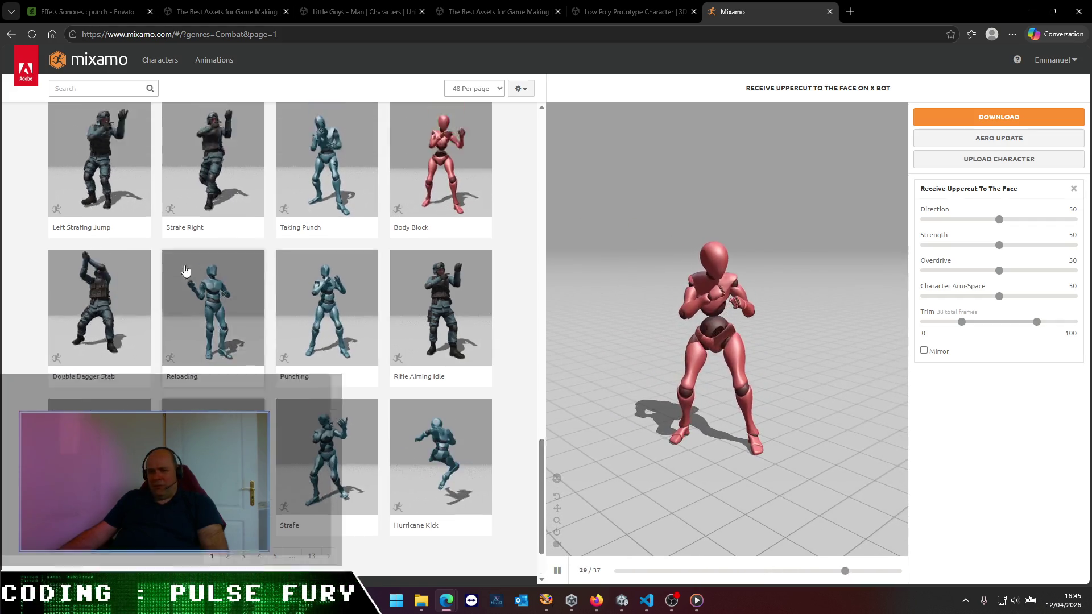
scroll(188, 272, up, 10)
scroll(198, 280, up, 10)
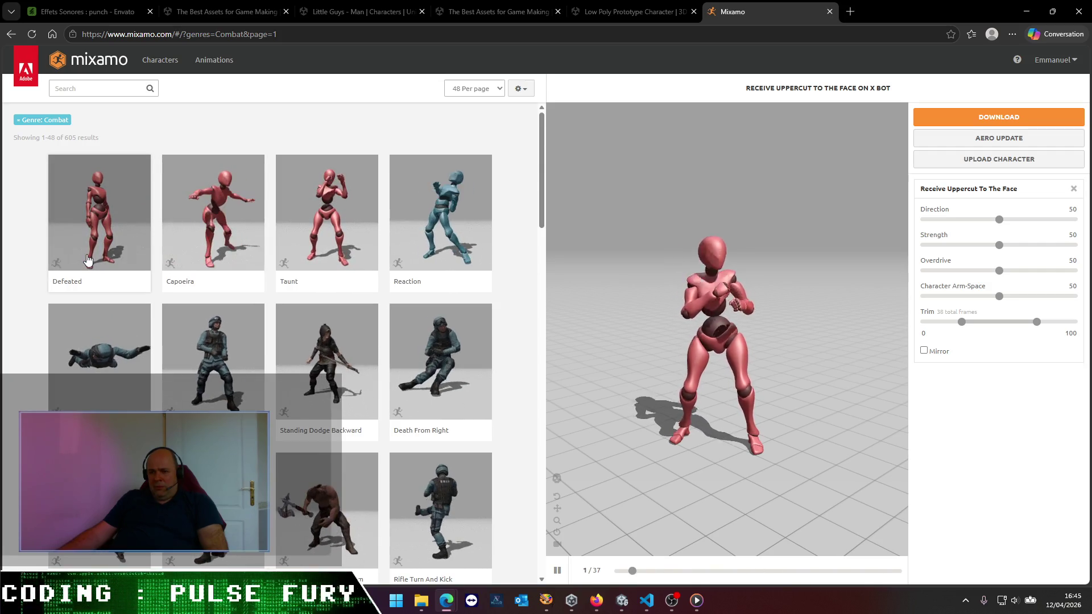
scroll(87, 259, down, 4)
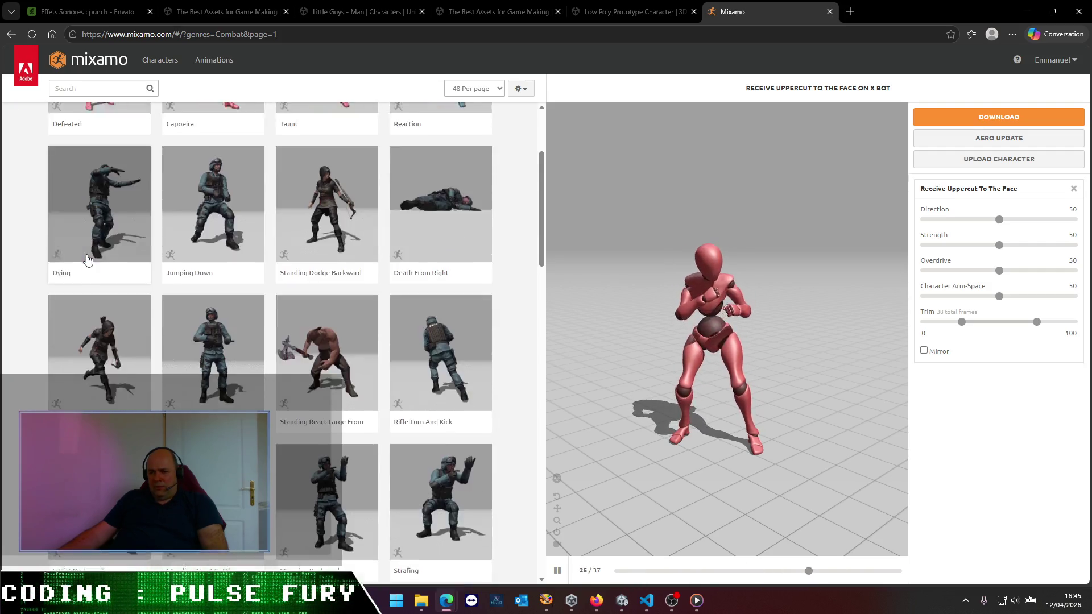
scroll(87, 260, down, 3)
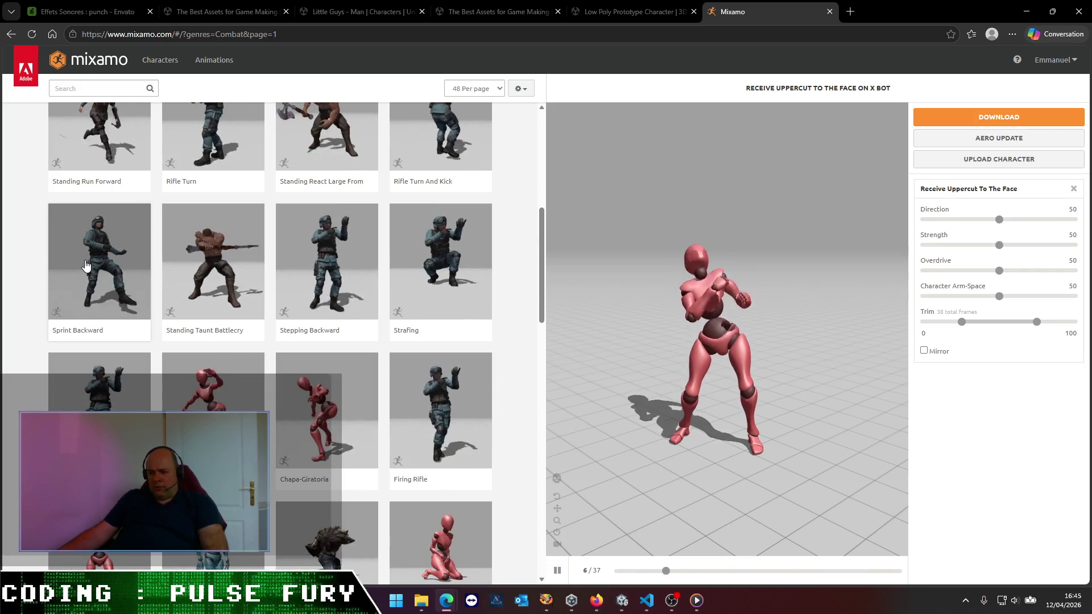
scroll(86, 265, down, 5)
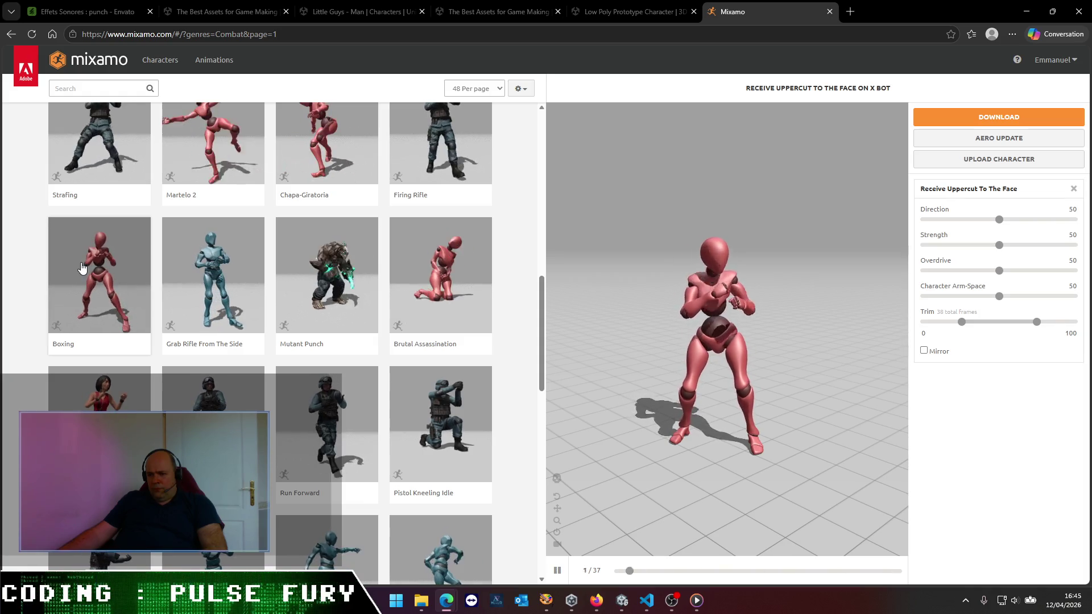
scroll(82, 267, down, 2)
scroll(82, 267, down, 2)
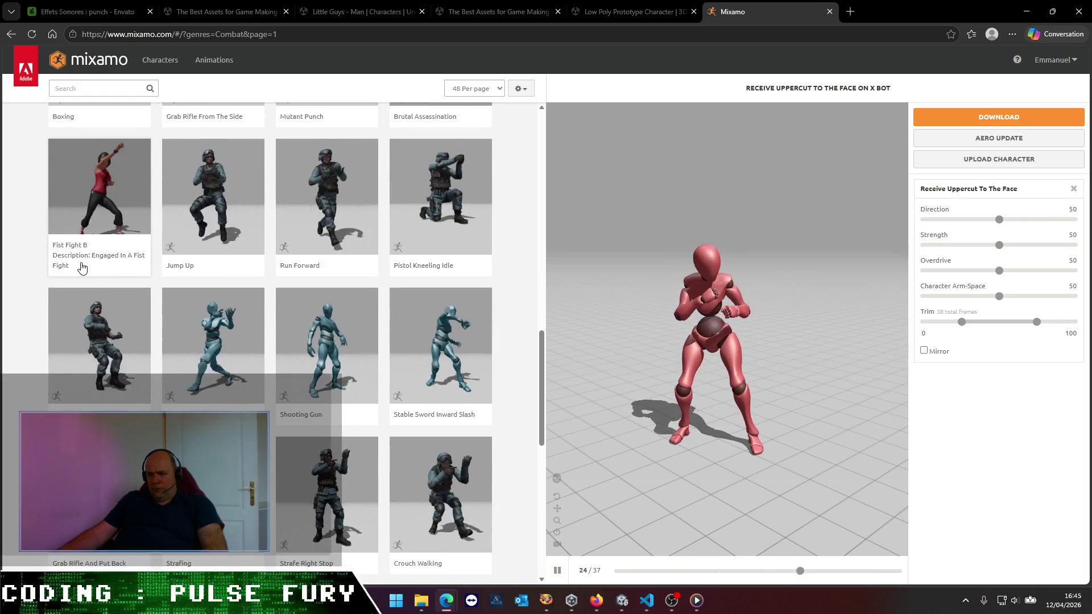
scroll(82, 267, down, 4)
scroll(82, 268, down, 3)
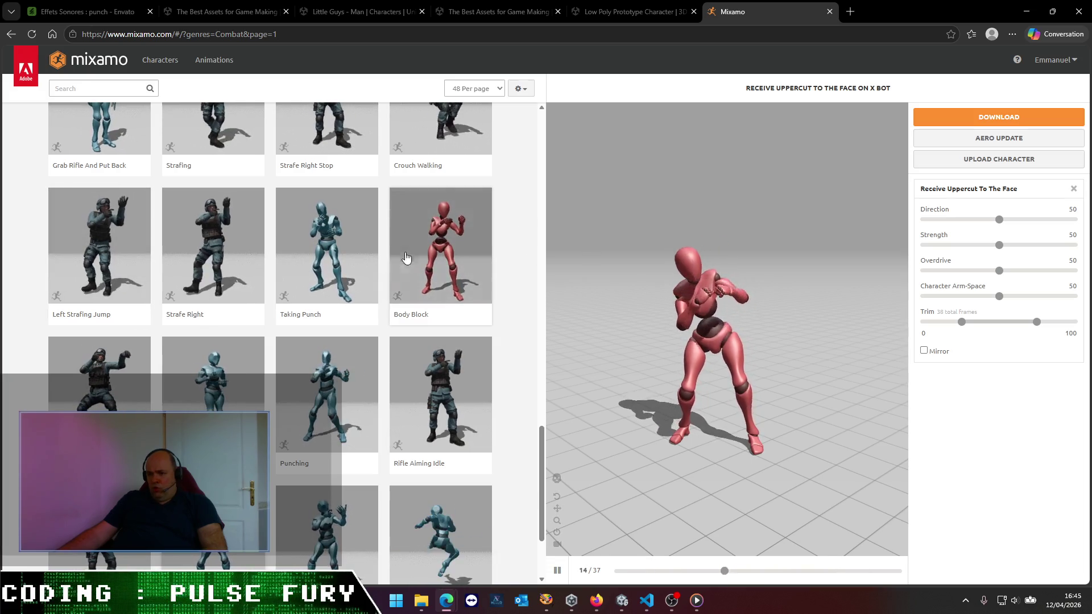
click(467, 246)
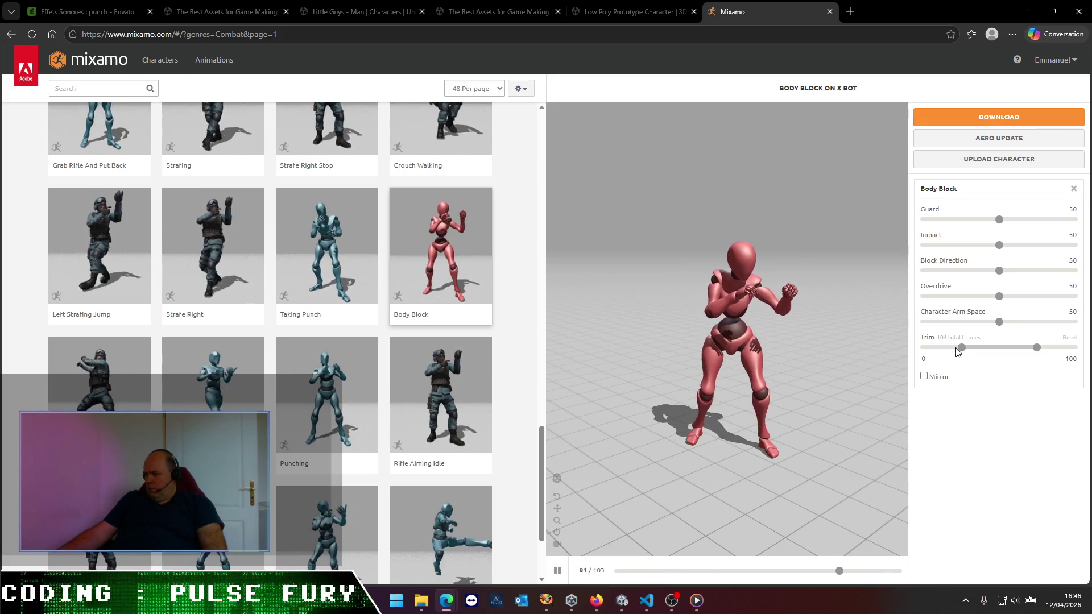
- Trim the Body Block clip to run from -35 to 19, then go to Combat results page 2
drag(961, 348, 922, 348)
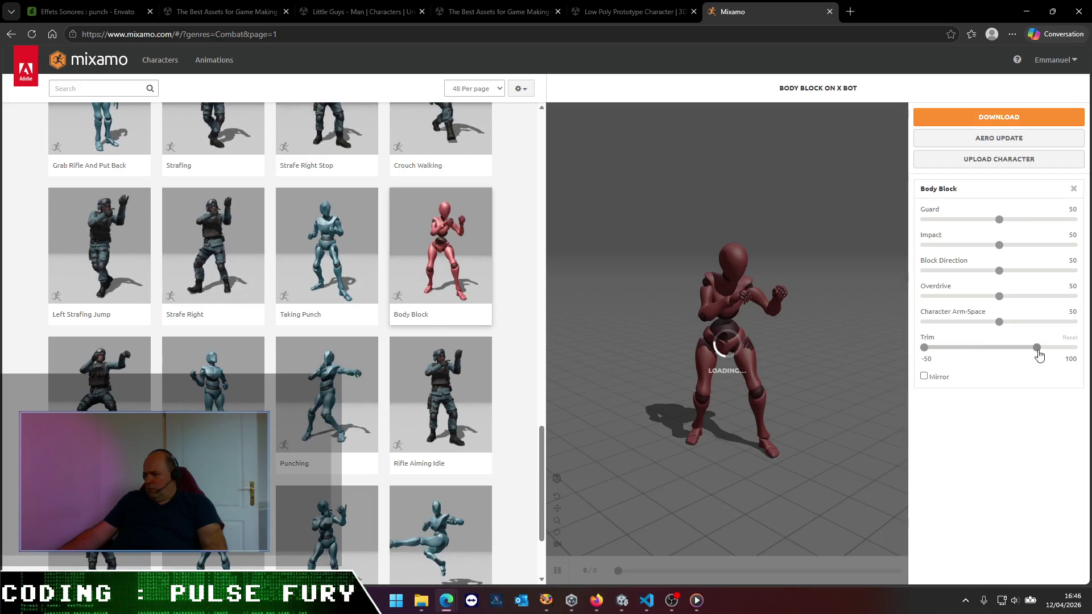
drag(1006, 353, 968, 356)
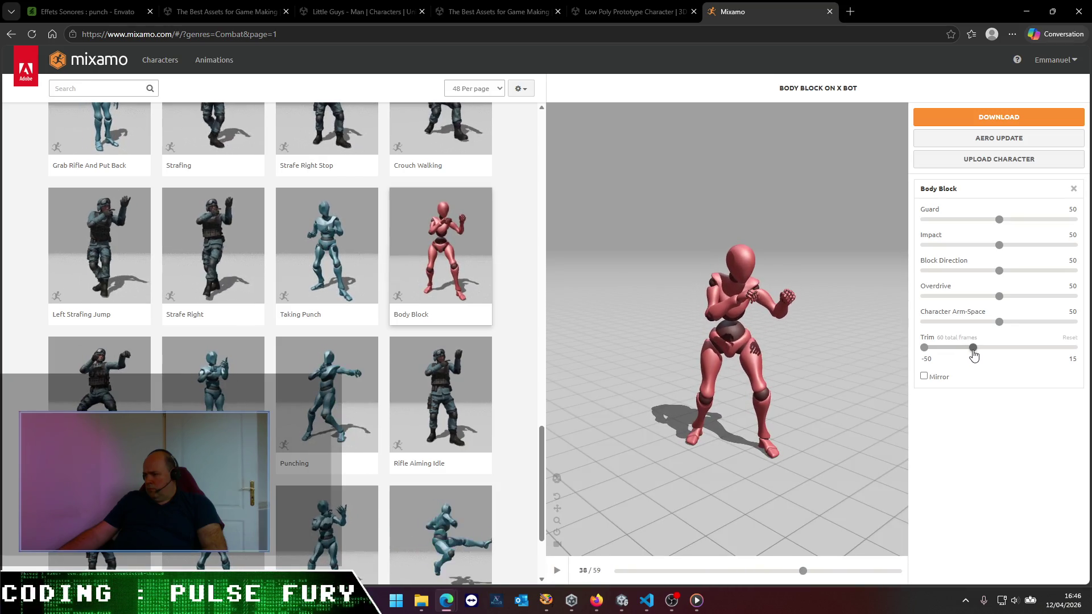
drag(974, 354, 977, 354)
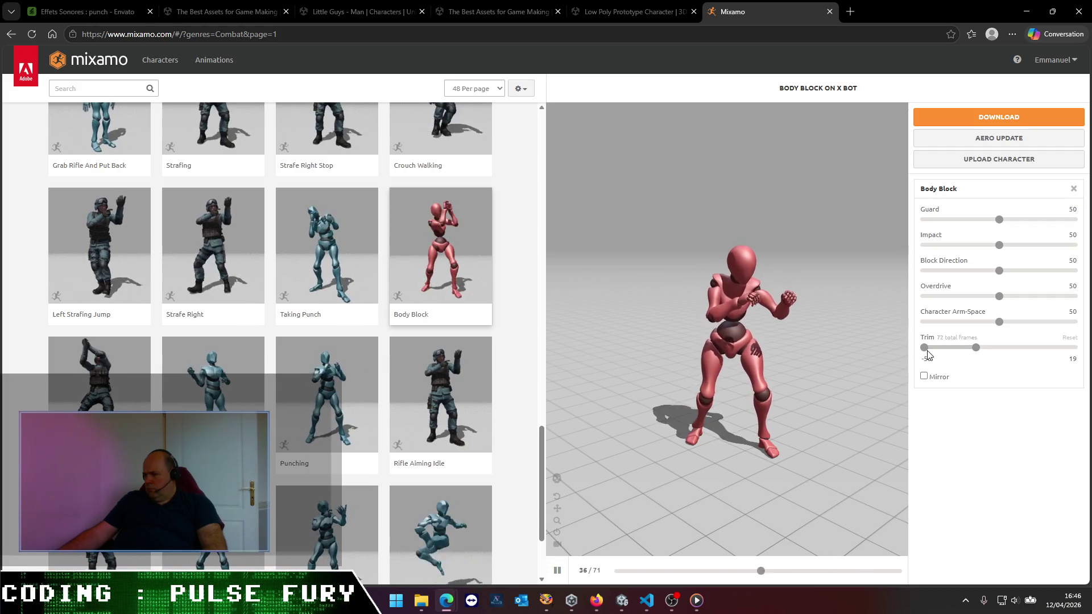
drag(927, 352, 930, 353)
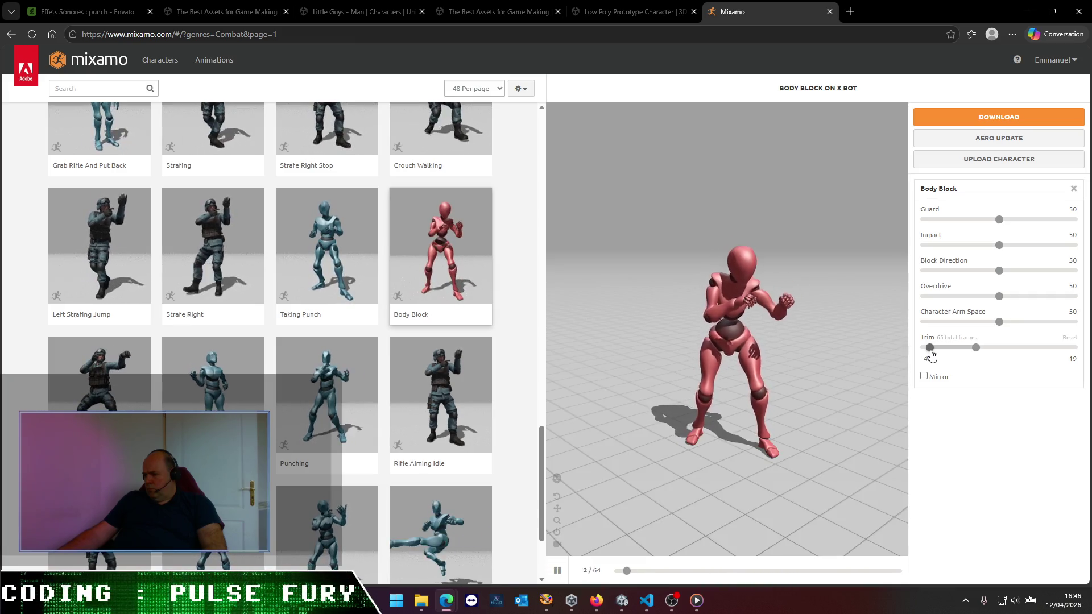
drag(931, 355, 936, 355)
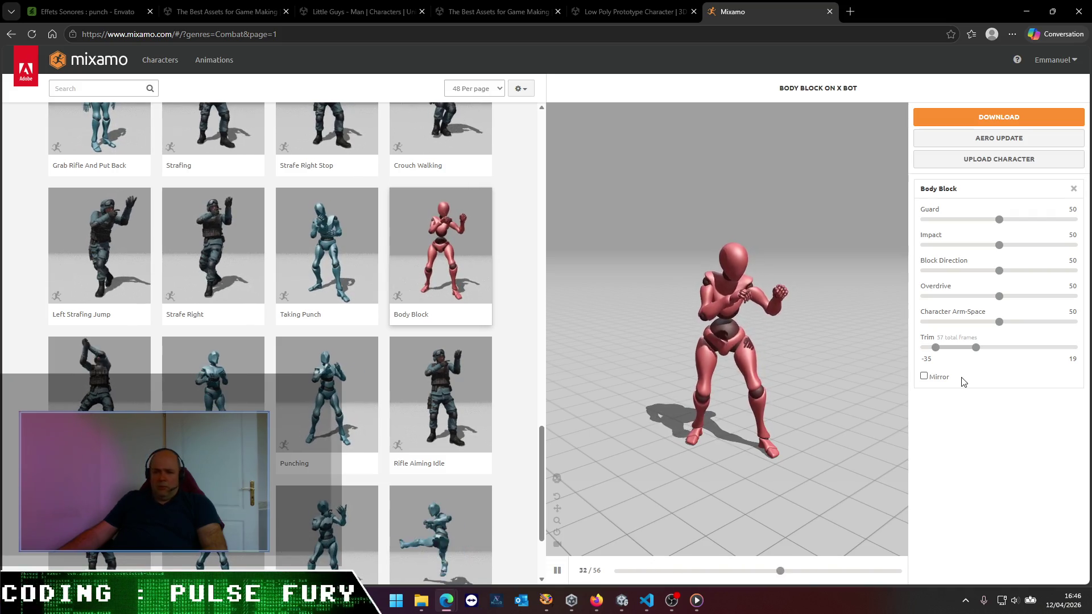
scroll(358, 421, down, 3)
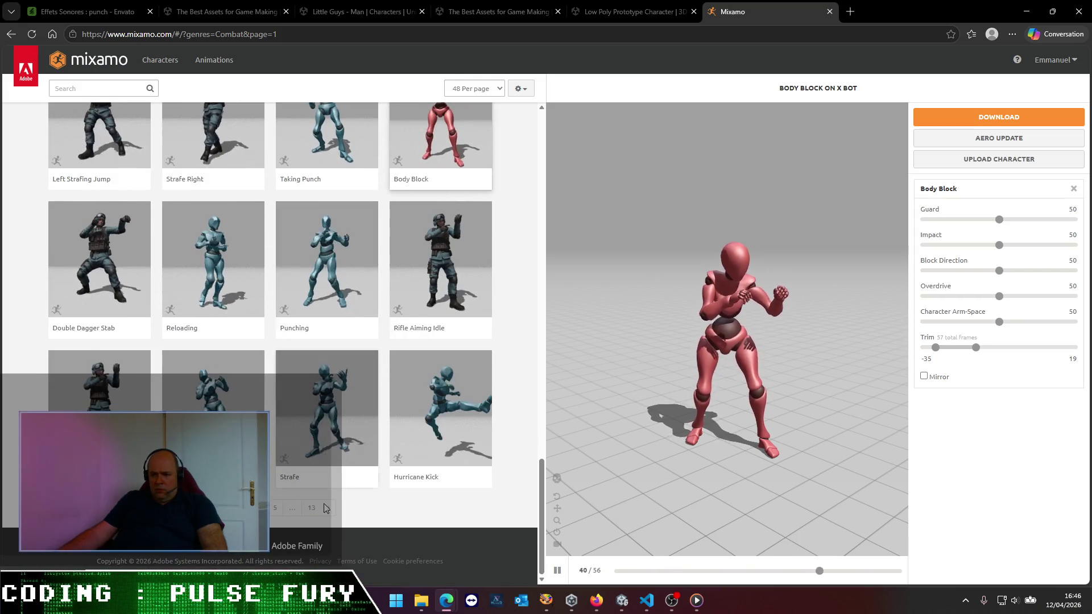
click(328, 508)
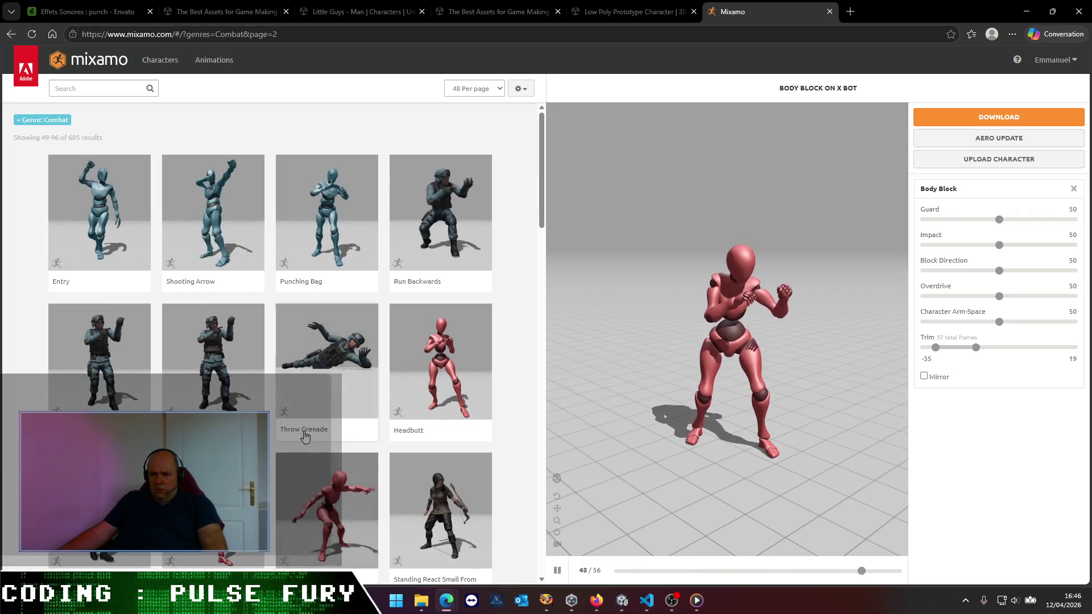
- Browse down Combat page 2 and preview Bouncing Fight Idle on X Bot
scroll(295, 435, down, 3)
scroll(280, 426, down, 5)
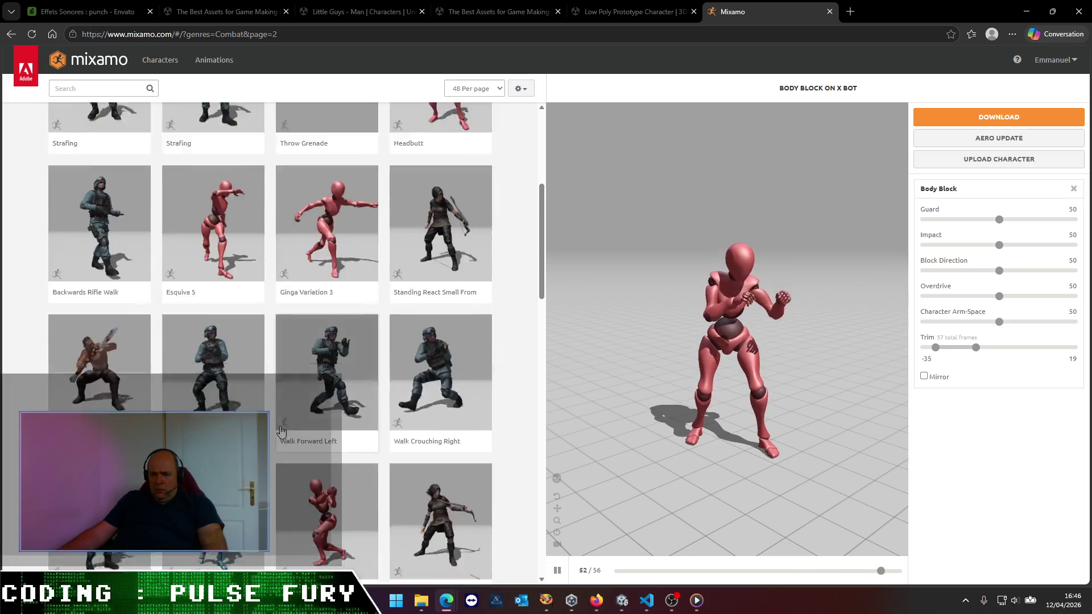
scroll(284, 438, down, 5)
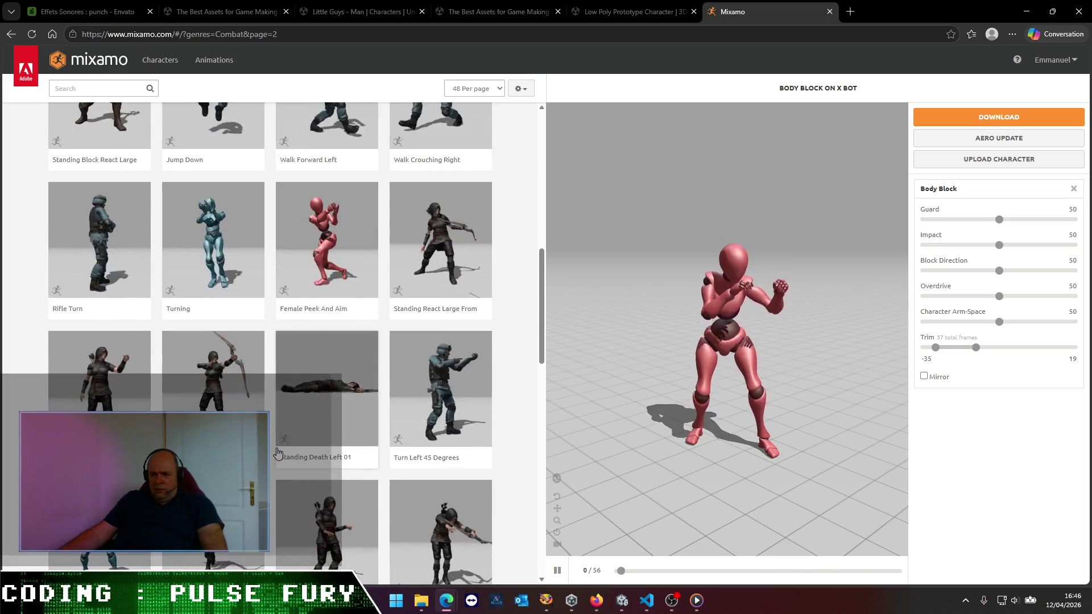
scroll(298, 449, down, 8)
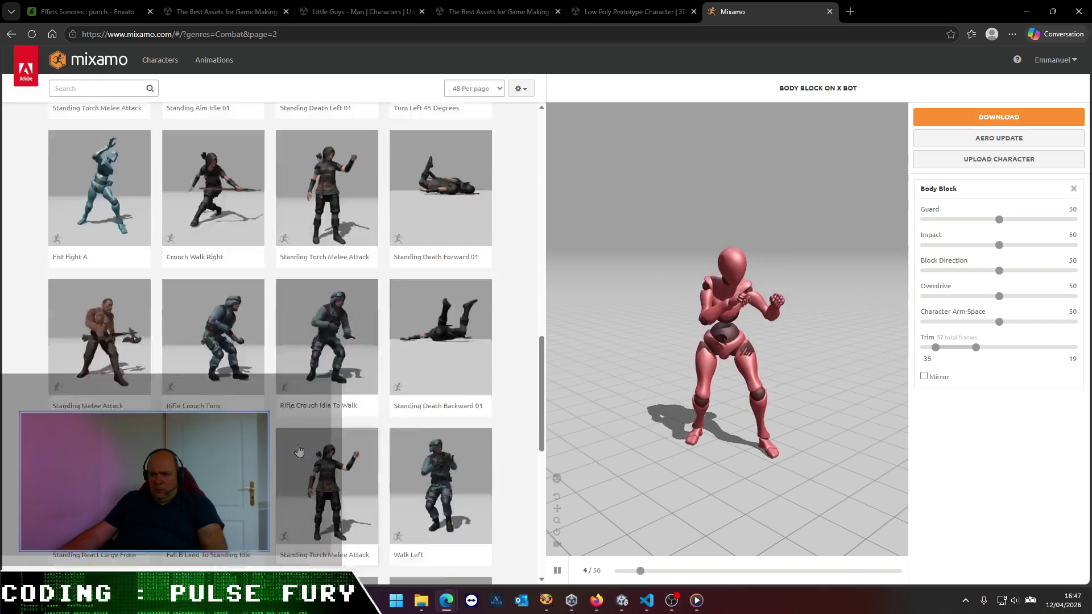
scroll(300, 449, down, 4)
scroll(299, 450, down, 1)
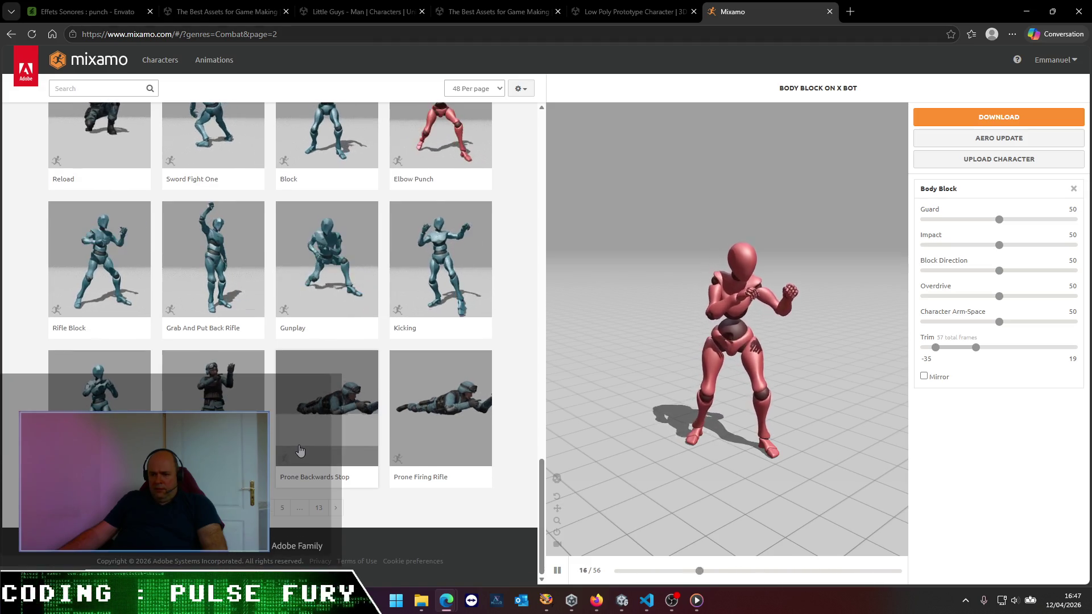
click(133, 402)
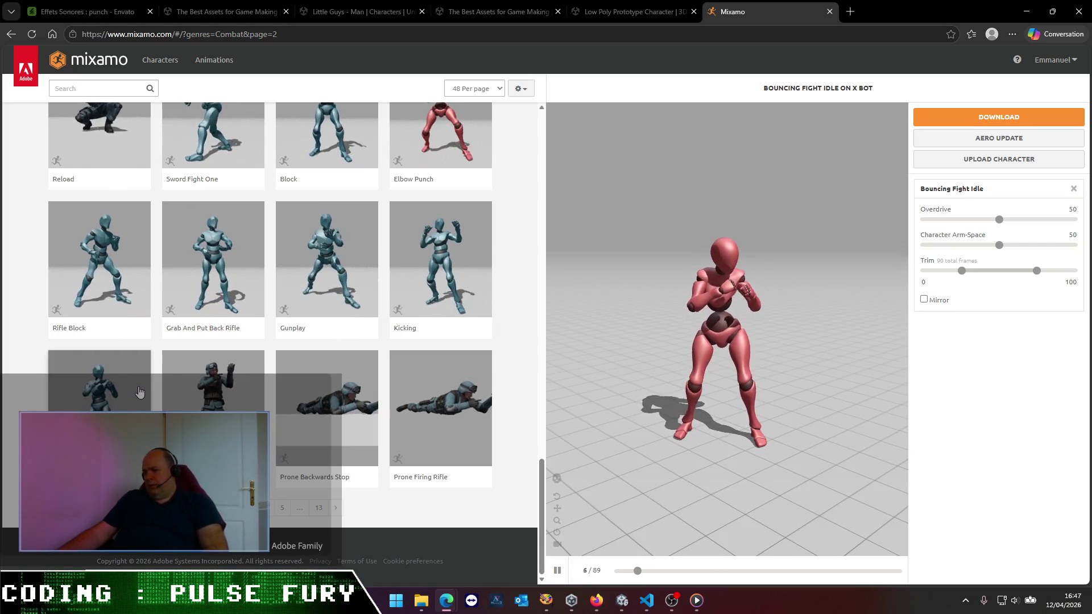
- Download Bouncing Fight Idle as FBX into the Model/Player folder and return to Unity
click(963, 119)
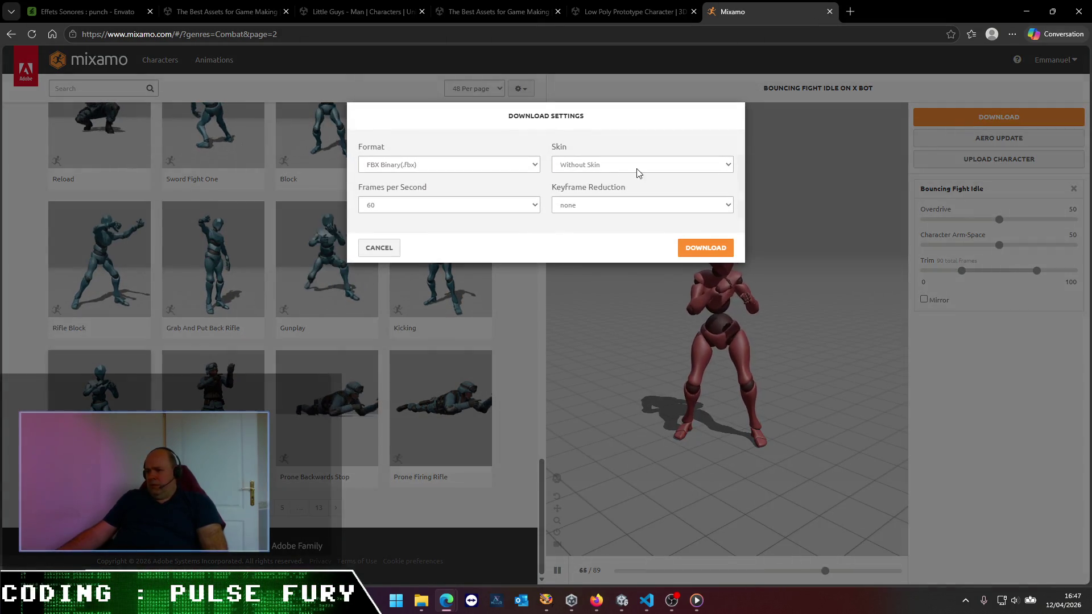
click(698, 242)
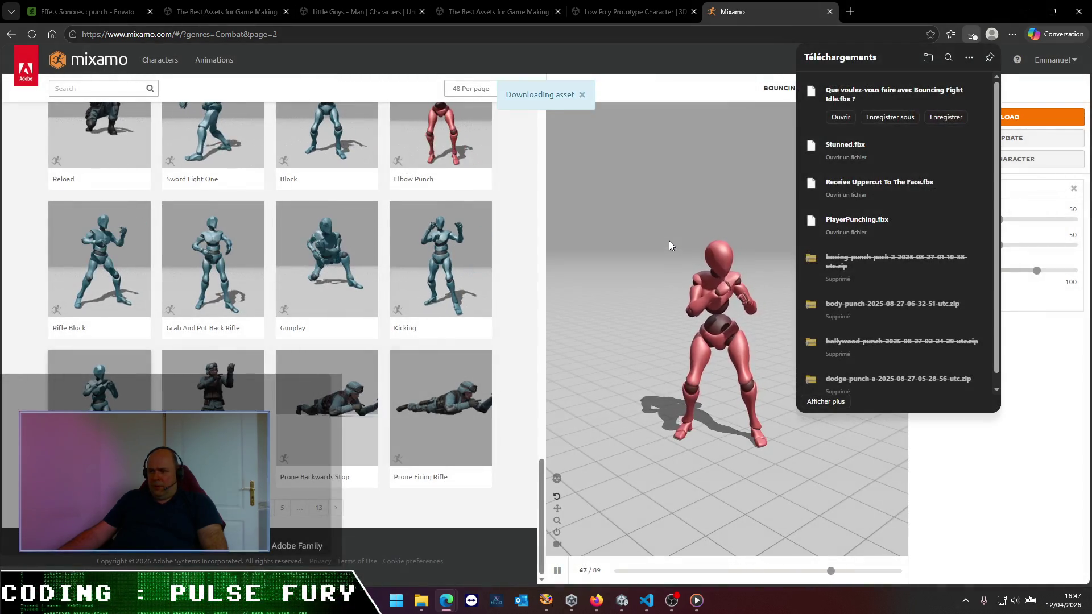
click(889, 117)
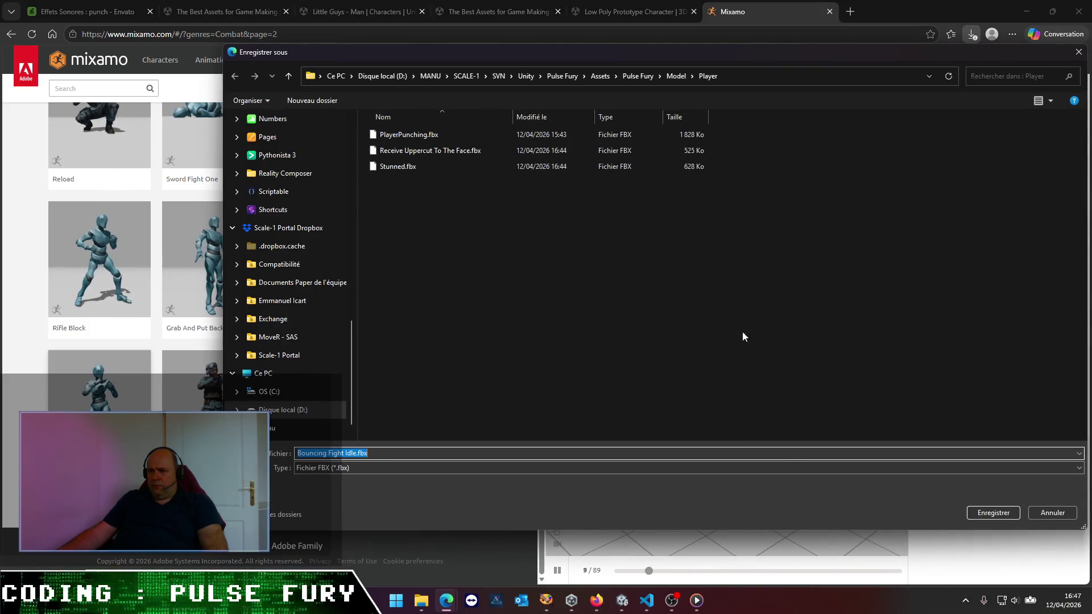
click(986, 512)
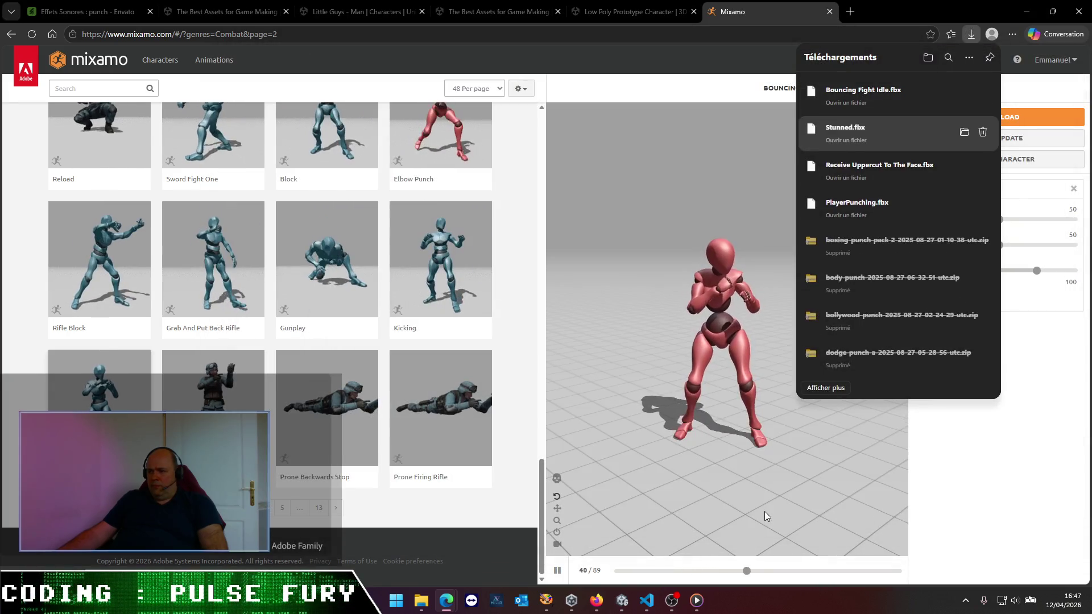
click(624, 607)
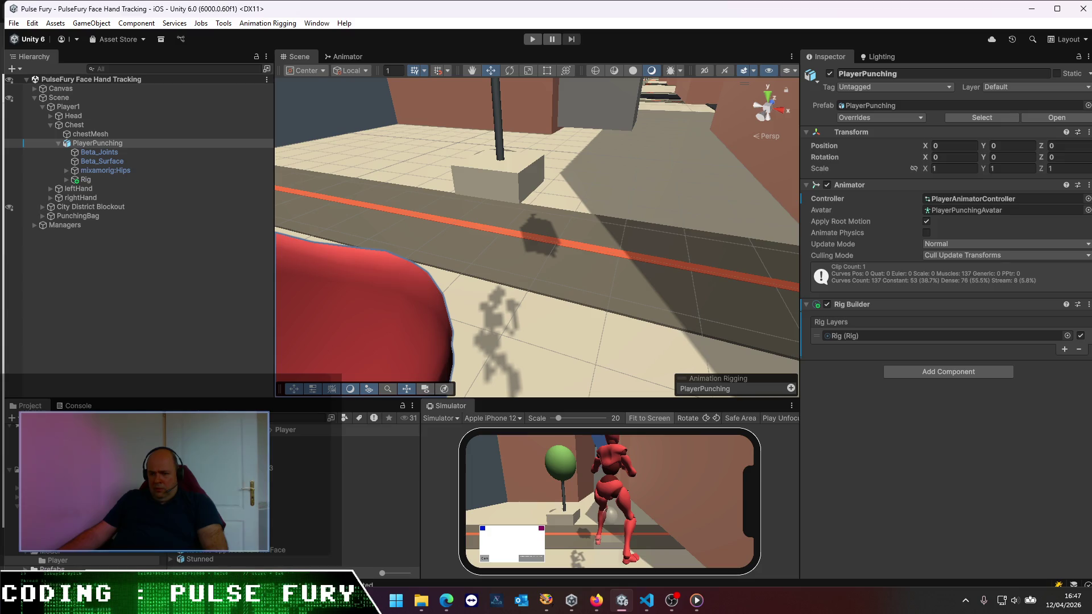
- Select the Bouncing Fight Idle asset and set its rig Animation Type to Humanoid
click(313, 440)
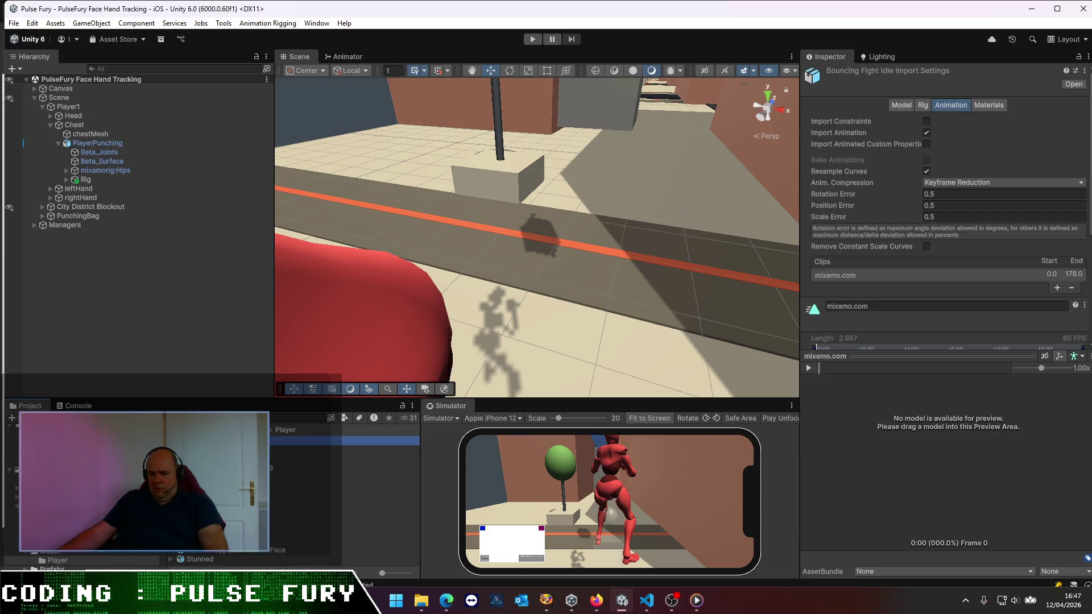
click(313, 449)
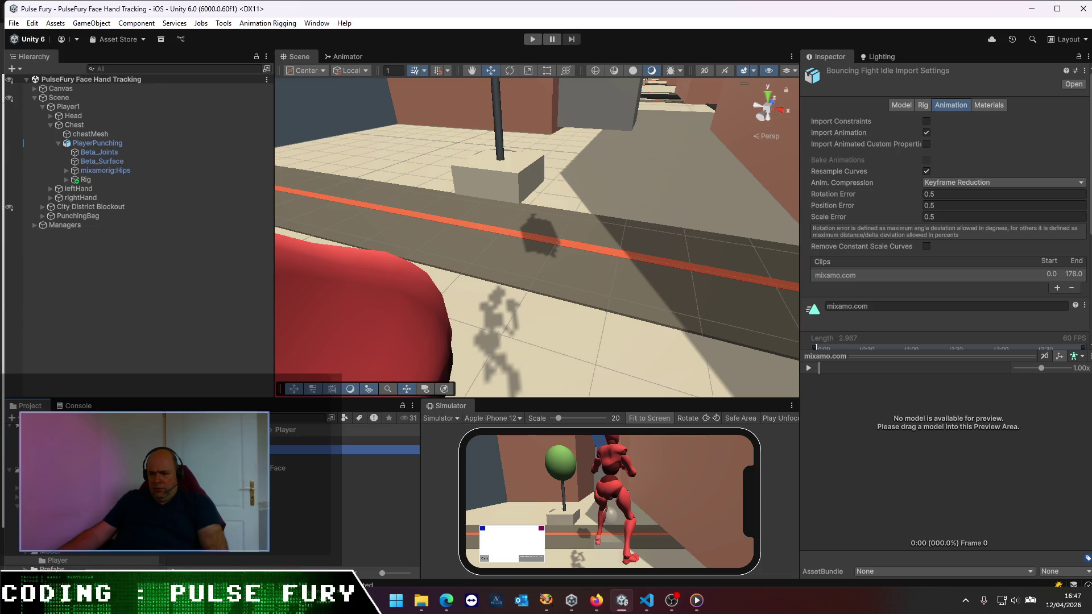
click(312, 441)
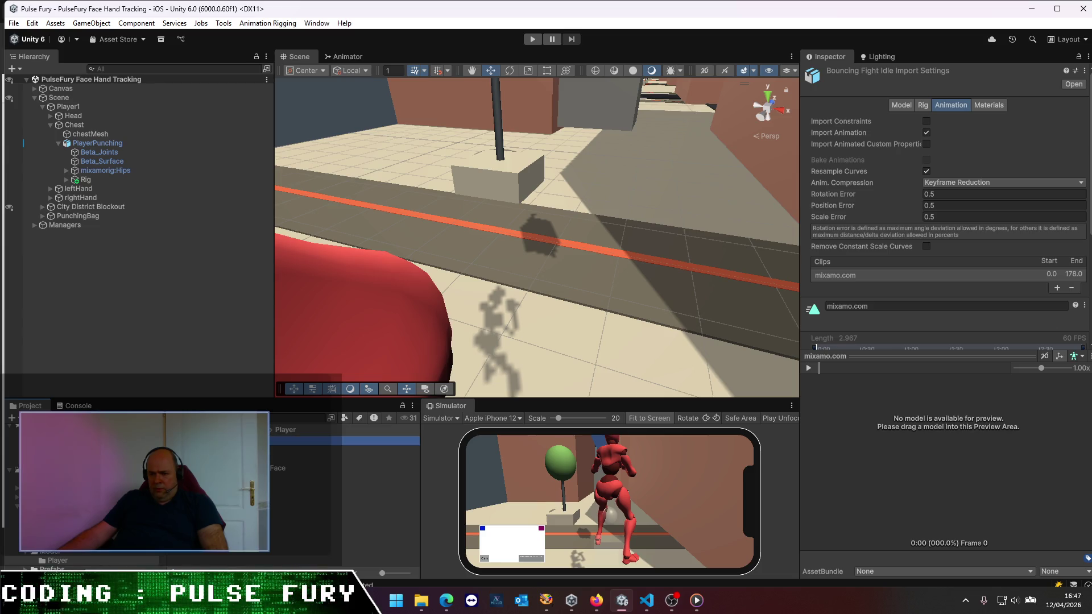
click(313, 450)
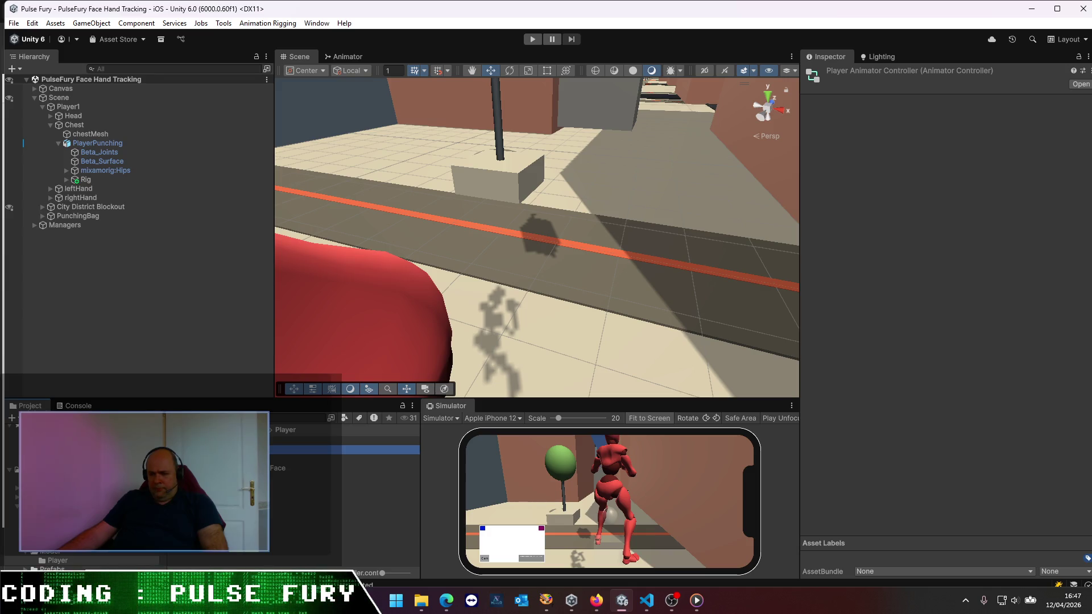
click(313, 440)
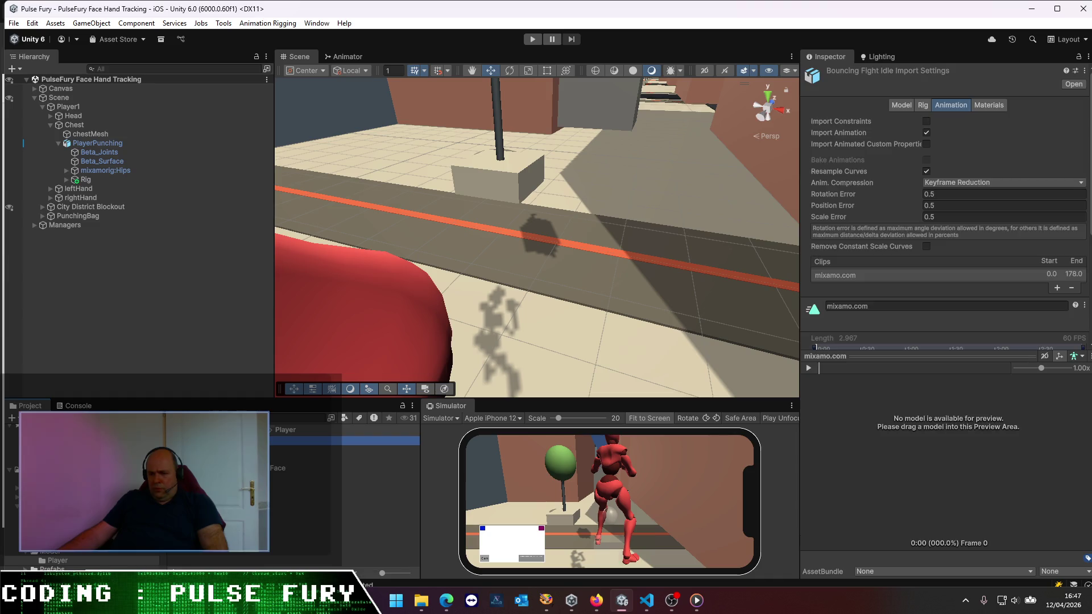
click(923, 104)
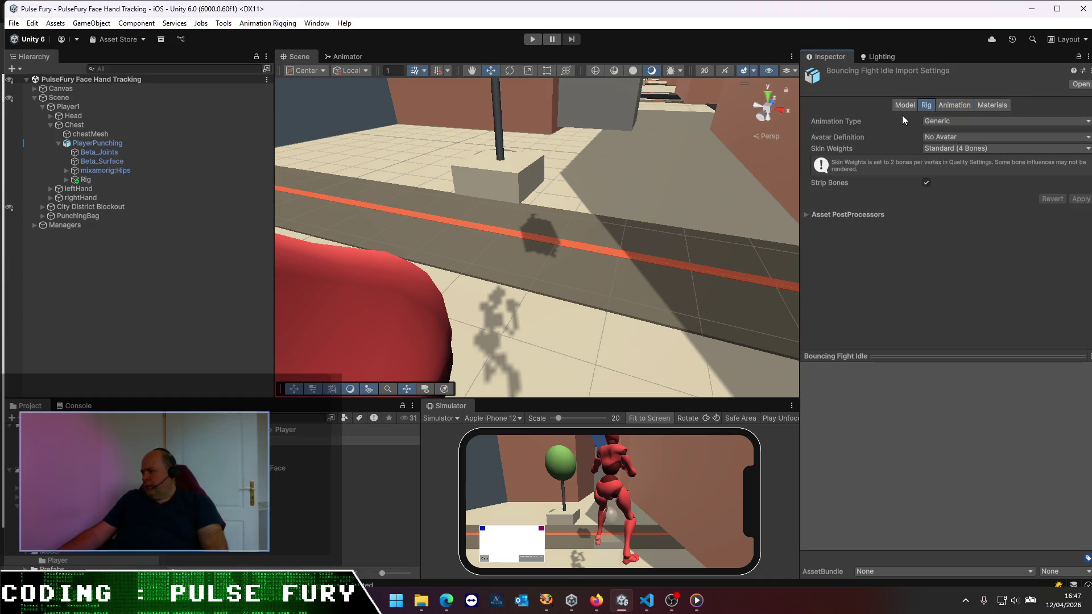
click(953, 121)
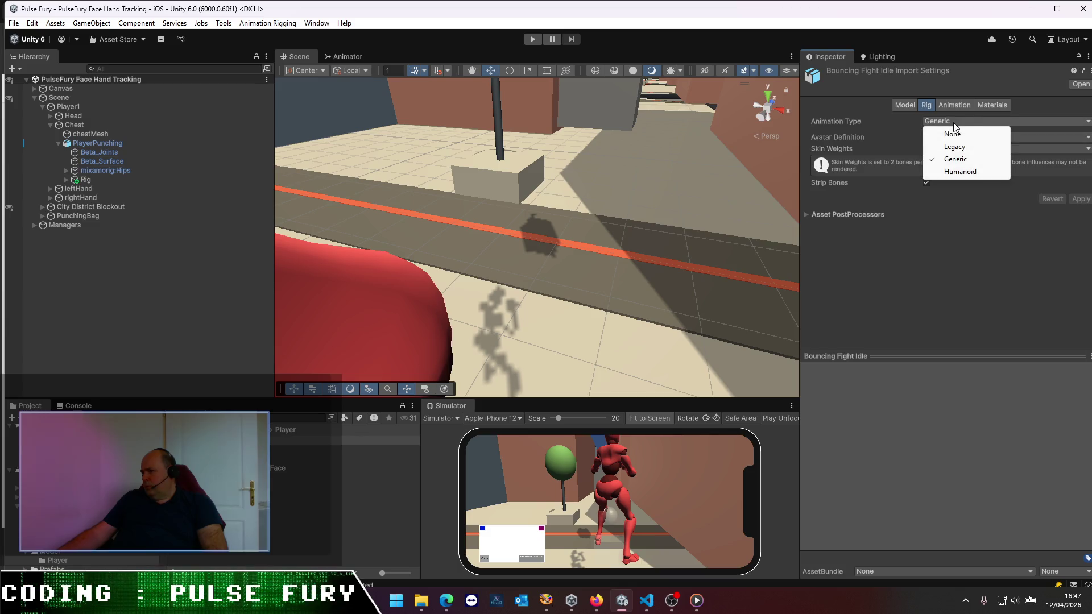
click(959, 172)
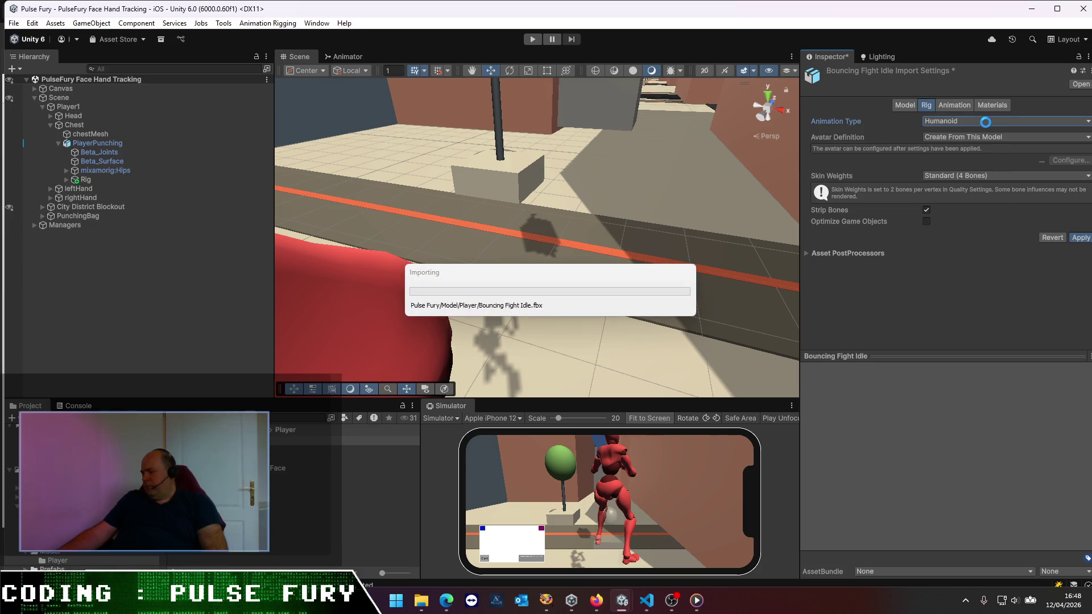
- Rename the clip to FightIdle, apply the import settings, and preview it
click(960, 105)
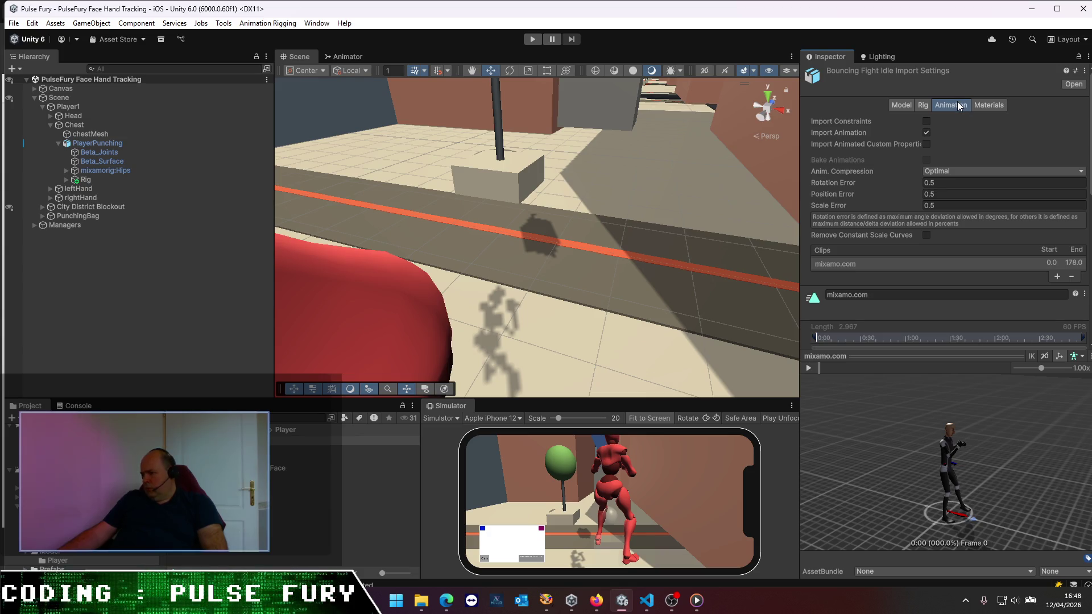
scroll(902, 332, down, 4)
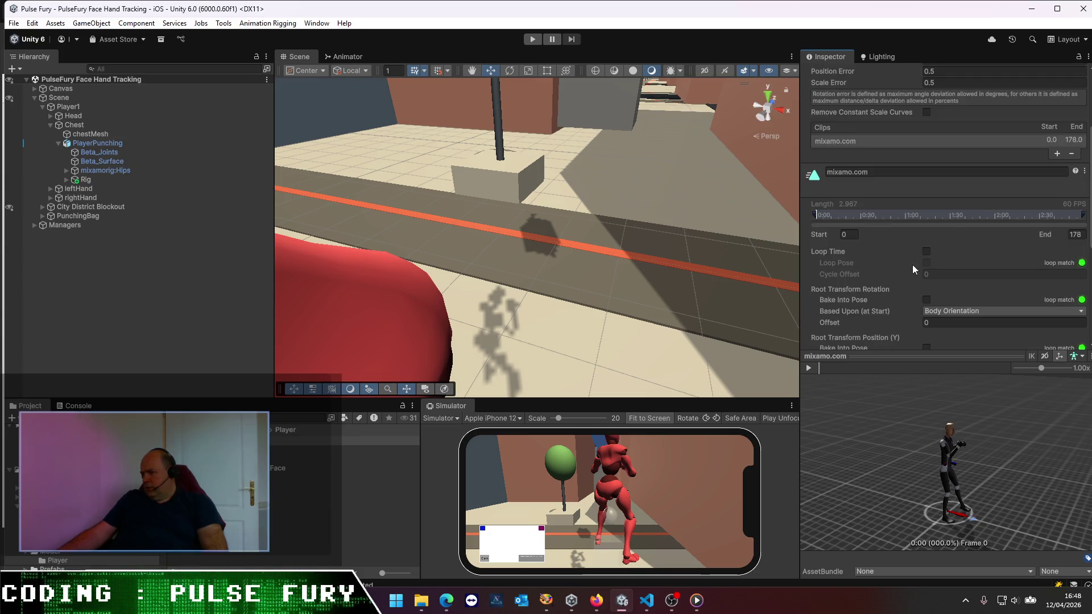
click(879, 176)
text(FightId)
text(el)
key(BackSpace)
key(BackSpace)
text(le)
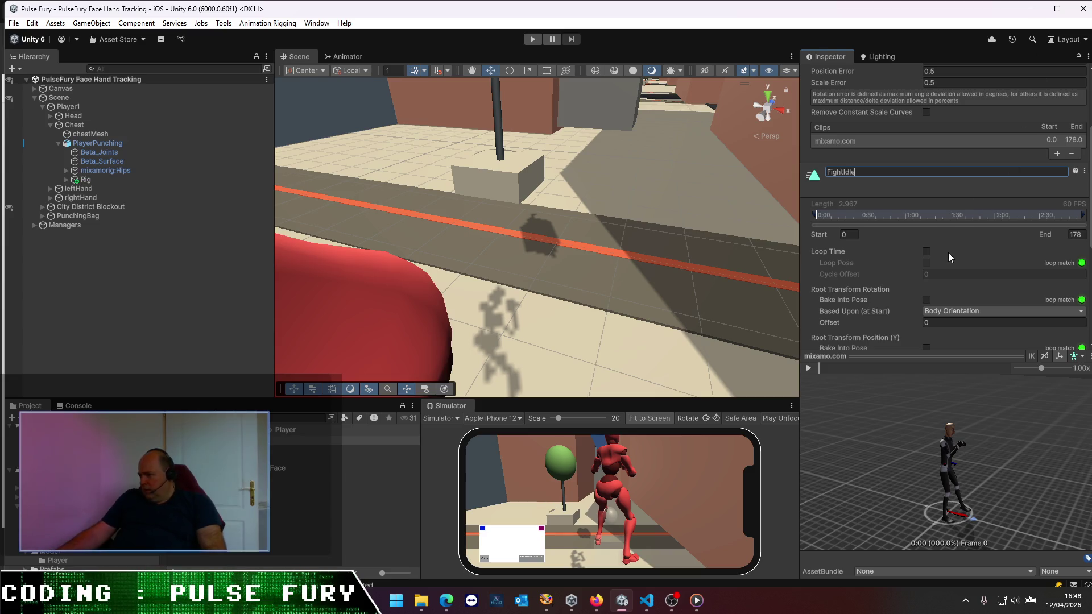
key(Return)
scroll(1039, 309, down, 5)
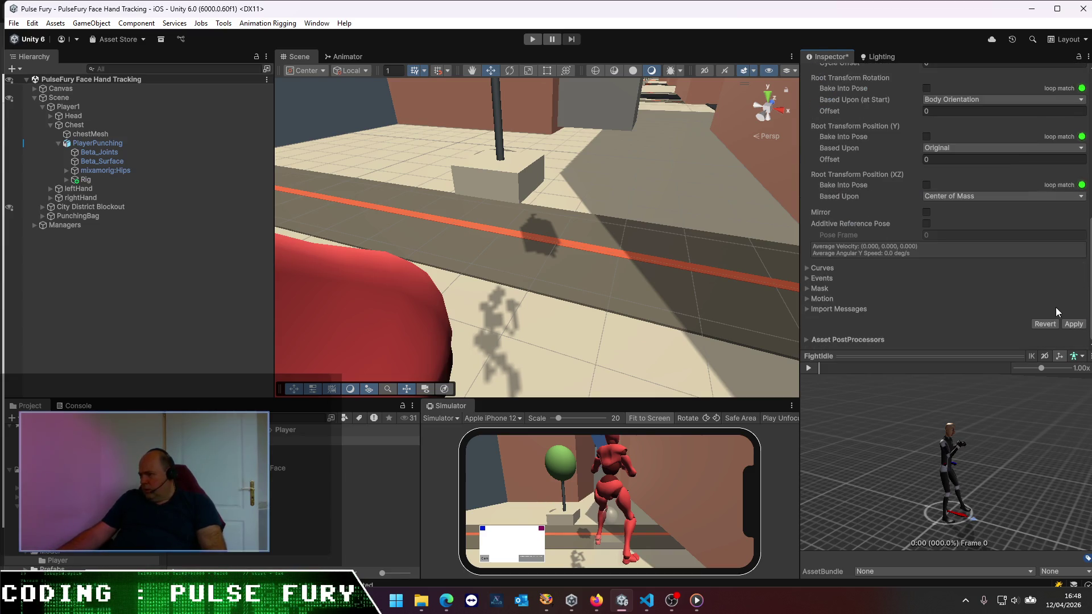
click(1073, 324)
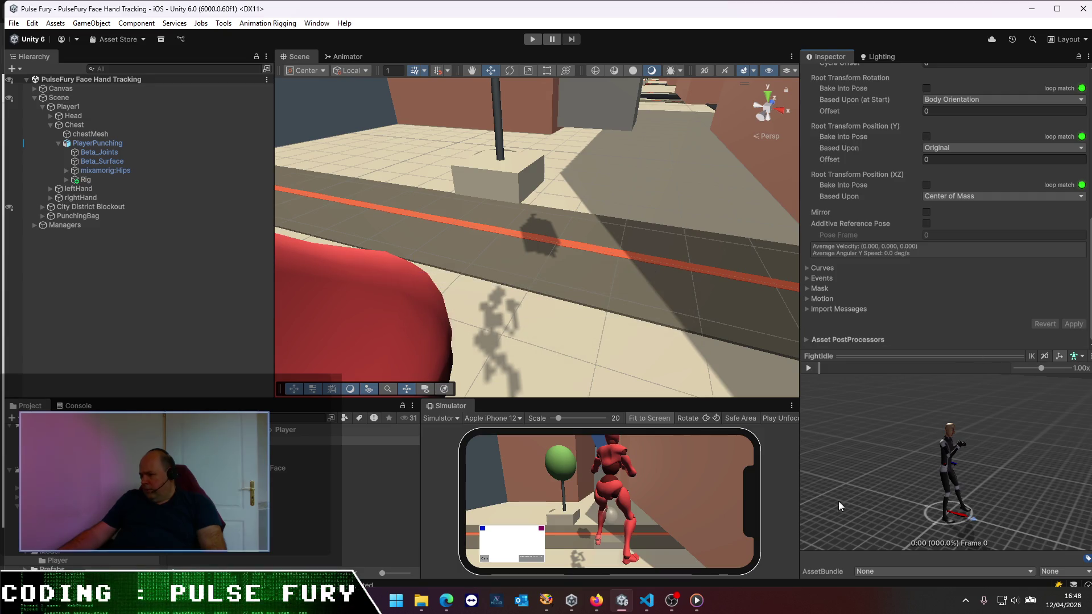
click(808, 368)
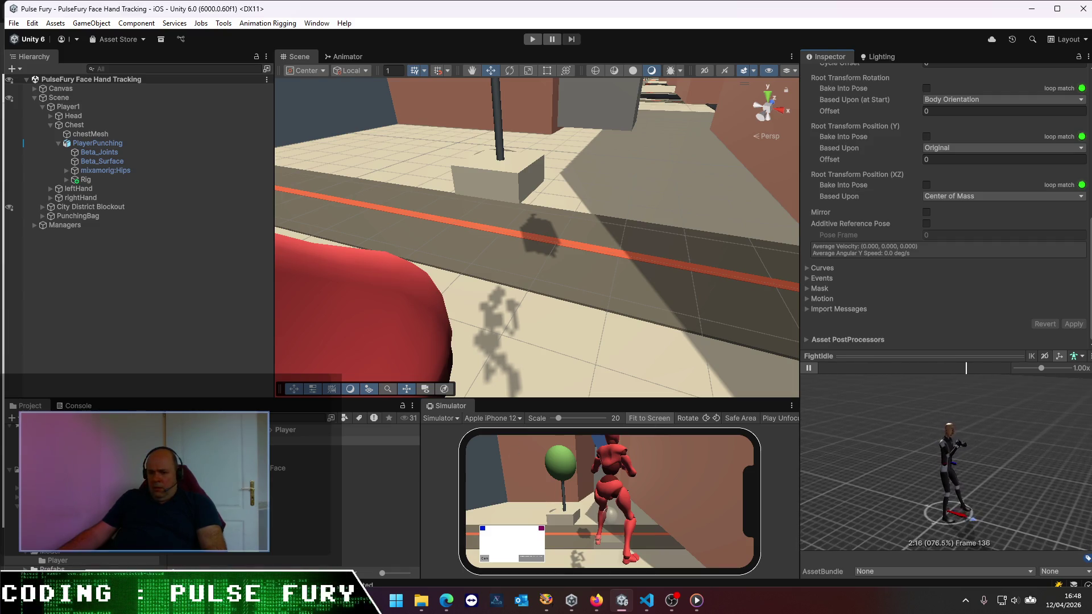
click(341, 459)
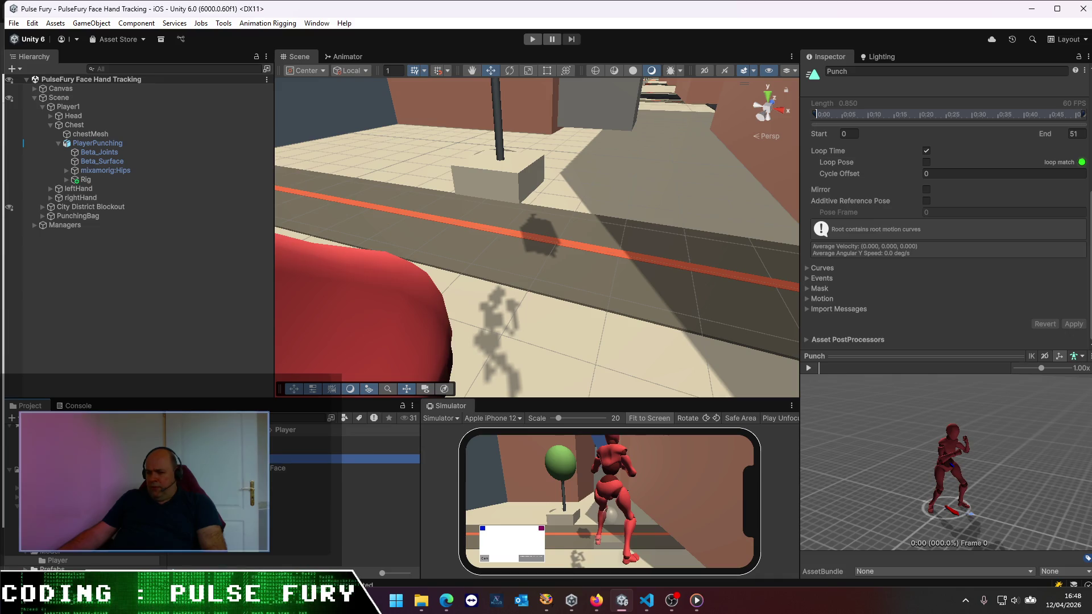
- Set the Receive Uppercut To The Face rig to Humanoid and apply
click(342, 468)
scroll(947, 223, up, 5)
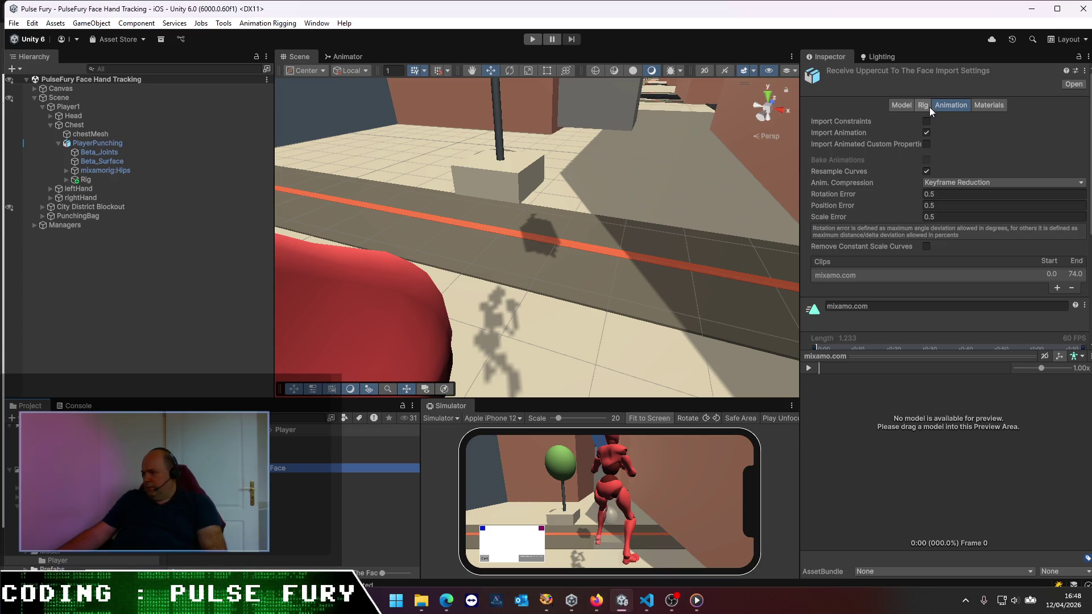
click(923, 104)
click(935, 121)
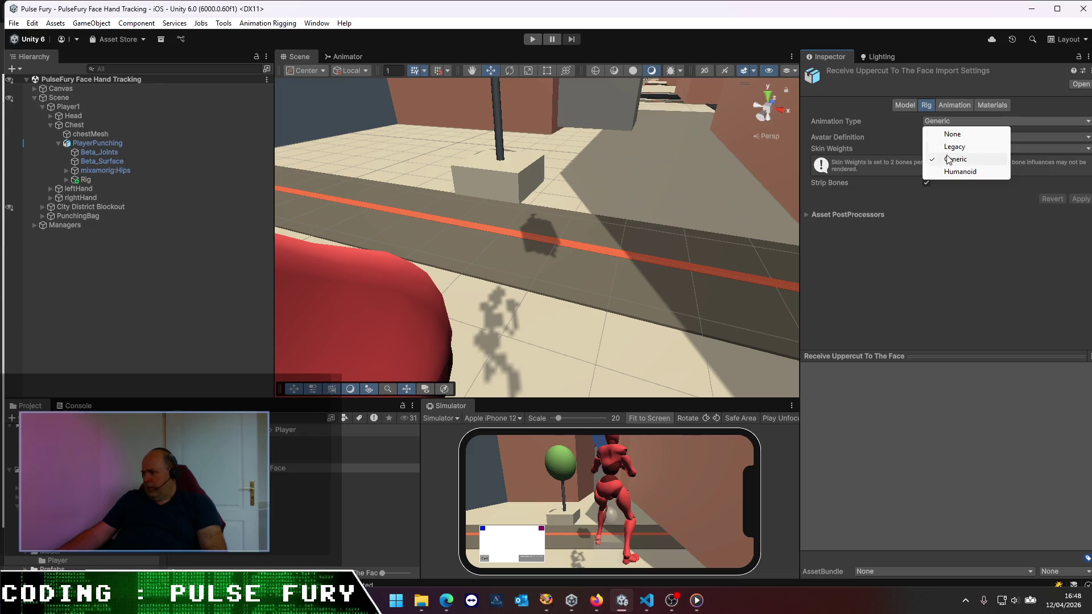
click(950, 171)
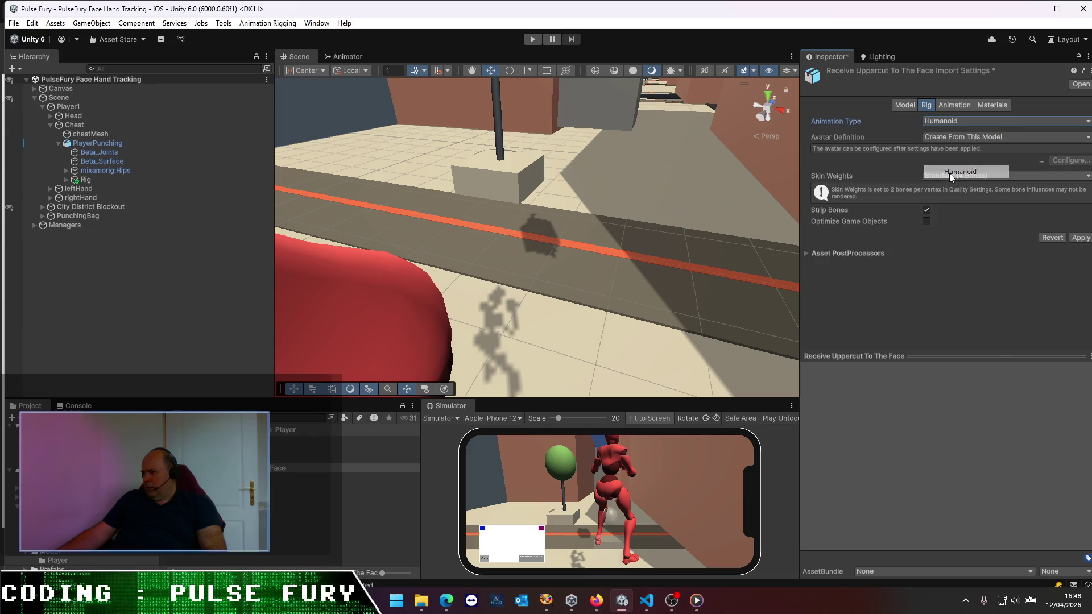
click(1080, 238)
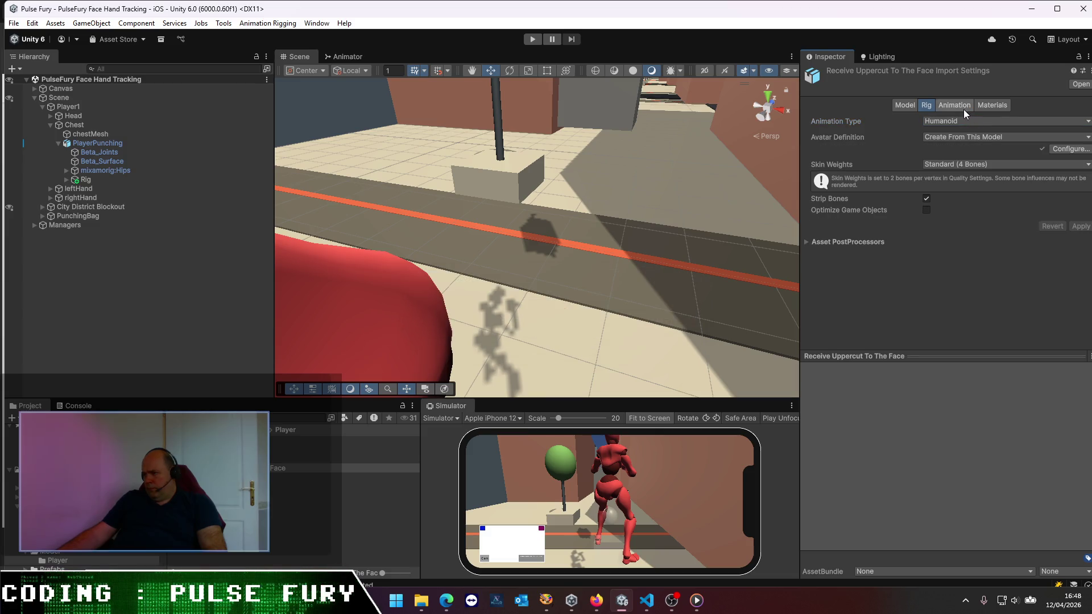
- Rename the uppercut clip to PlayerUppercutInFace and apply the import settings
click(962, 108)
click(895, 295)
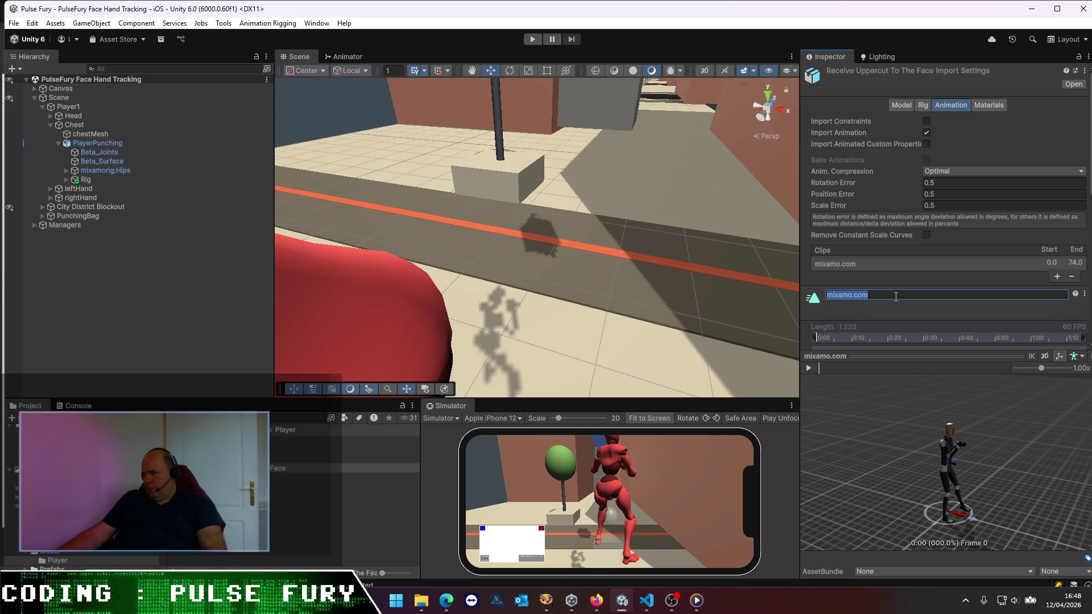
text(PlayerF)
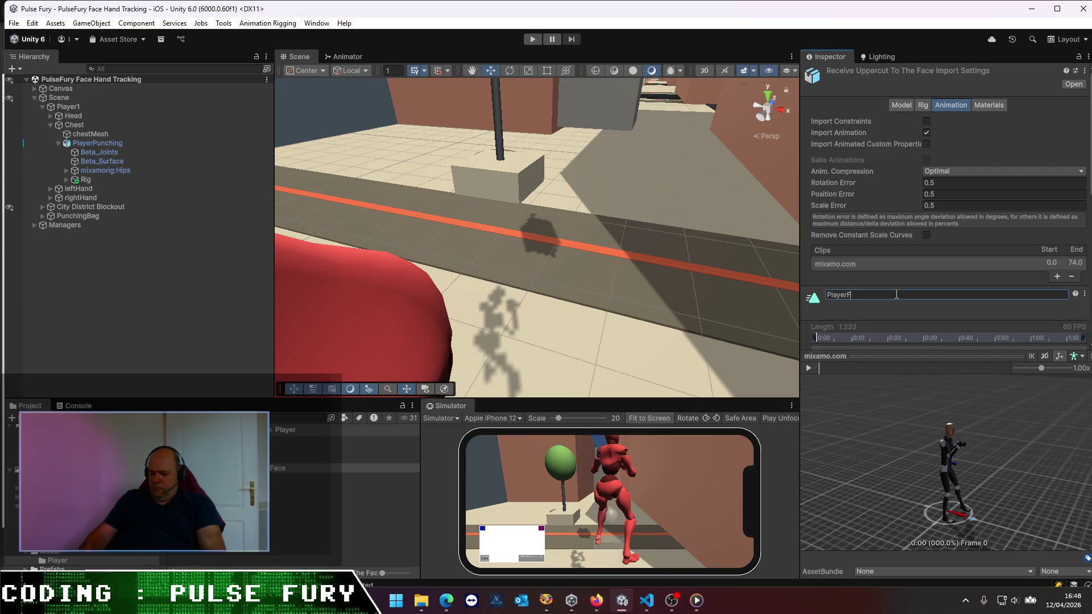
text(eHit)
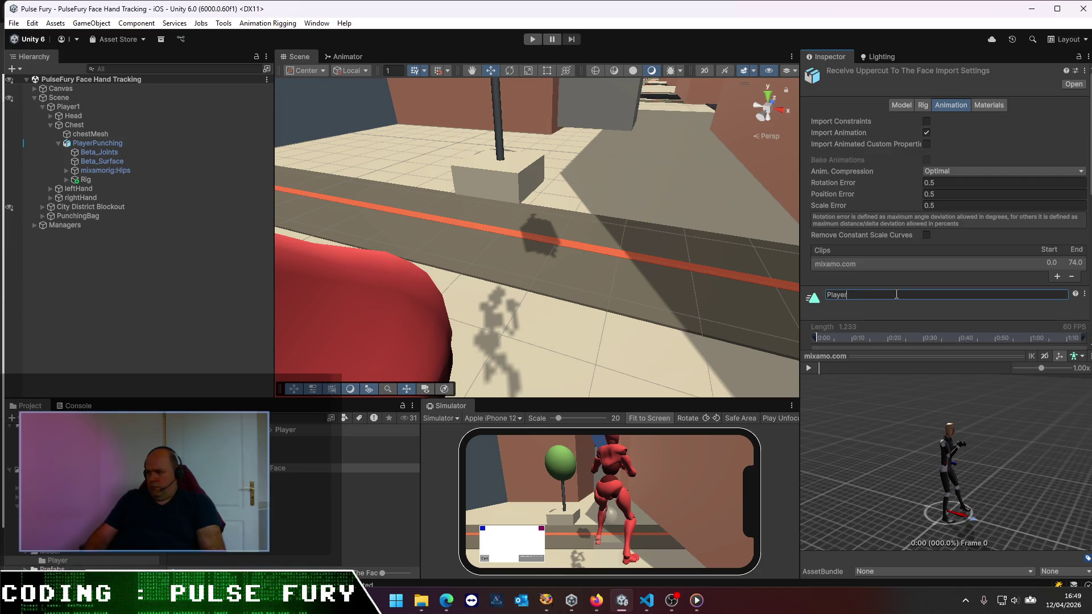
text(Uppercut)
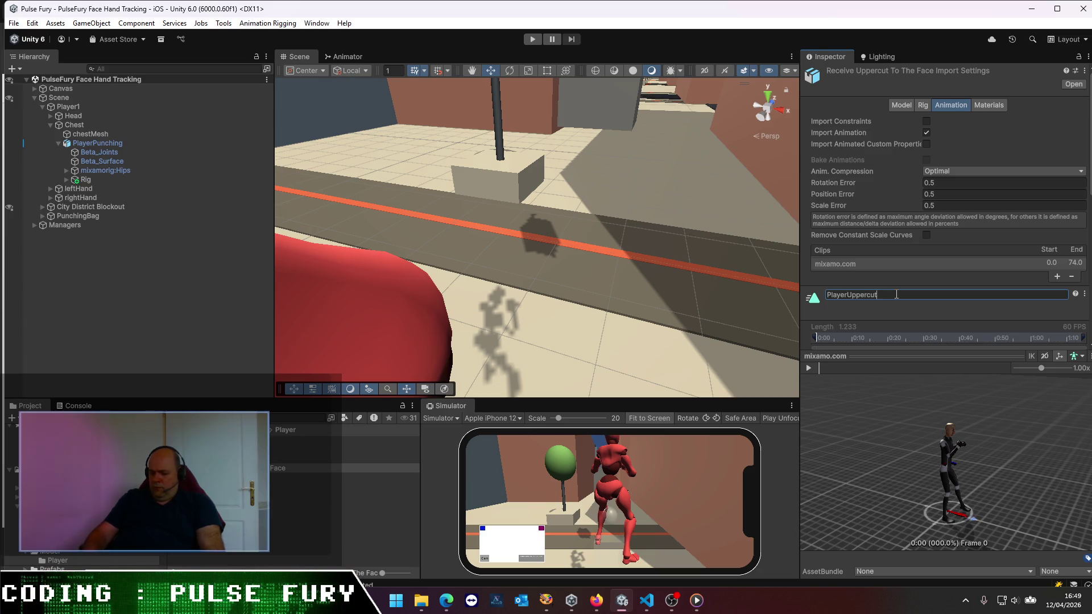
text(InFace)
key(Return)
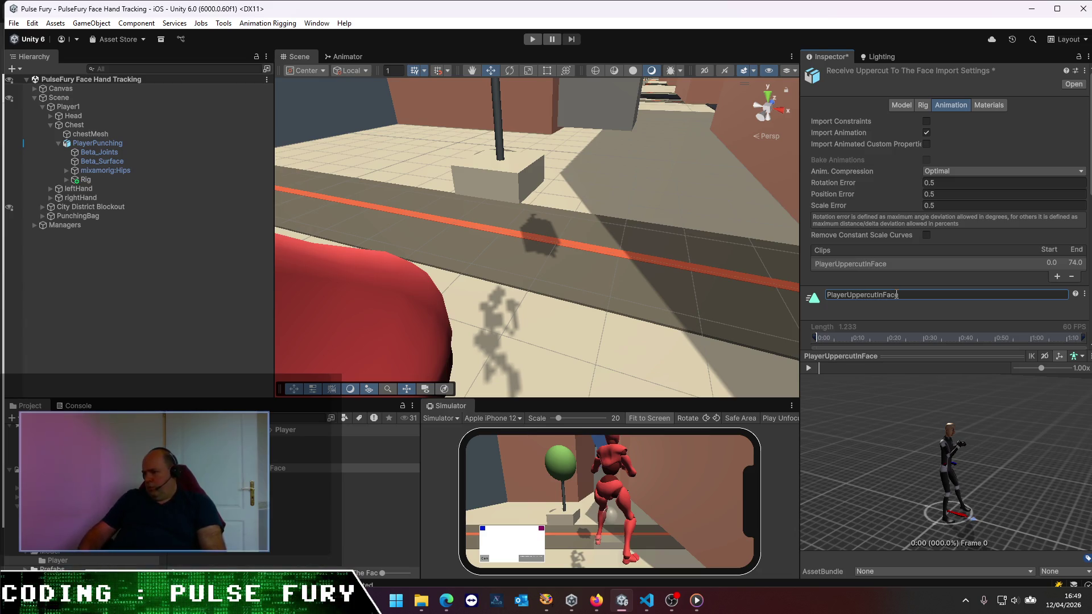
scroll(1023, 256, down, 5)
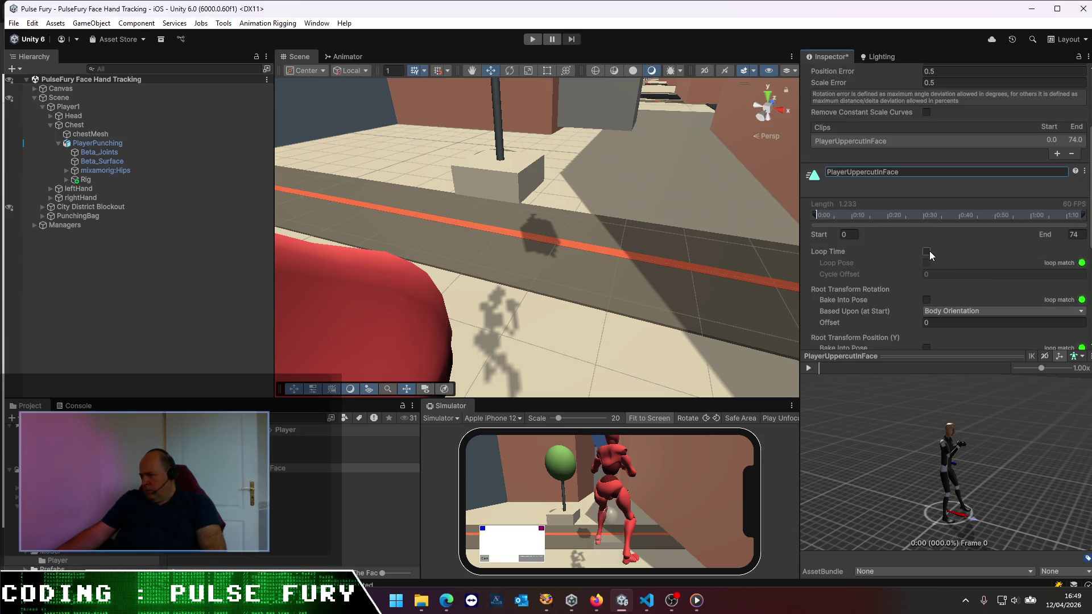
scroll(929, 251, down, 4)
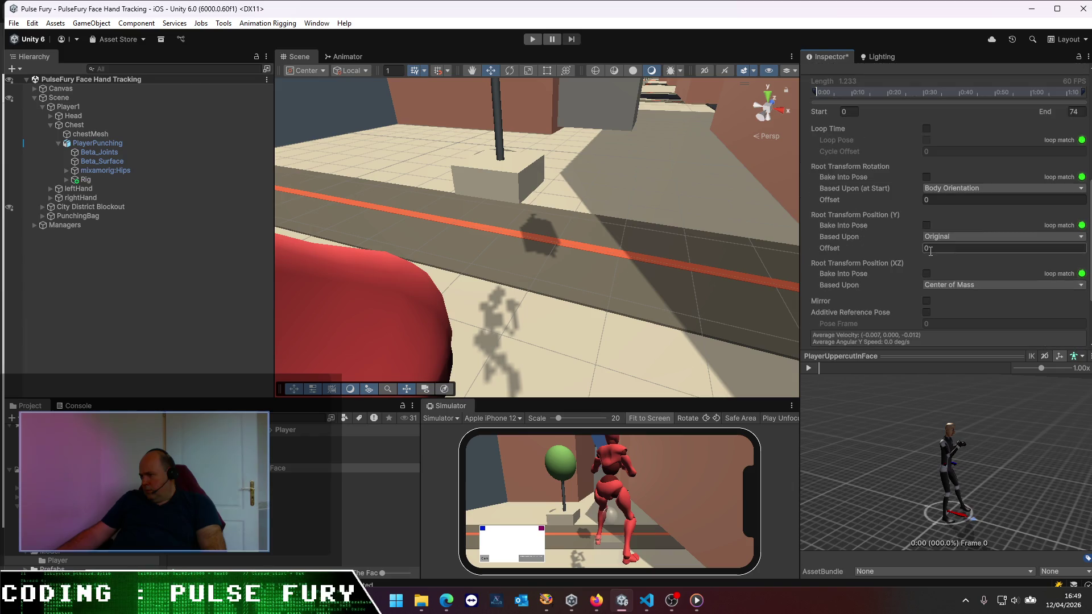
scroll(929, 250, down, 3)
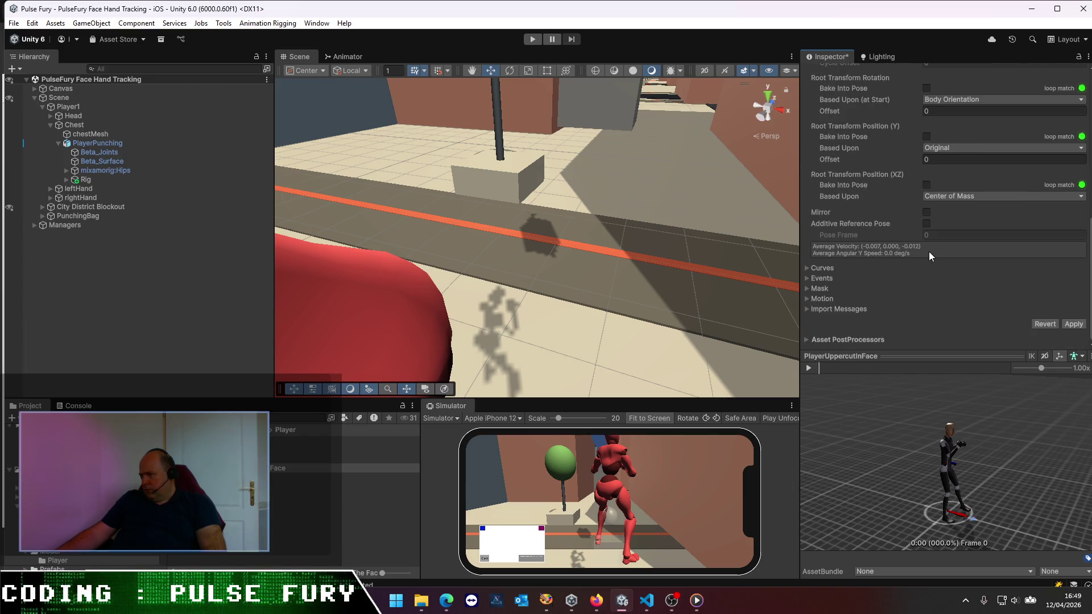
click(1074, 328)
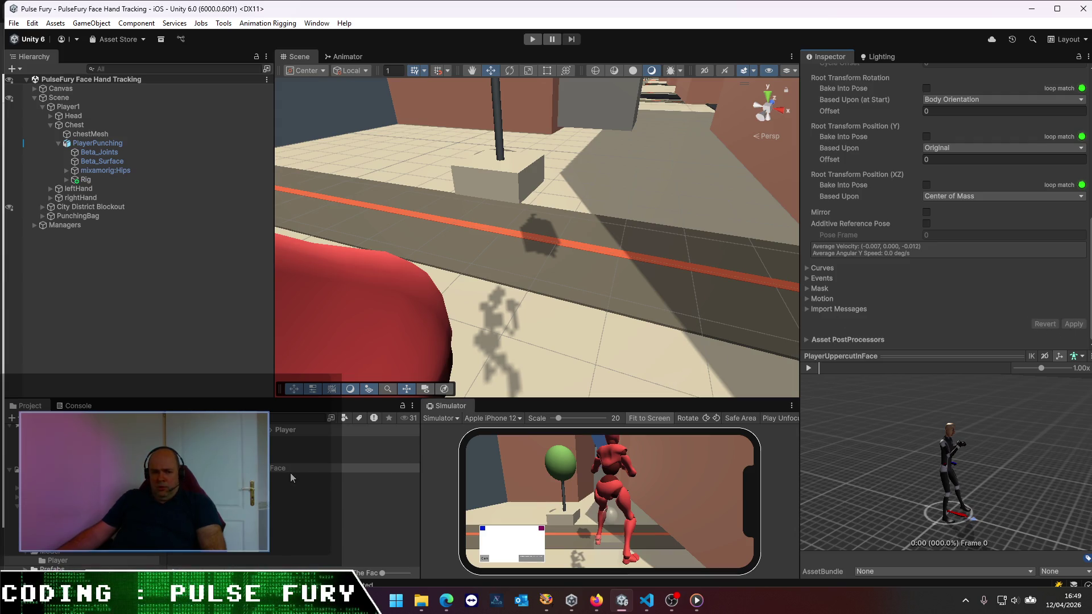
click(341, 477)
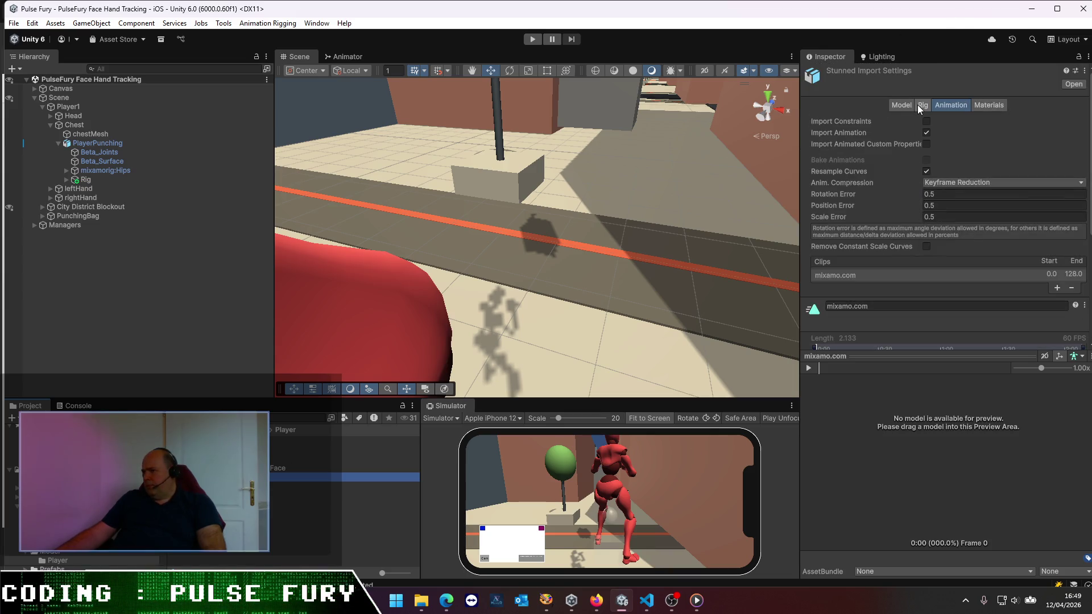
- Set the Stunned animation's rig to Humanoid and apply
click(922, 106)
click(943, 121)
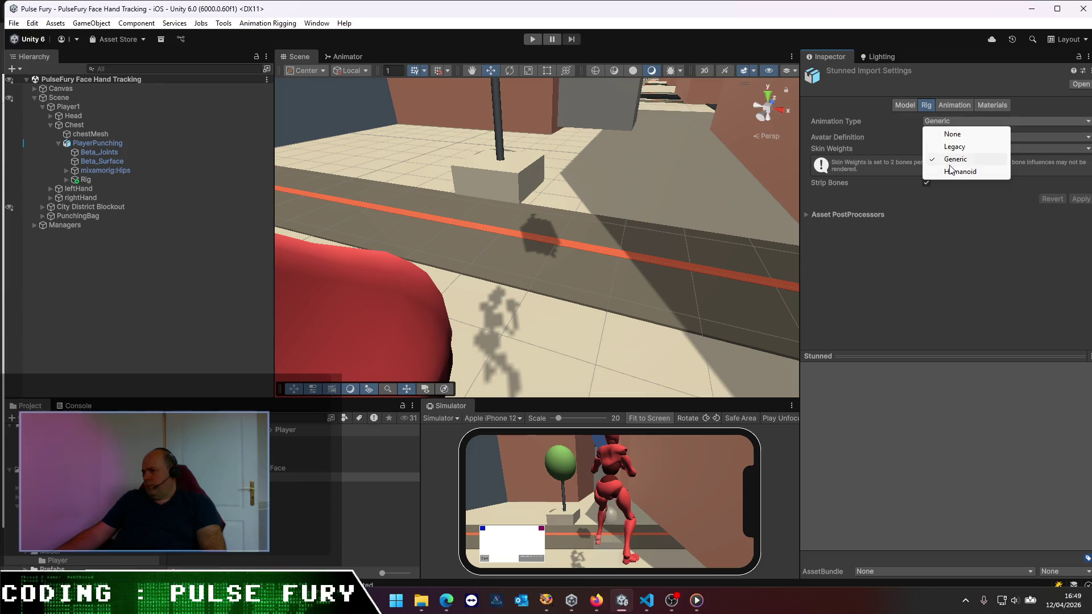
click(965, 174)
click(1079, 238)
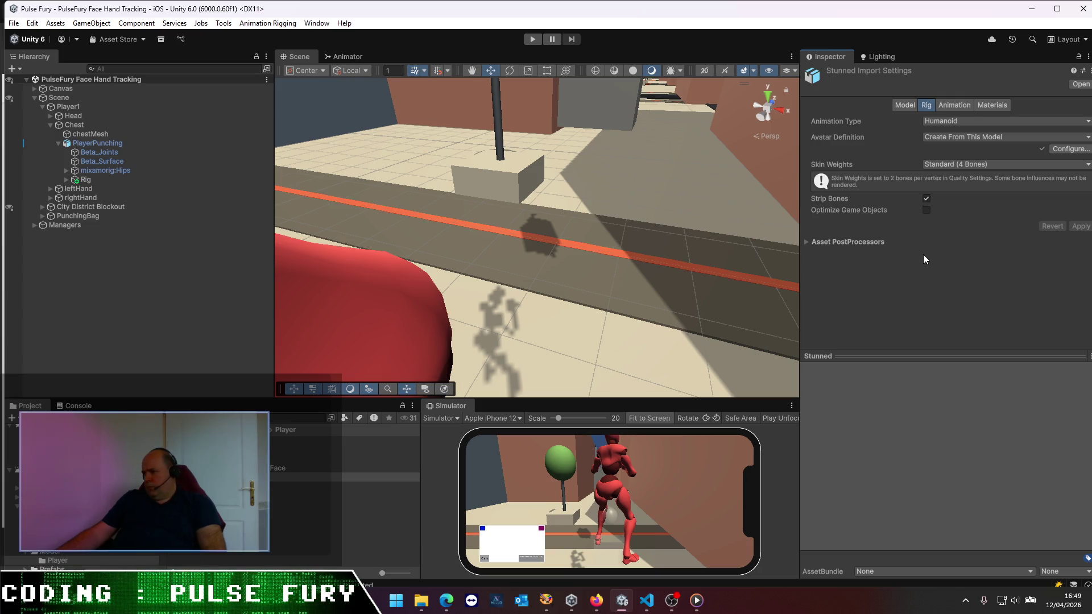
- Preview the Stunned clip, rename it PlayerDeath, and apply the import settings
click(940, 104)
click(810, 367)
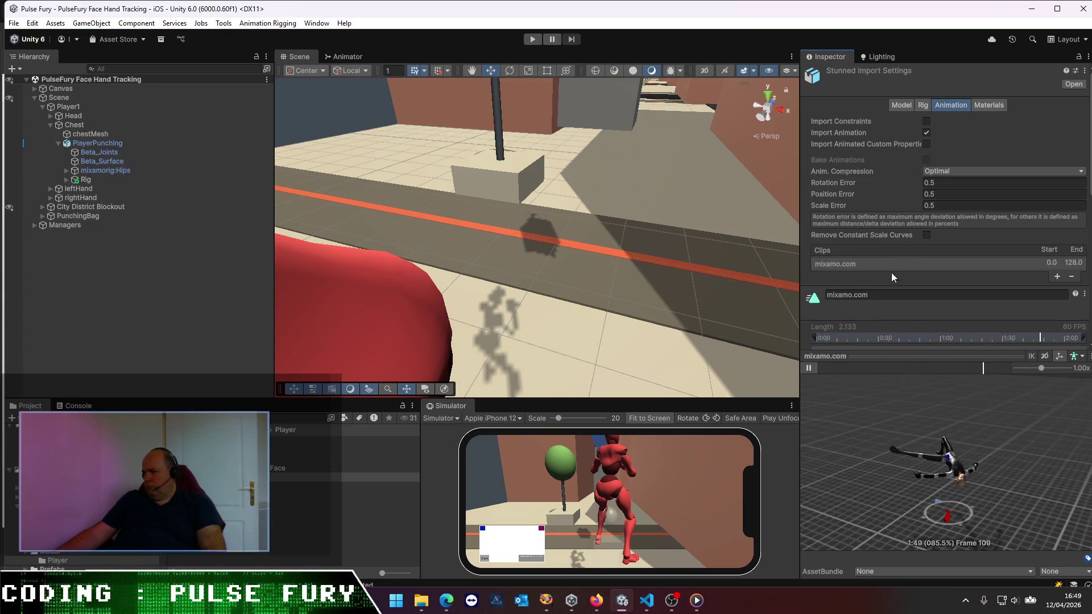
click(890, 294)
text(PlayerDeath)
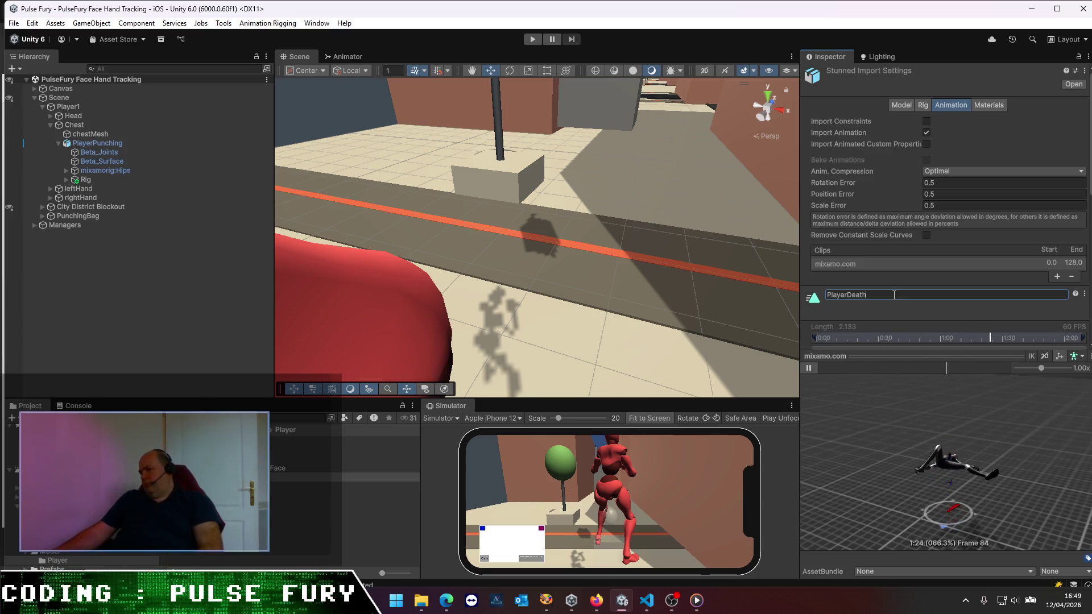
scroll(943, 295, down, 3)
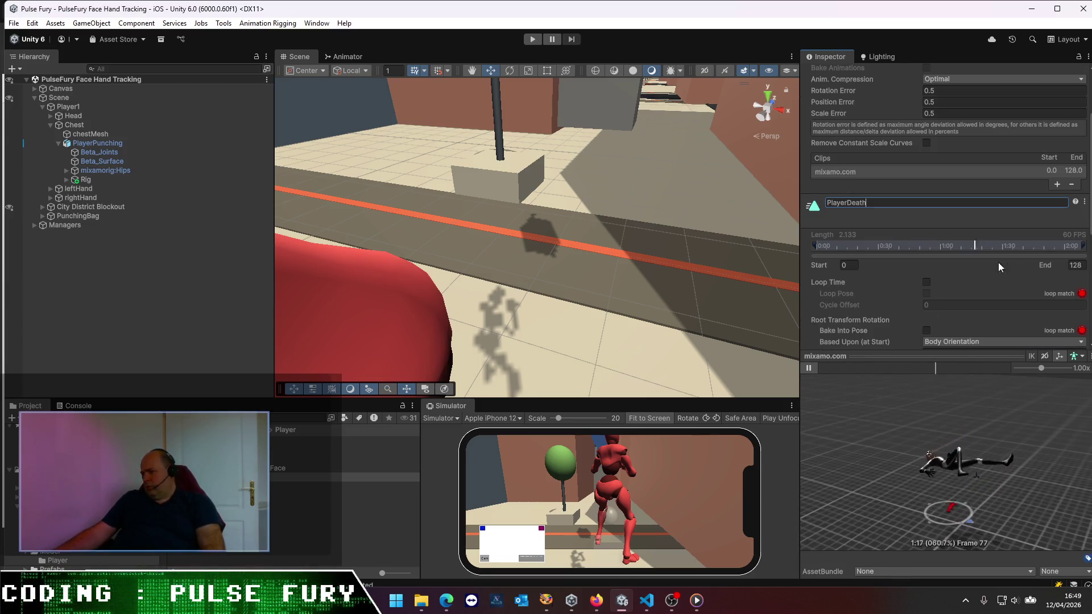
scroll(952, 266, down, 8)
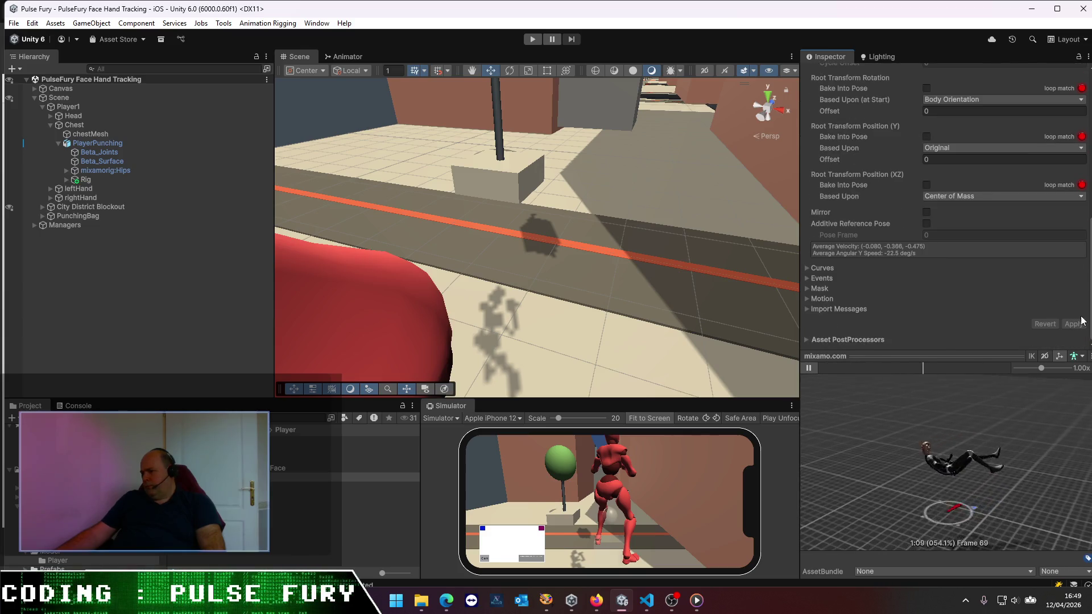
scroll(975, 310, up, 5)
scroll(976, 310, up, 3)
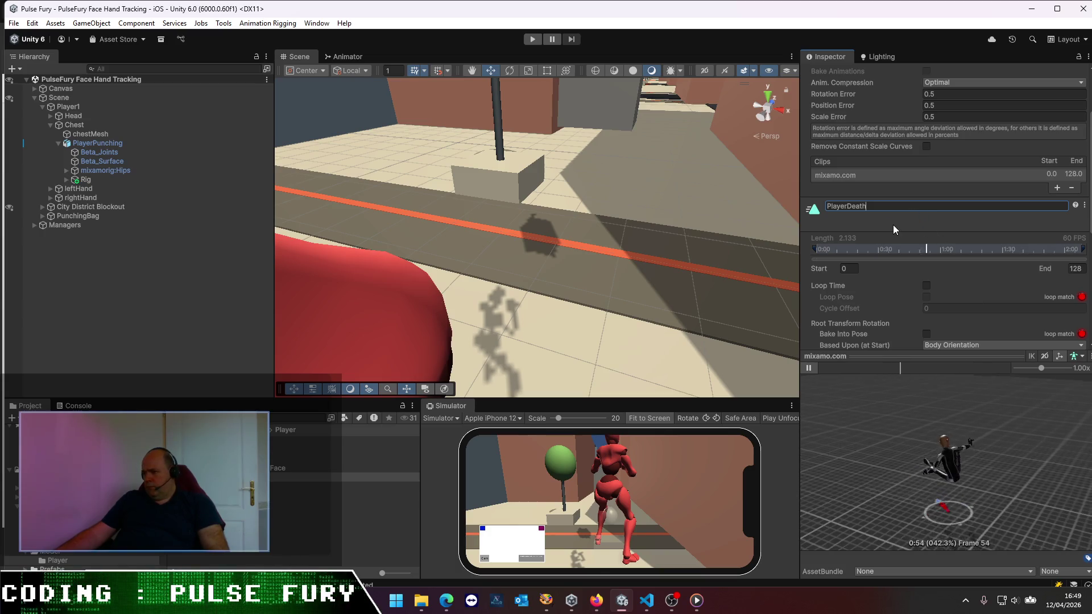
key(Return)
scroll(980, 305, down, 8)
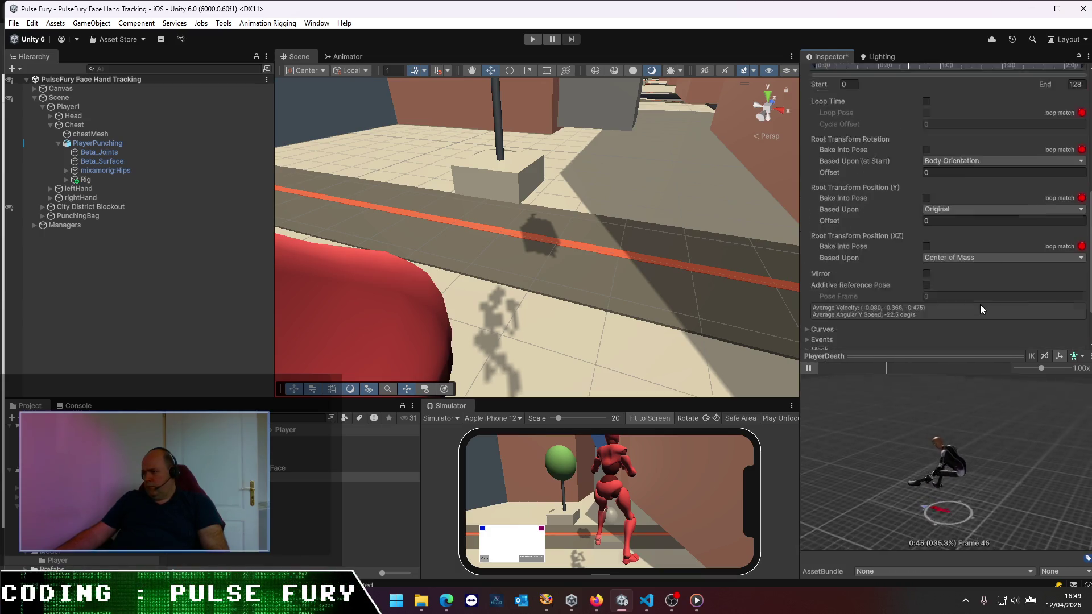
click(1073, 324)
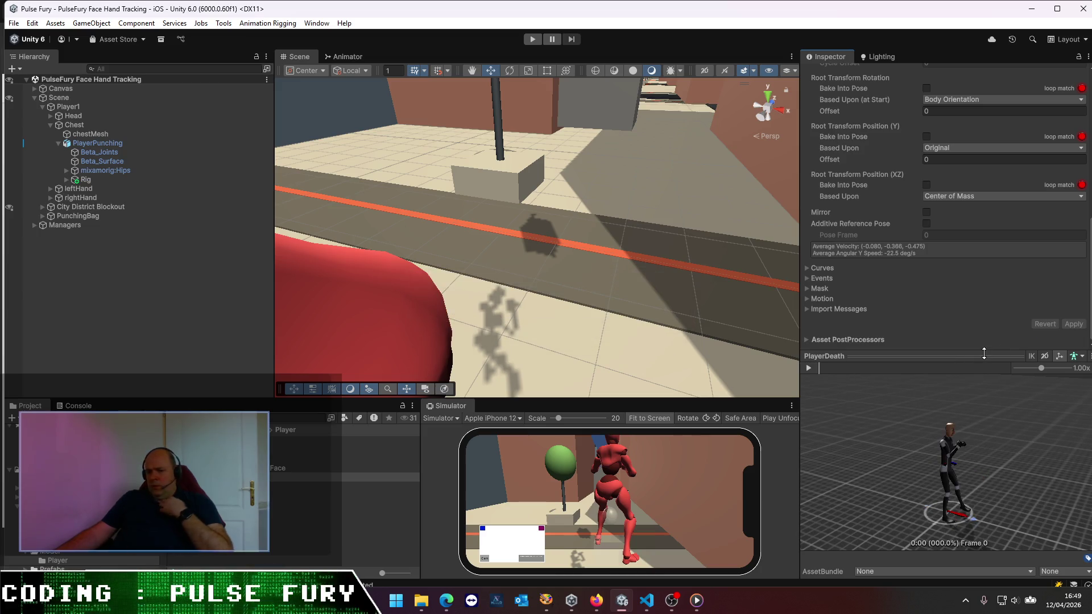
double_click(284, 449)
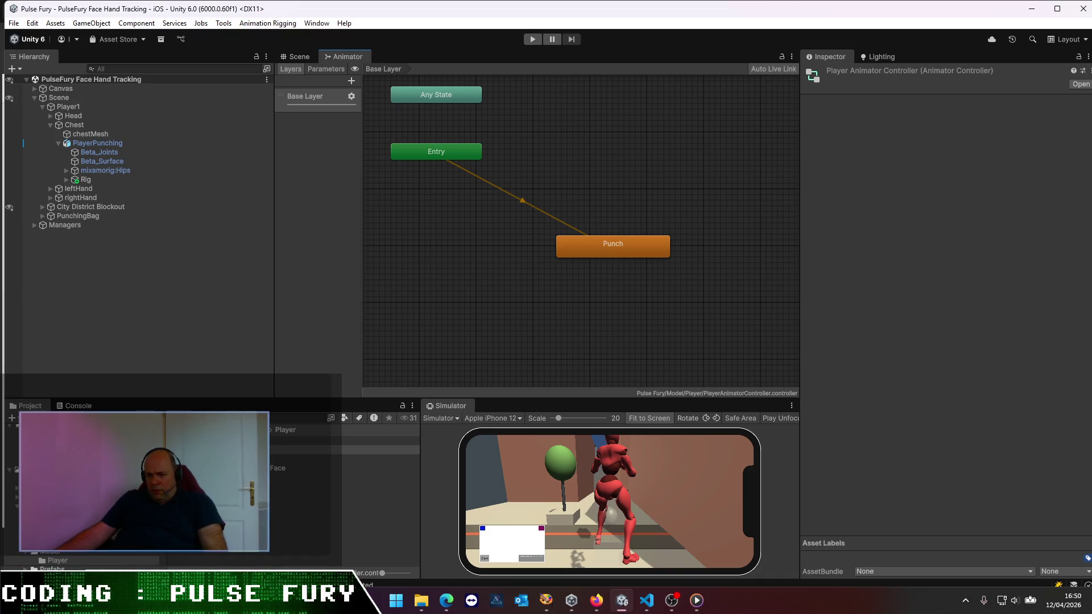
- Add FightIdle, PlayerUppercutInFace and PlayerDeath states to the Player Animator Controller graph
mouse_move(296, 444)
mouse_down()
mouse_move(398, 369)
mouse_move(490, 330)
mouse_up()
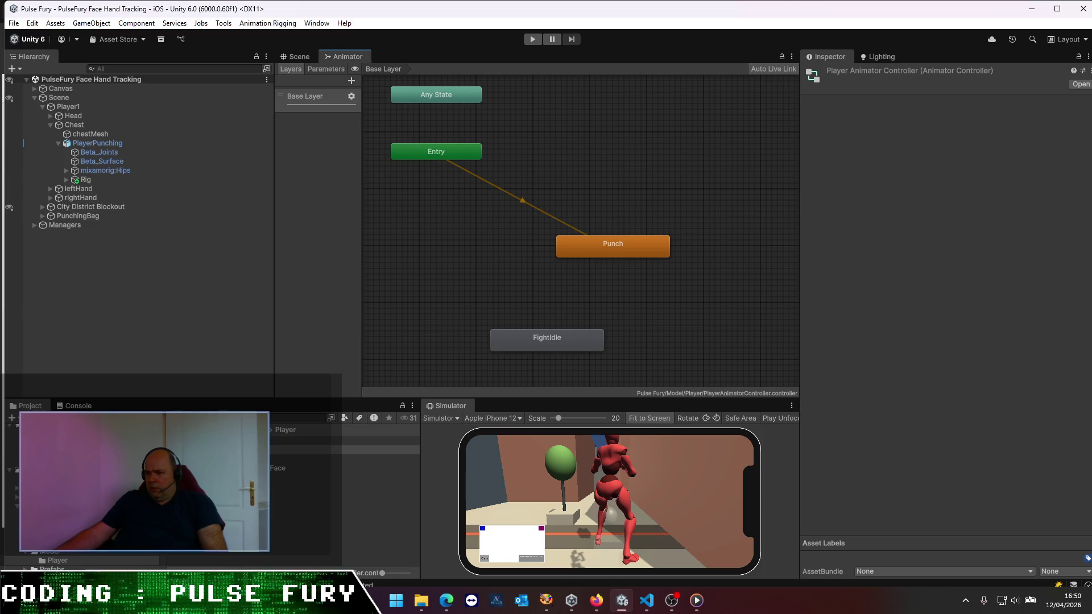
click(342, 458)
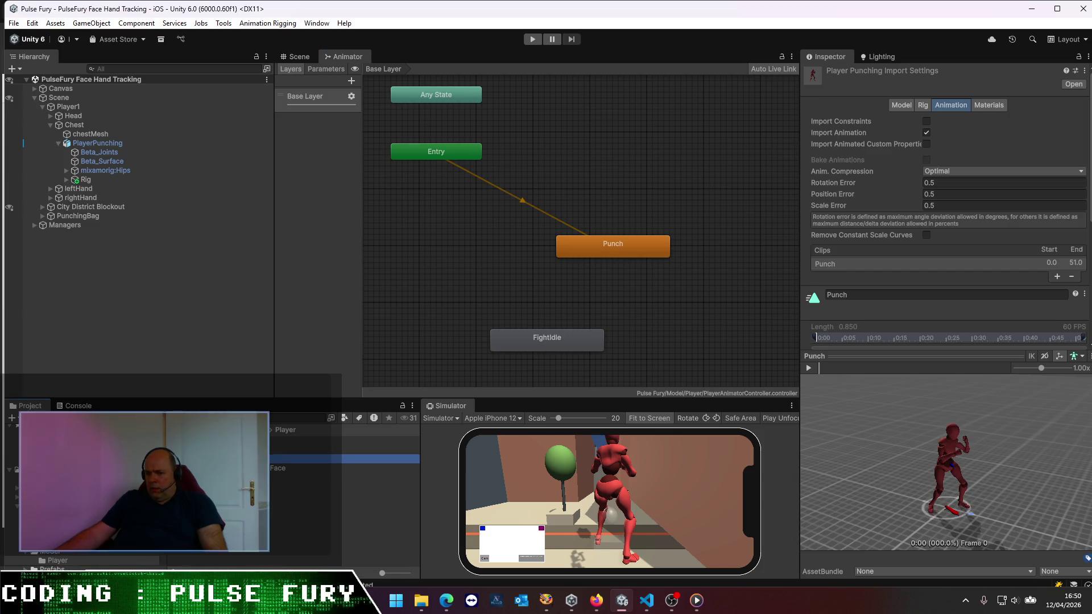
drag(341, 459, 689, 343)
mouse_move(341, 477)
mouse_down()
mouse_move(500, 365)
mouse_move(446, 370)
mouse_up()
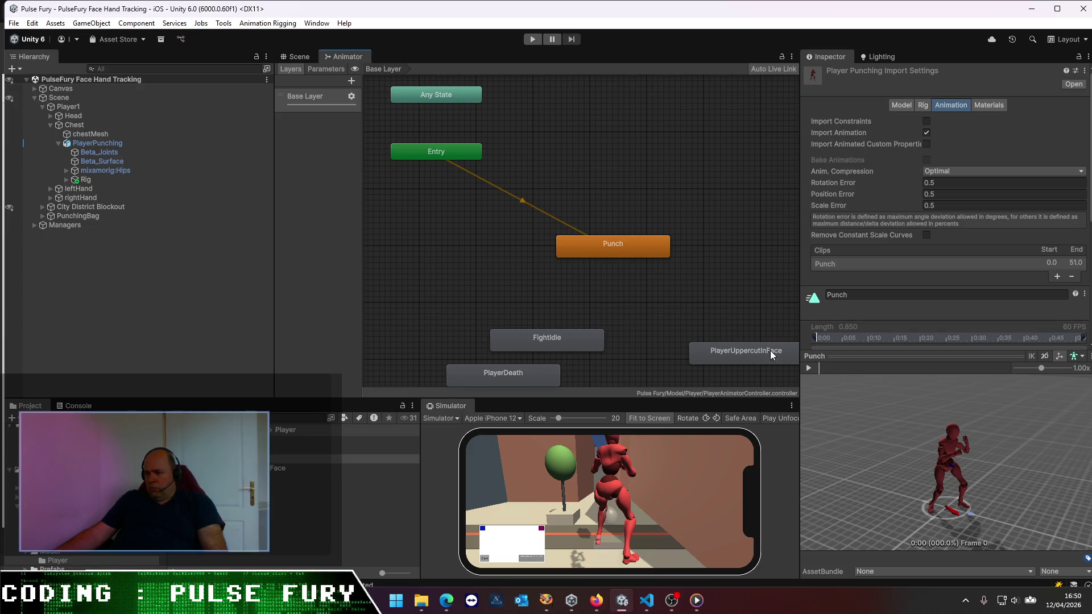
drag(770, 350, 715, 321)
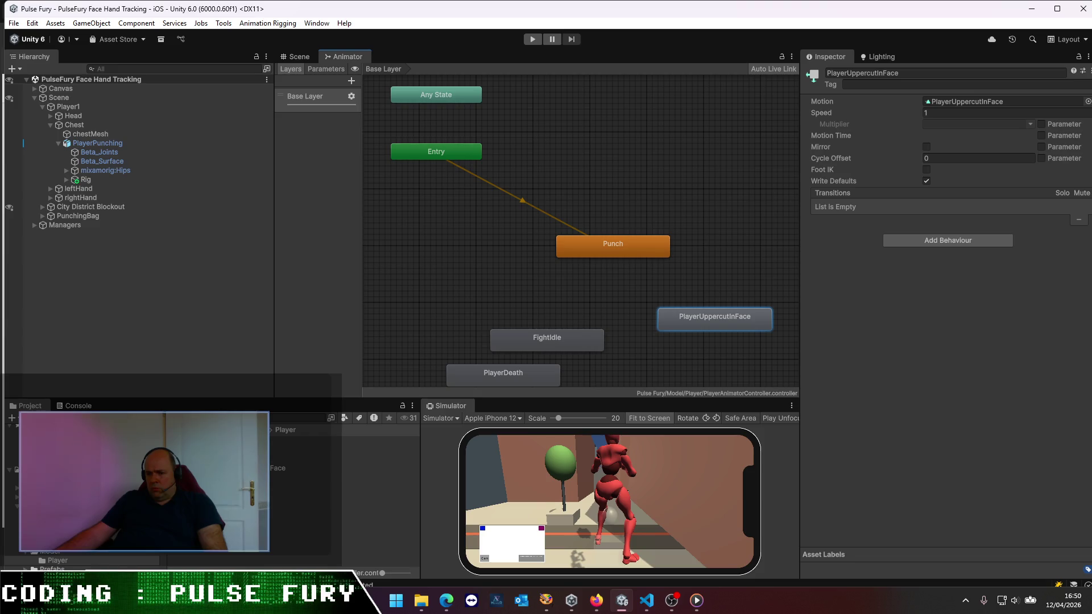
- Make FightIdle the layer default state and arrange Punch, uppercut and death states in a column
click(341, 468)
mouse_move(561, 339)
mouse_down()
mouse_move(508, 257)
mouse_move(495, 262)
mouse_up()
right_click(495, 263)
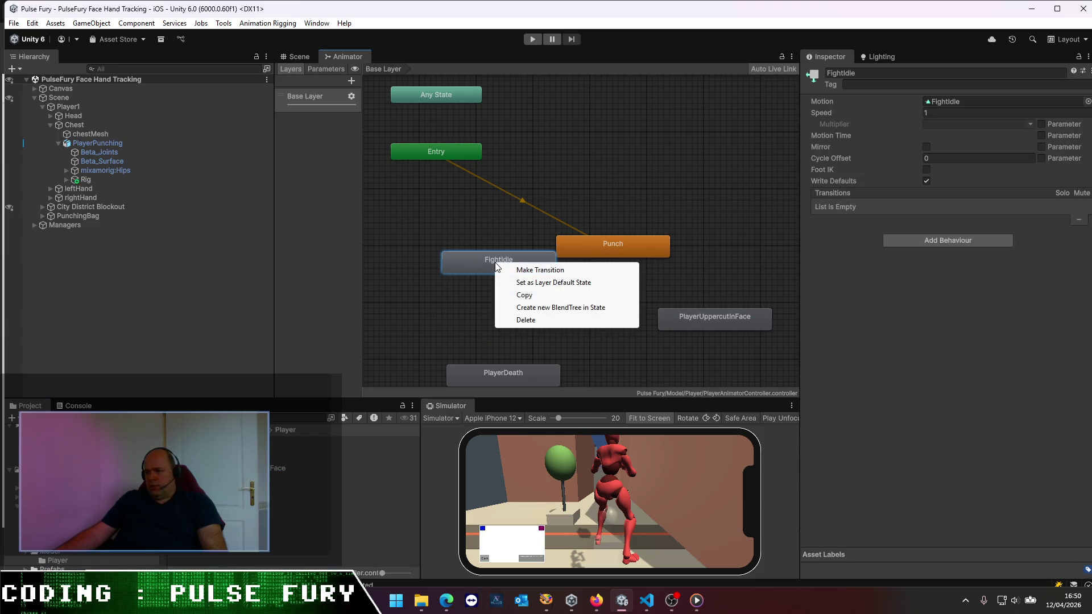
click(536, 283)
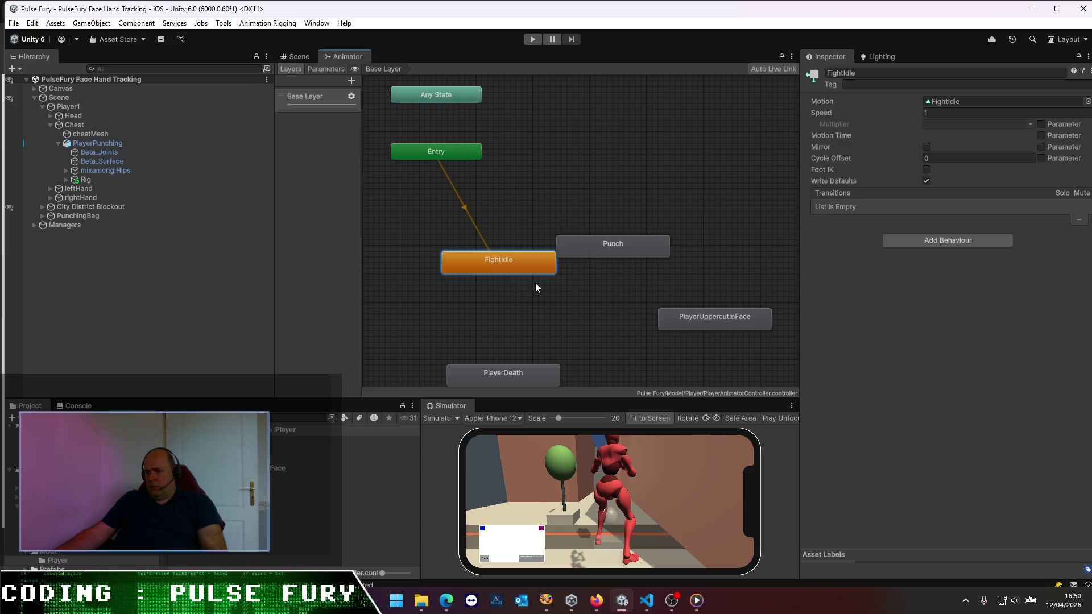
mouse_move(622, 250)
mouse_down()
mouse_move(678, 238)
mouse_move(672, 271)
mouse_up()
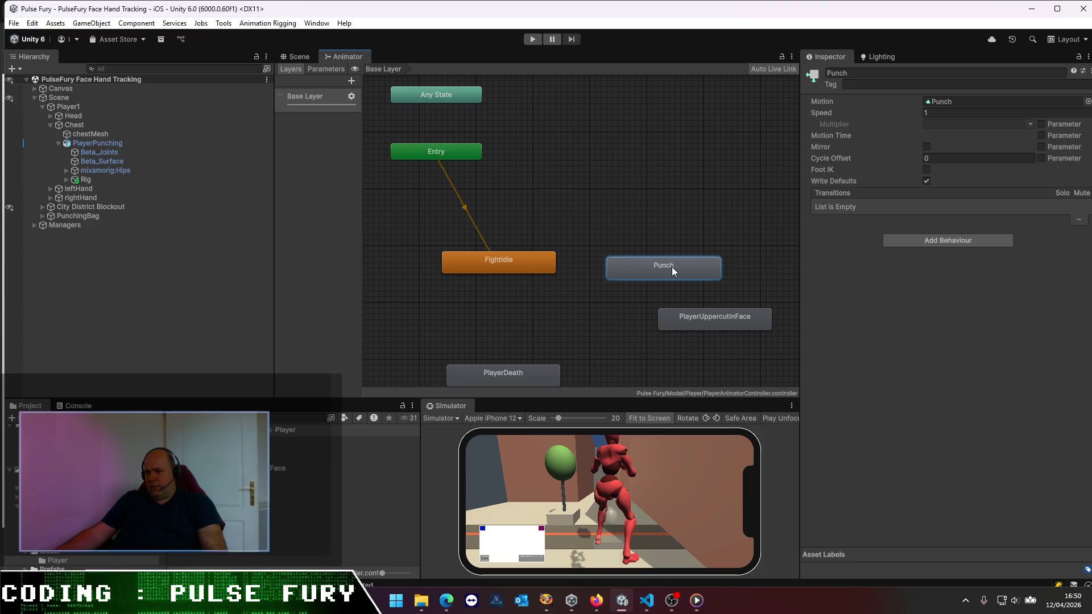
drag(721, 332, 669, 326)
drag(543, 369, 674, 351)
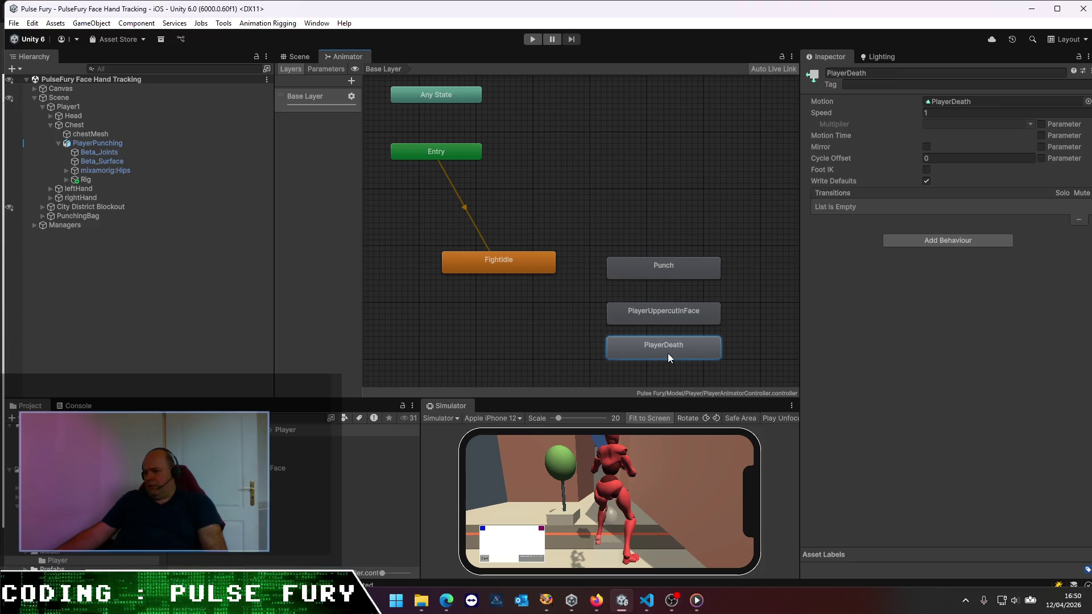
click(660, 265)
click(284, 458)
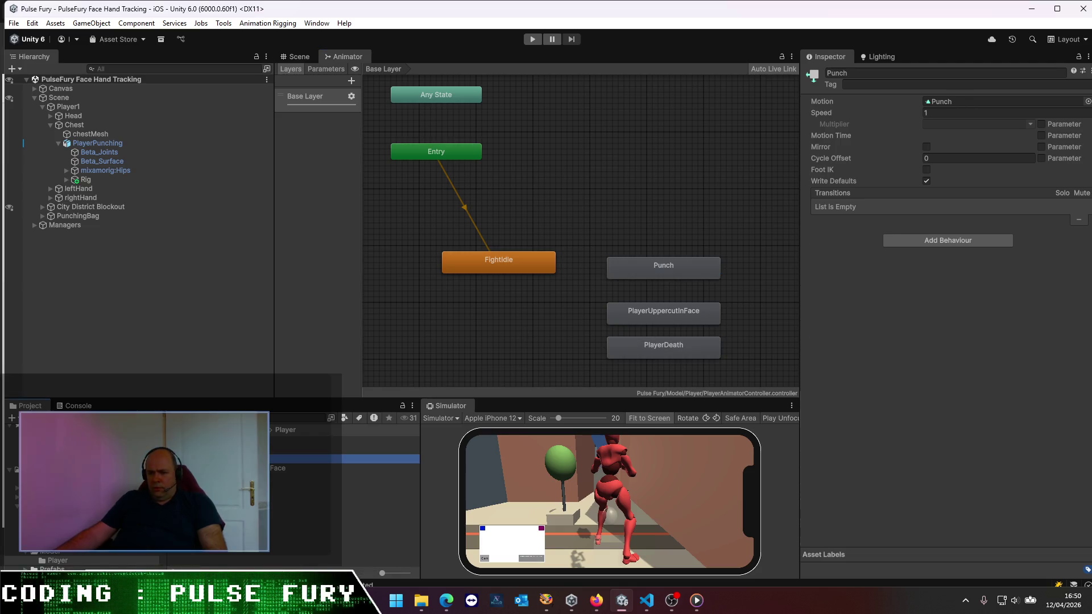
scroll(895, 254, down, 3)
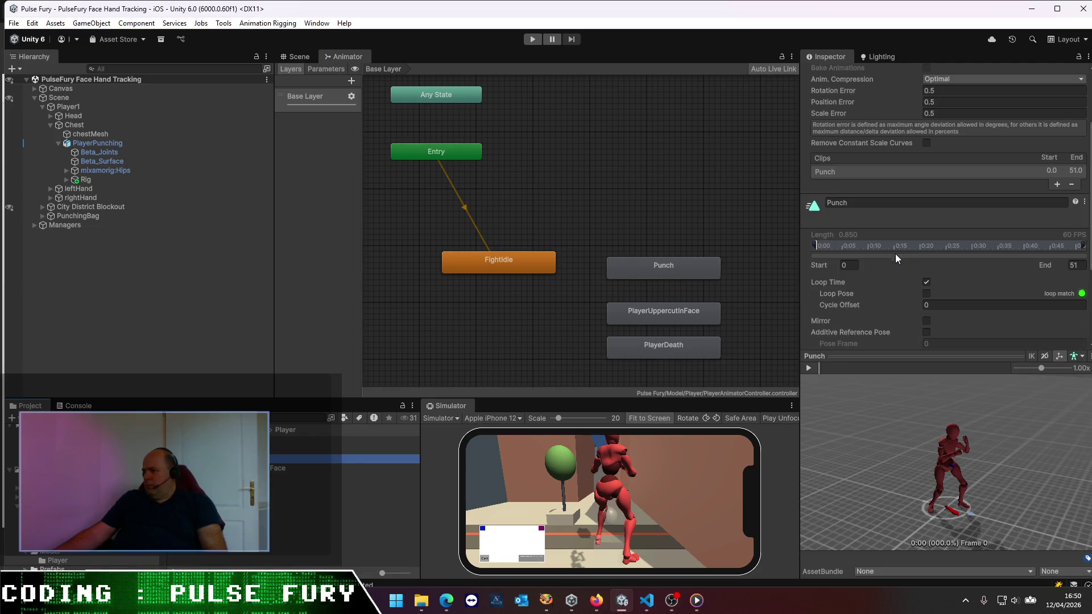
- Rename the Punch clip to PlayerPunch and apply the import settings
click(830, 202)
text(Player)
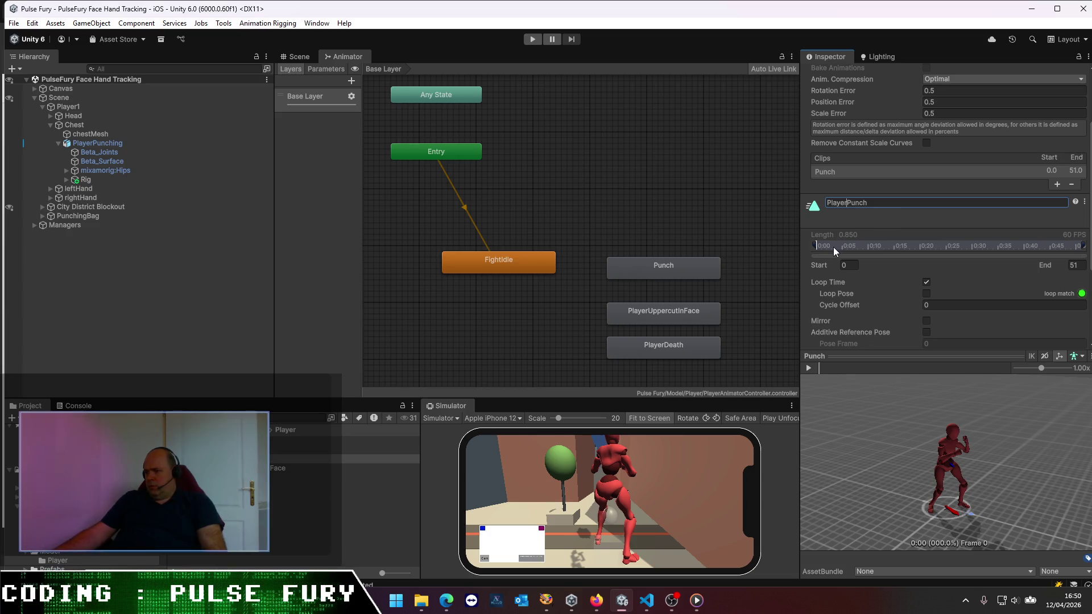
scroll(1023, 262, down, 5)
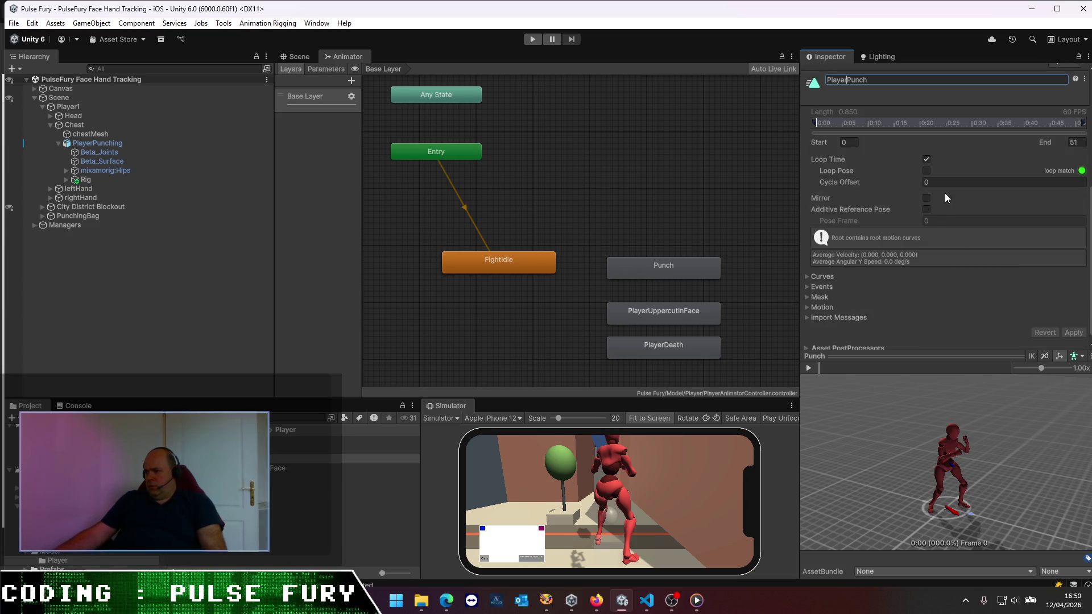
click(953, 180)
click(1073, 332)
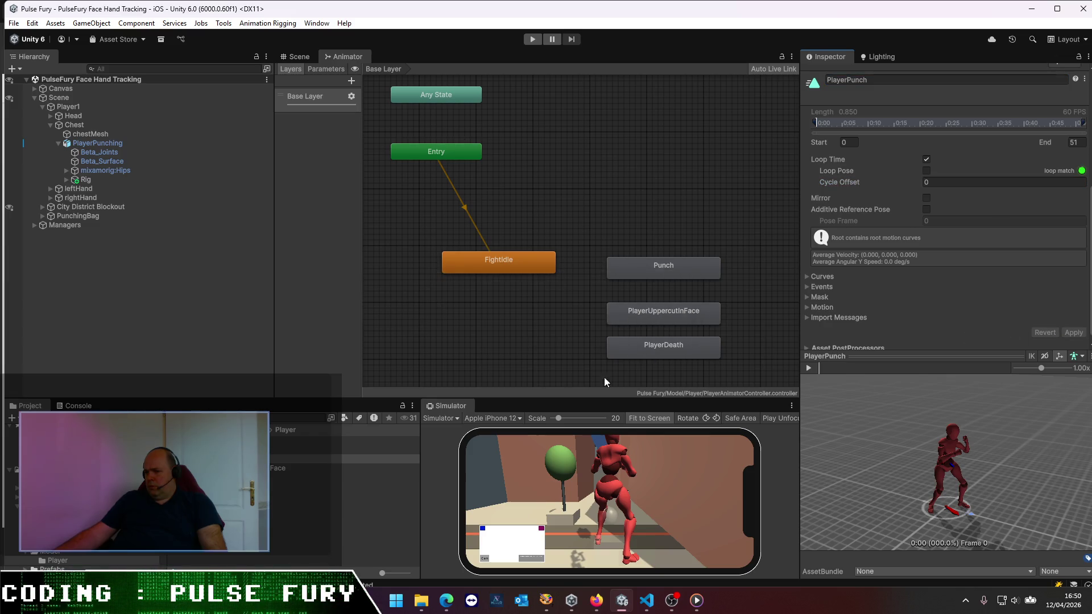
- Rename the animator states PlayerUppercutInFace and PlayerDeath to UppercutInFace and Death
double_click(649, 267)
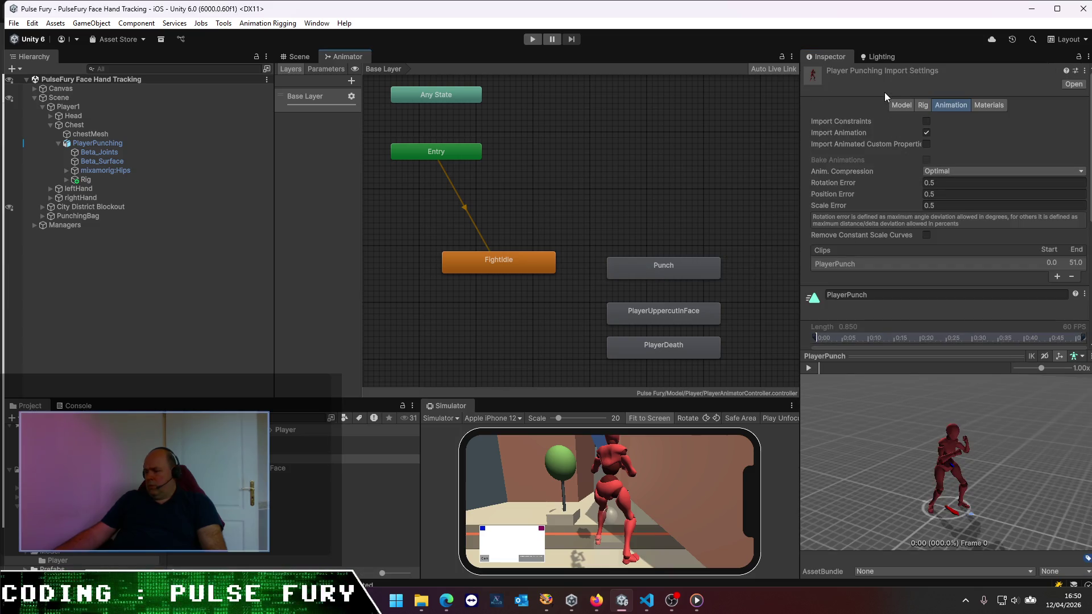
scroll(886, 161, down, 1)
click(663, 321)
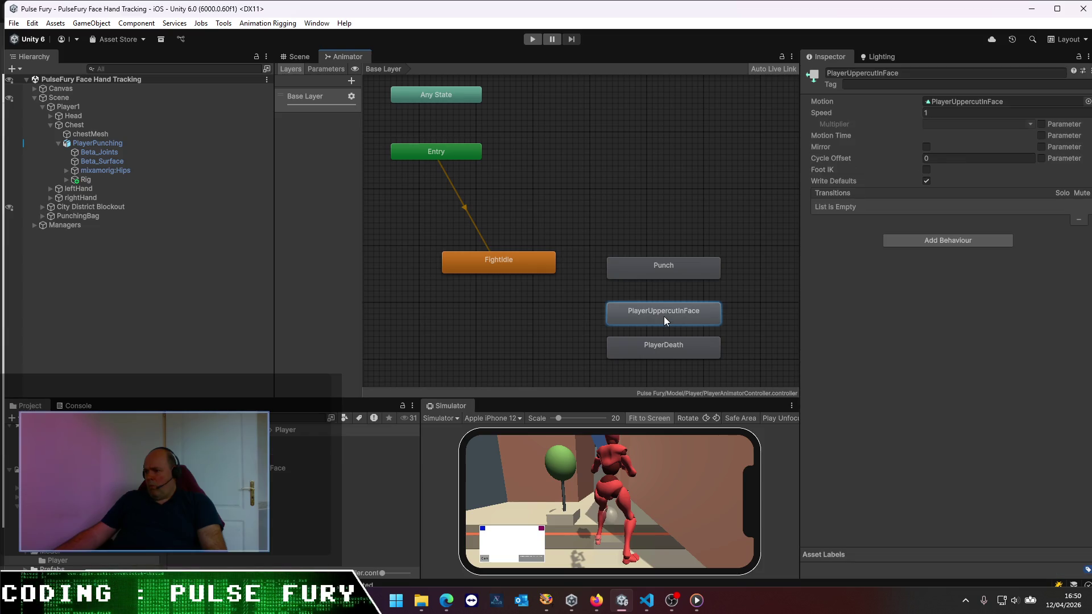
key(BackSpace)
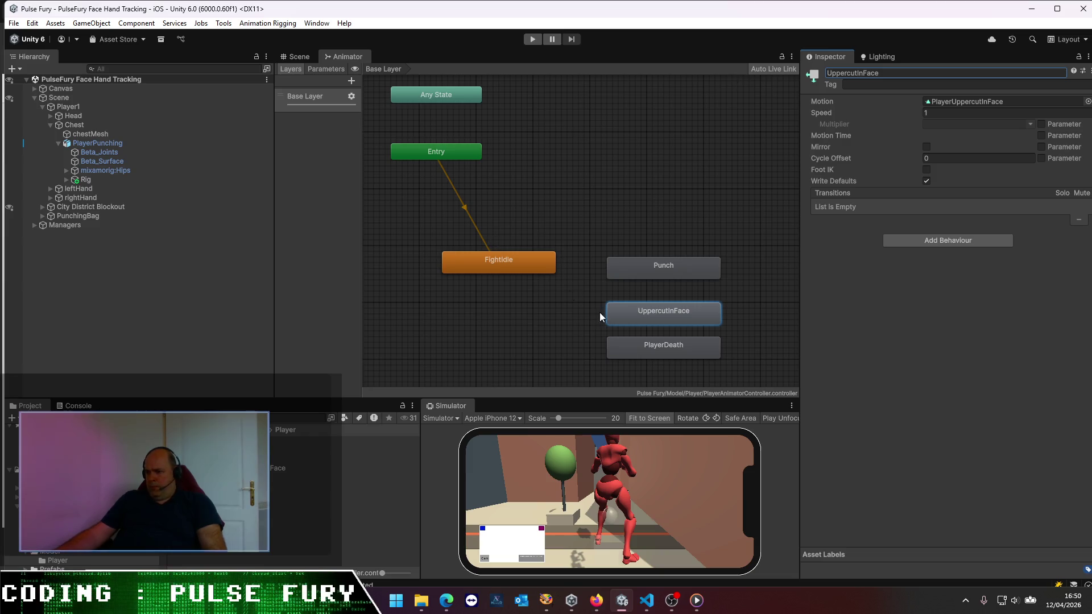
click(657, 347)
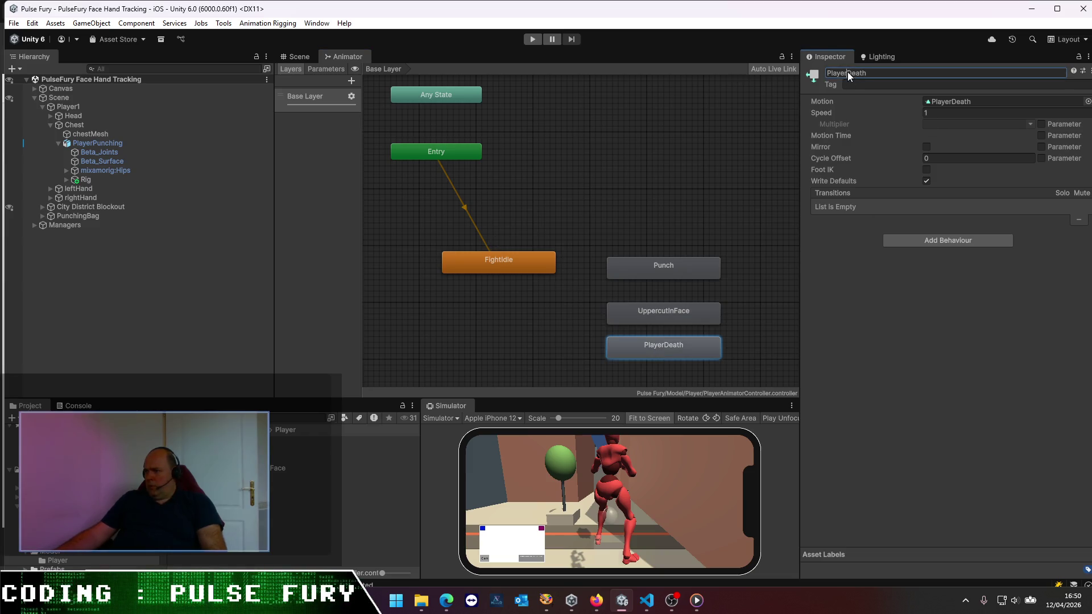
key(BackSpace)
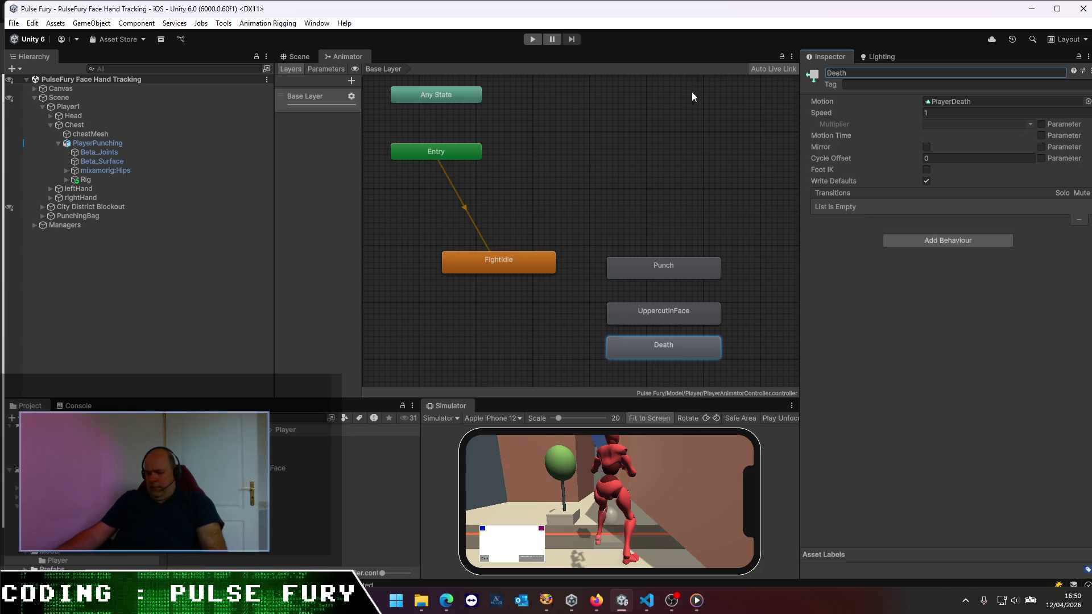
click(277, 521)
click(513, 262)
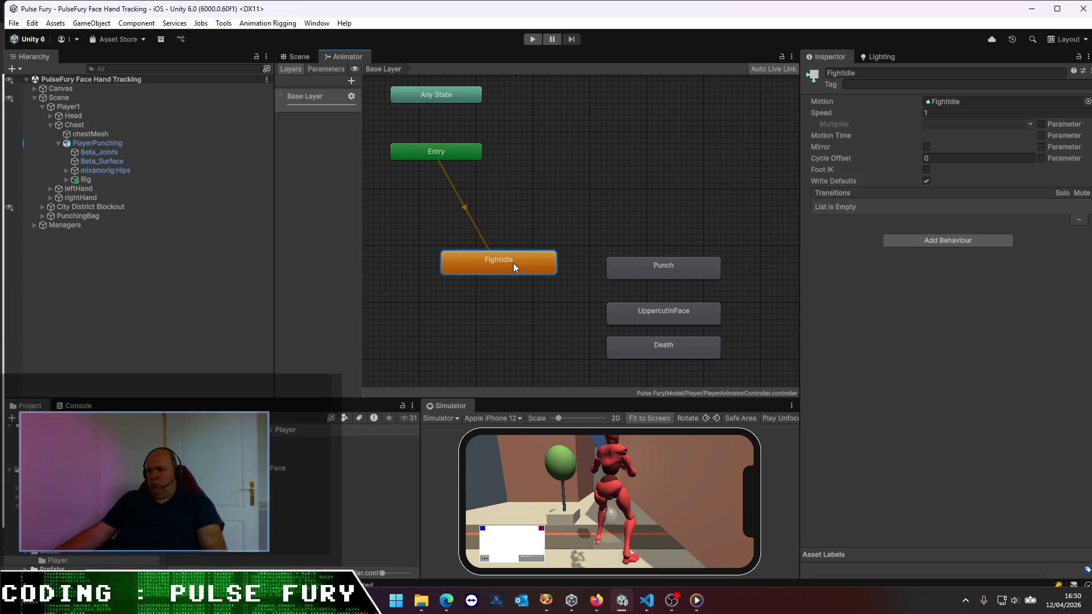
click(451, 322)
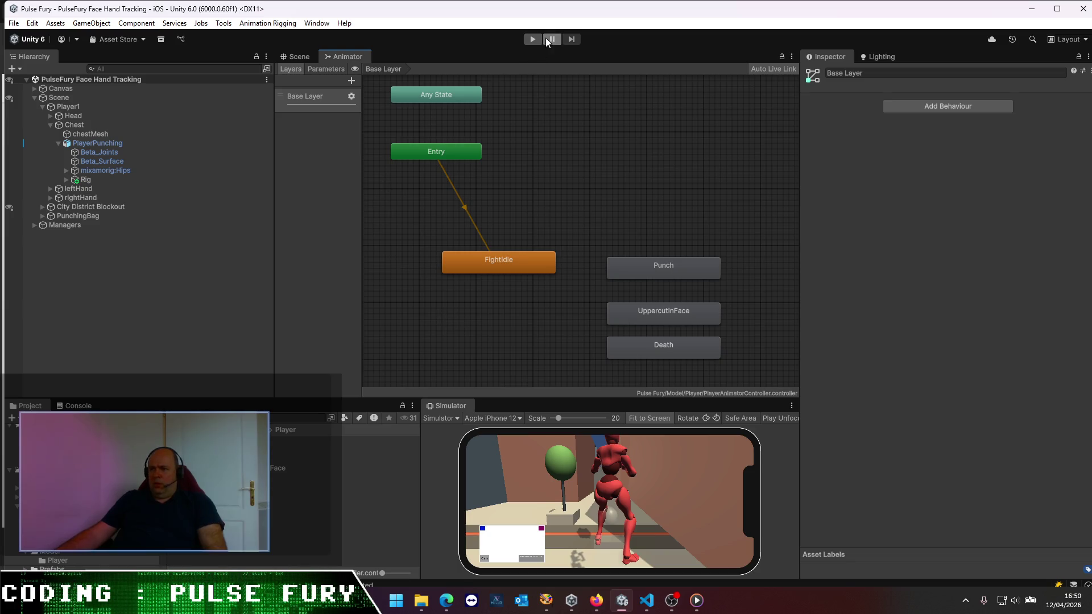
- Play-test the FightIdle animation, inspect the character in the Scene view, then stop and select PlayerPunching
key(ctrl+p)
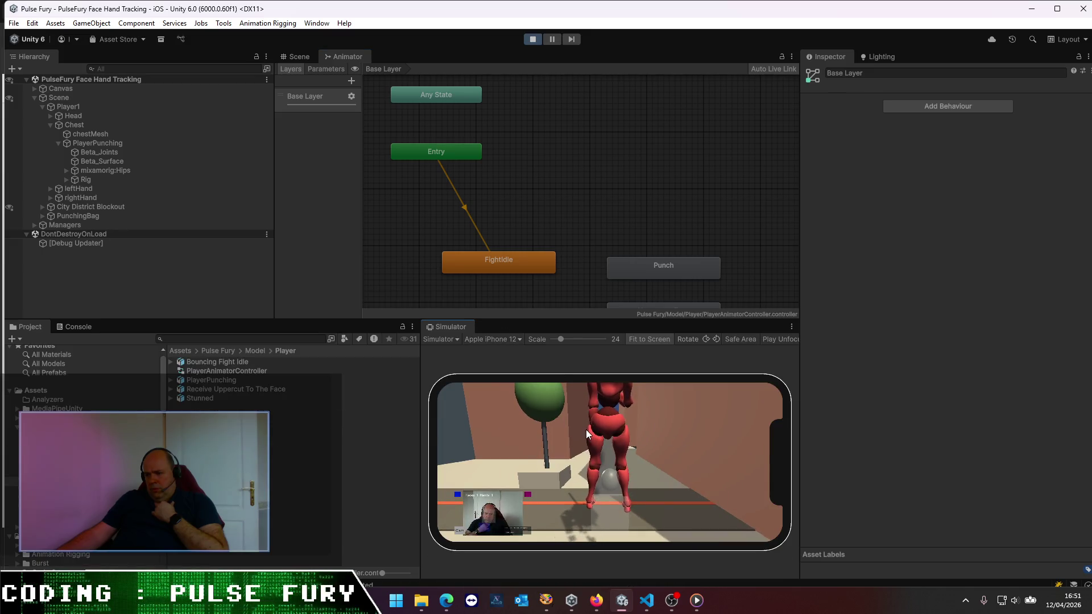
click(299, 56)
scroll(685, 244, up, 3)
mouse_move(559, 204)
mouse_down()
mouse_move(487, 115)
mouse_move(518, 113)
mouse_up()
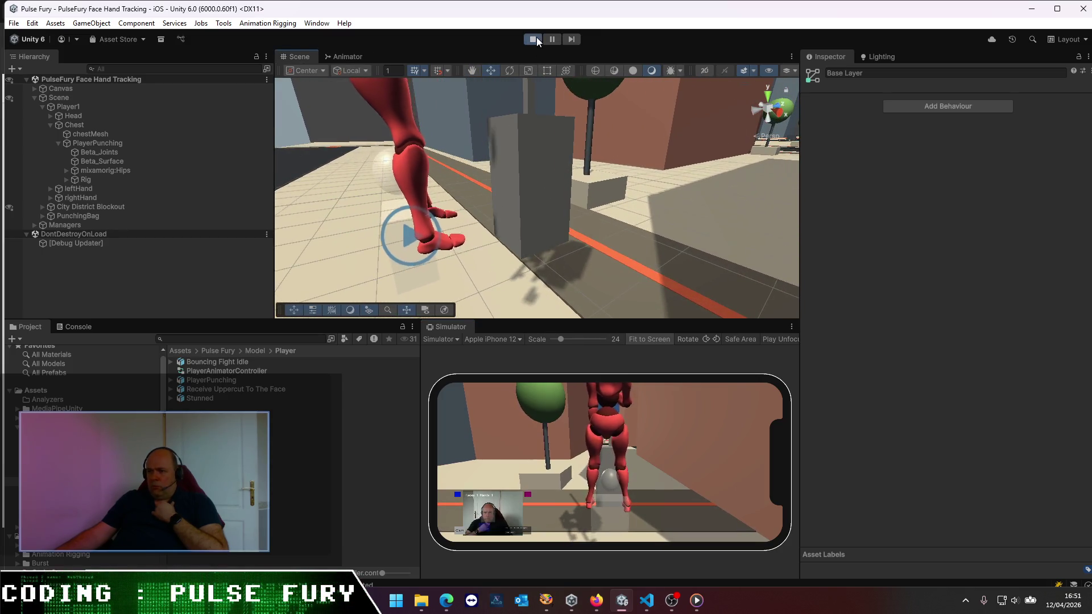
click(536, 38)
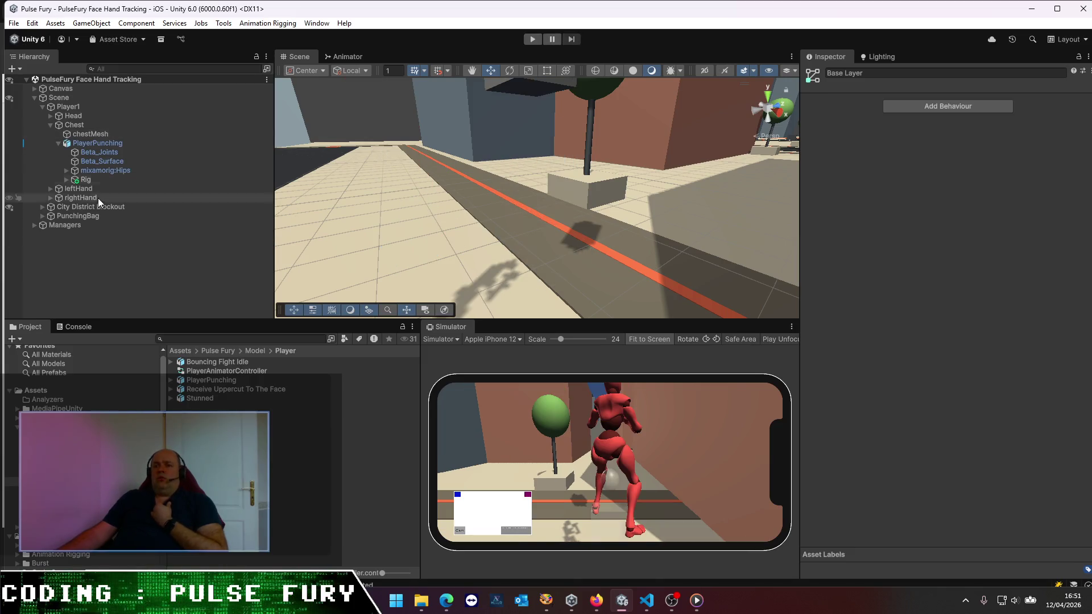
click(57, 146)
click(104, 148)
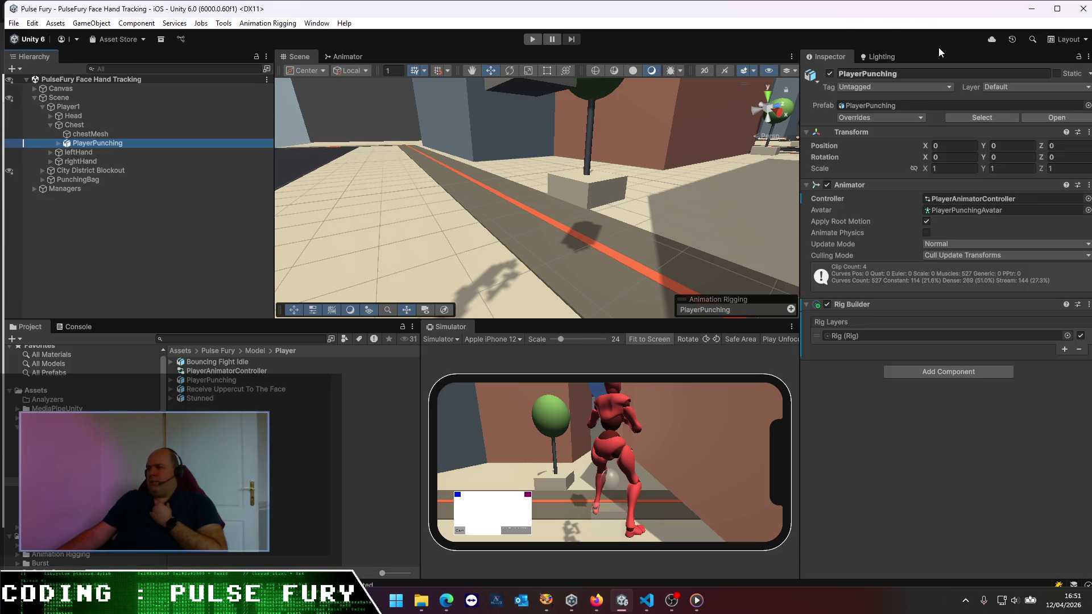
- Enter Play mode and inspect the Chest tracking target around the player's legs
click(537, 40)
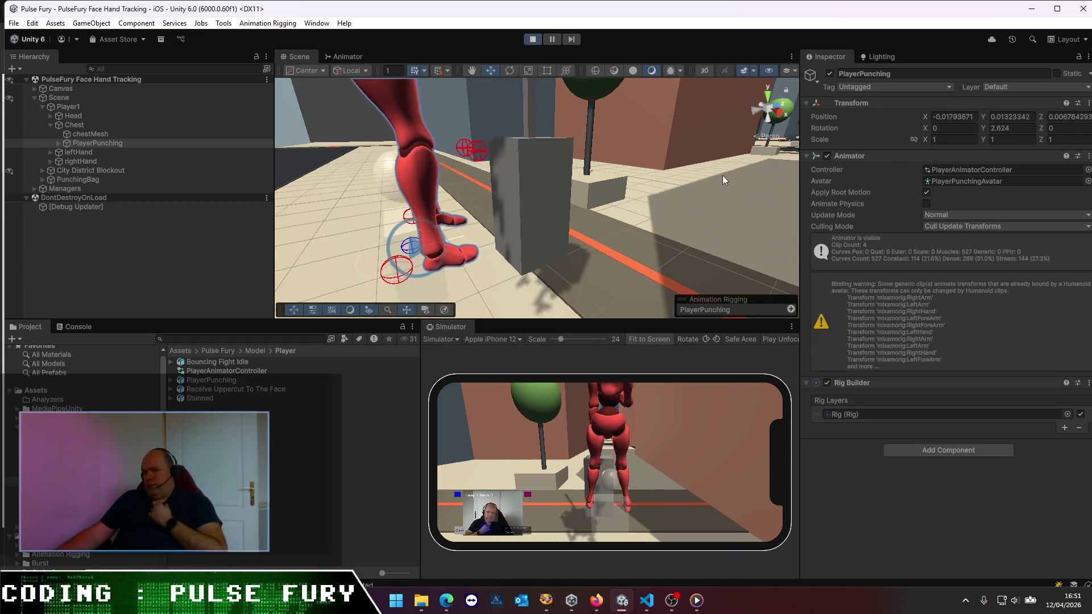
click(92, 128)
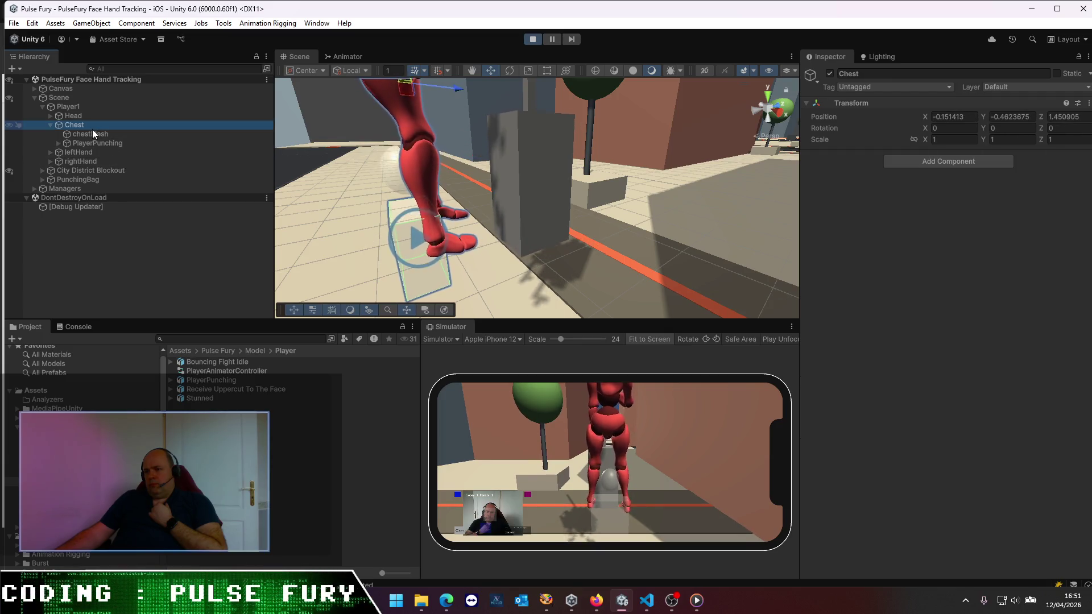
mouse_move(432, 233)
mouse_down()
mouse_move(480, 235)
mouse_move(424, 244)
mouse_move(511, 200)
mouse_move(536, 212)
mouse_up()
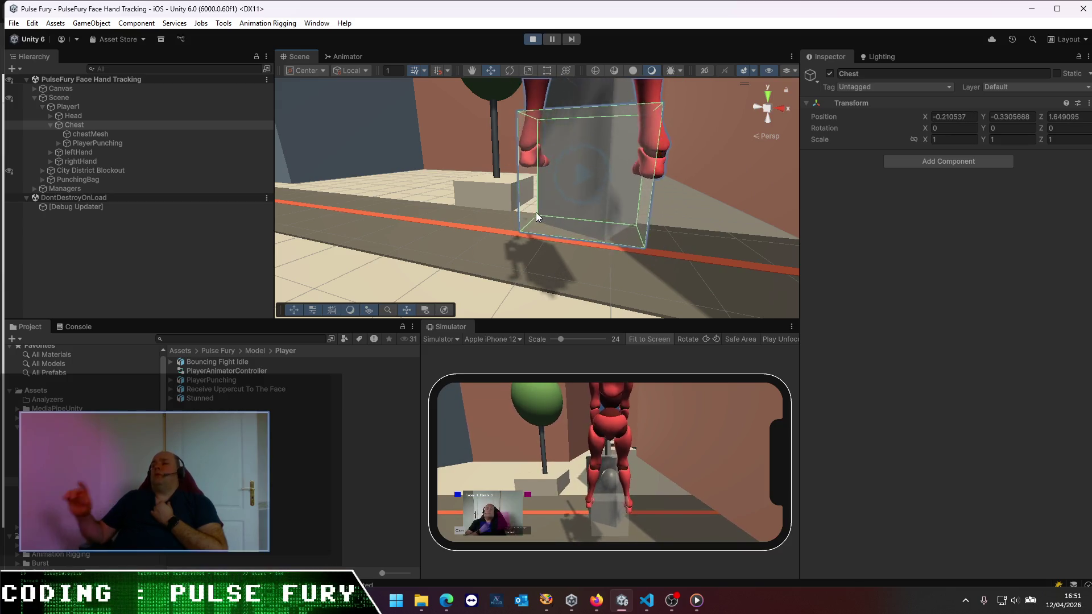
- Inspect PlayerPunching's Animator and Rig Builder, then Ground, ending with PlayerPunching selected
click(98, 143)
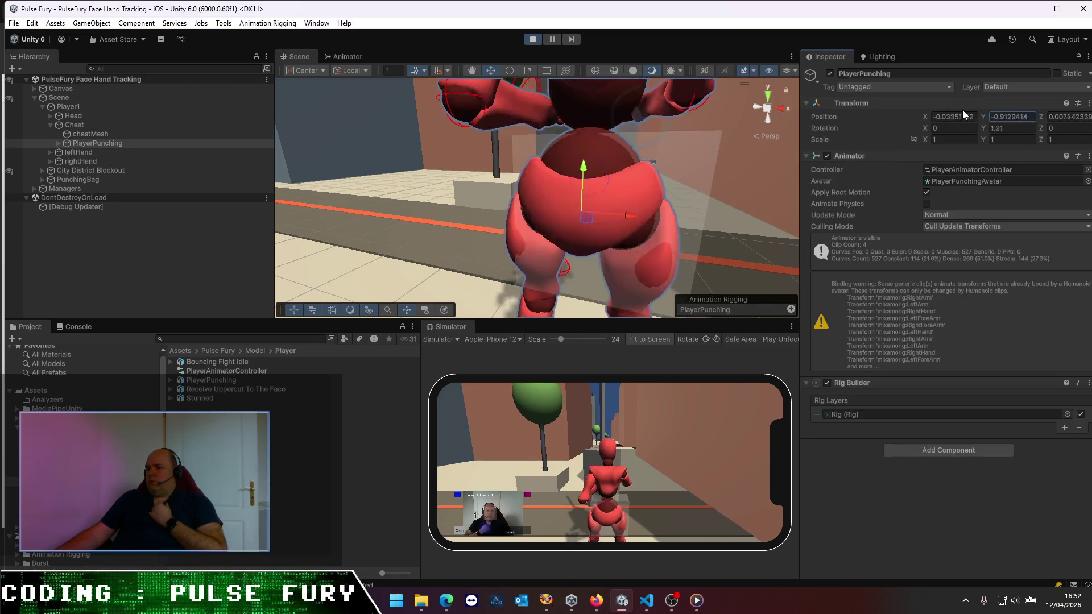
mouse_move(540, 171)
mouse_down()
mouse_move(514, 139)
mouse_move(512, 155)
mouse_up()
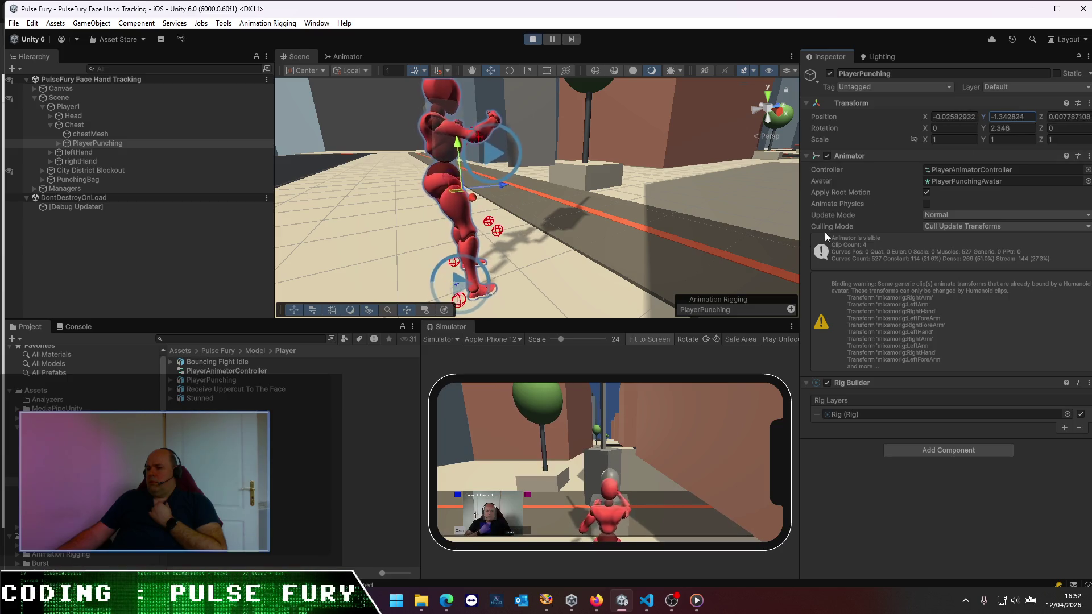
click(659, 205)
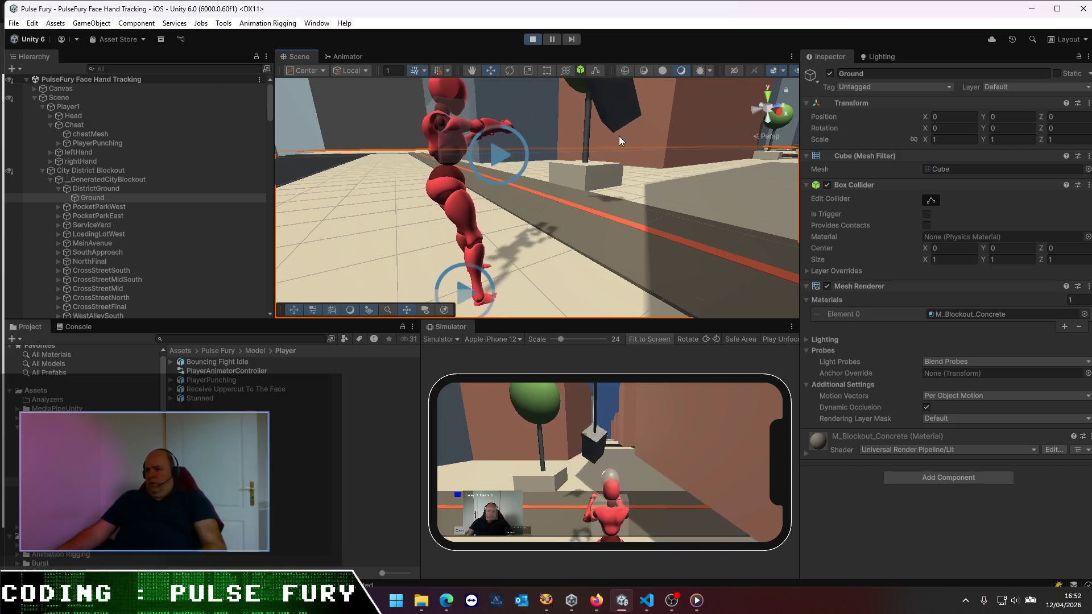
mouse_move(575, 202)
mouse_down()
mouse_move(670, 231)
mouse_move(462, 231)
mouse_move(567, 204)
mouse_move(480, 246)
mouse_move(577, 247)
mouse_up()
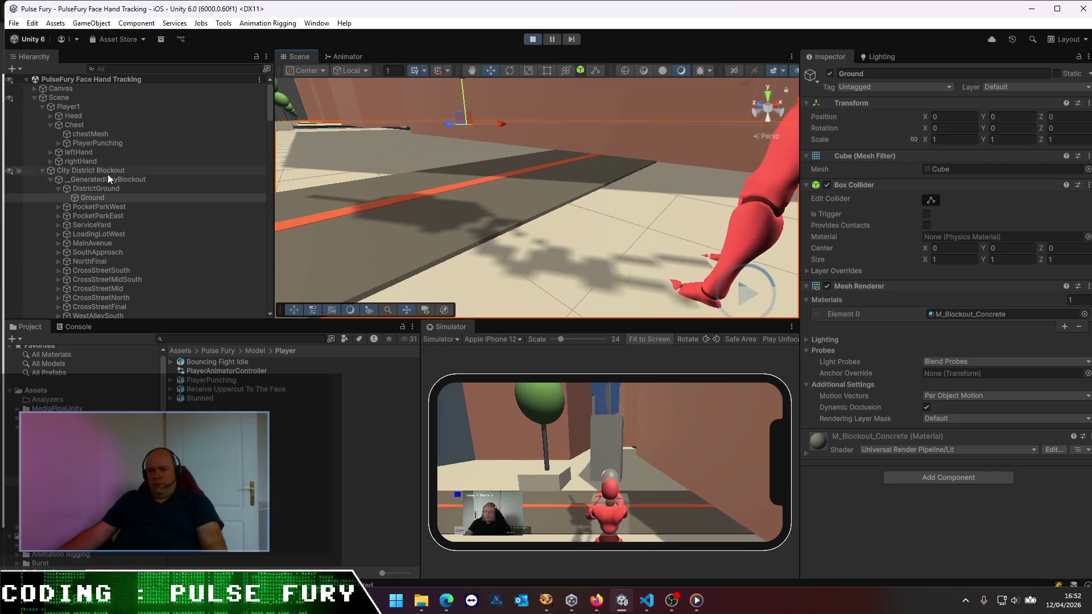
click(214, 143)
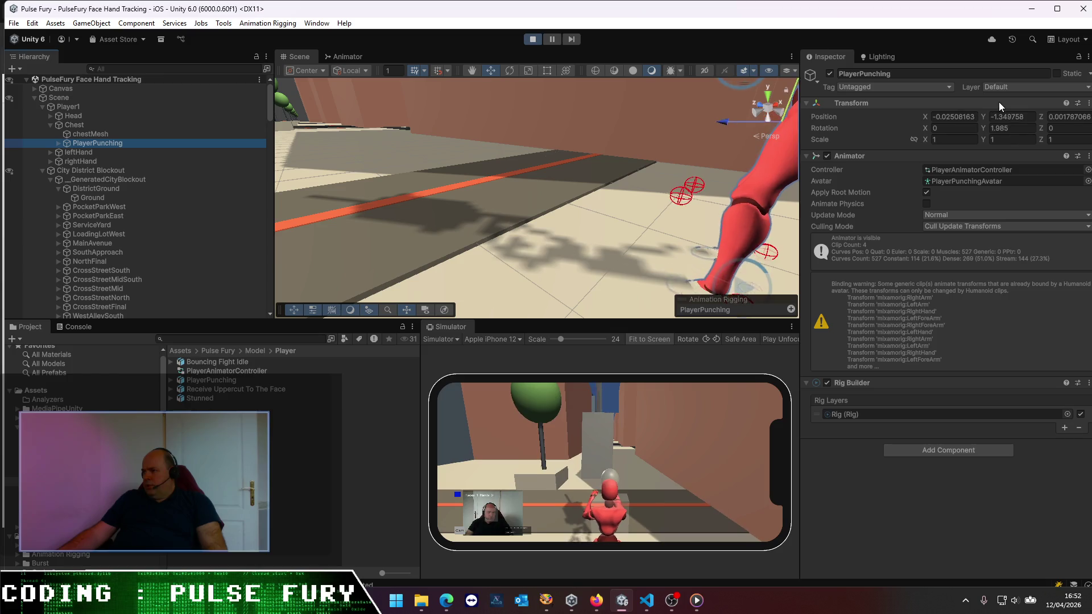
- Change PlayerPunching's Transform Position Y to -1.2 while the game runs
click(1008, 117)
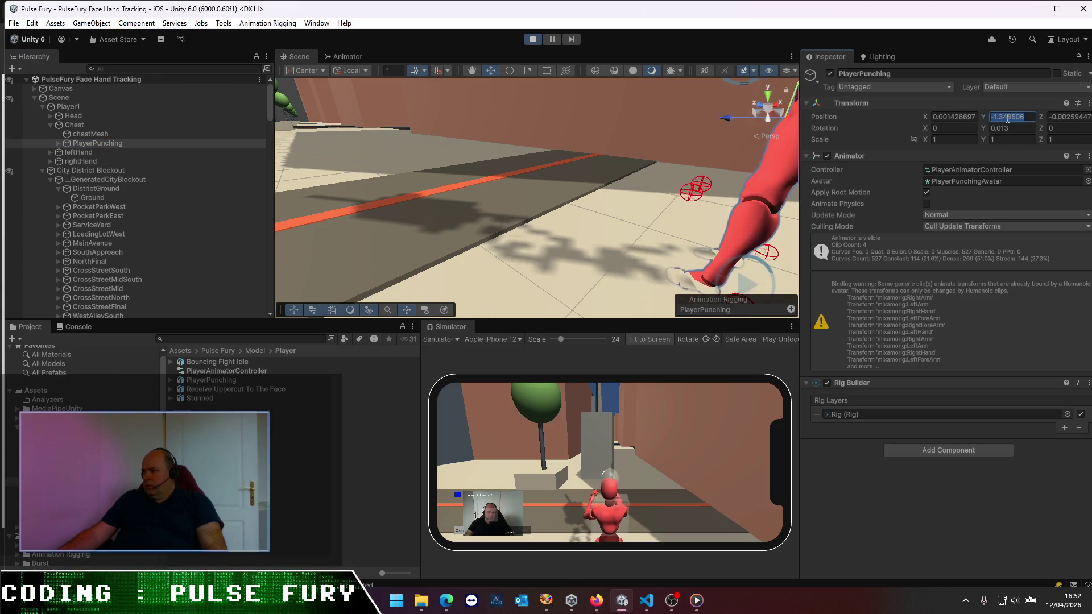
click(1005, 117)
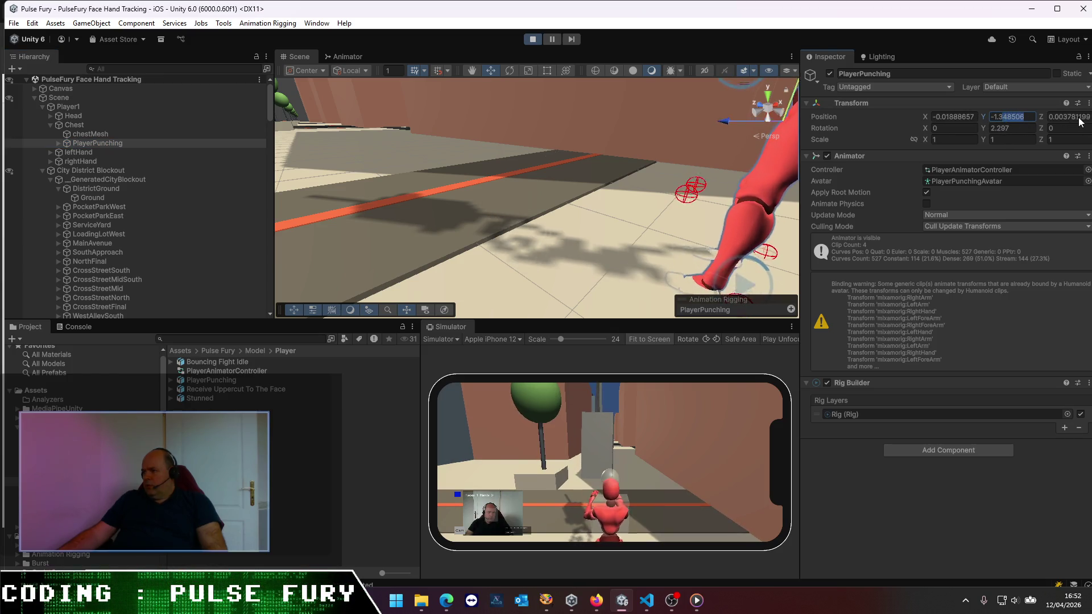
key(BackSpace)
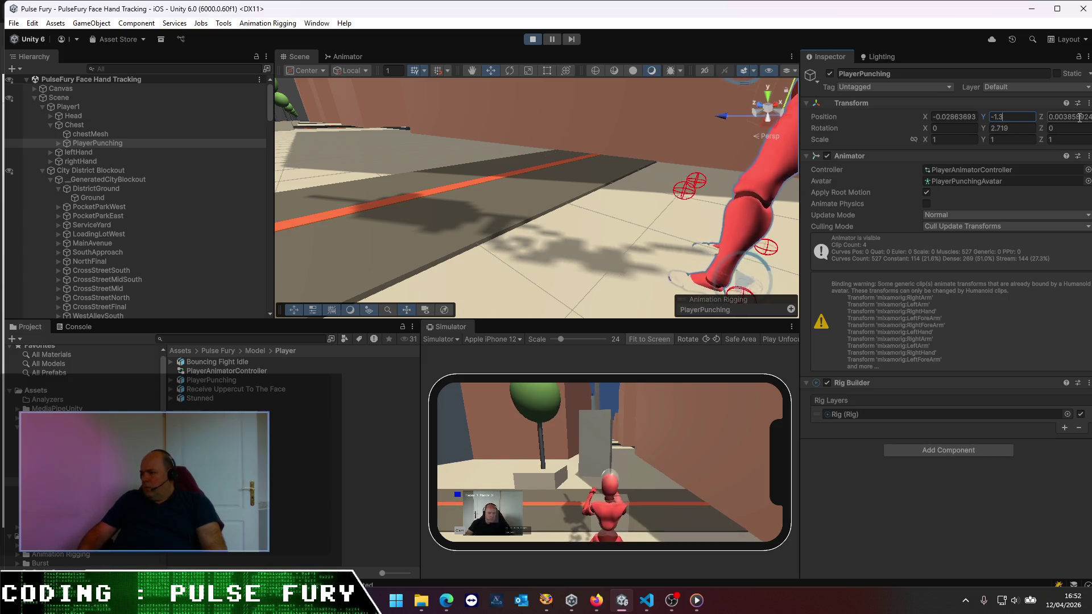
key(BackSpace)
text(241175)
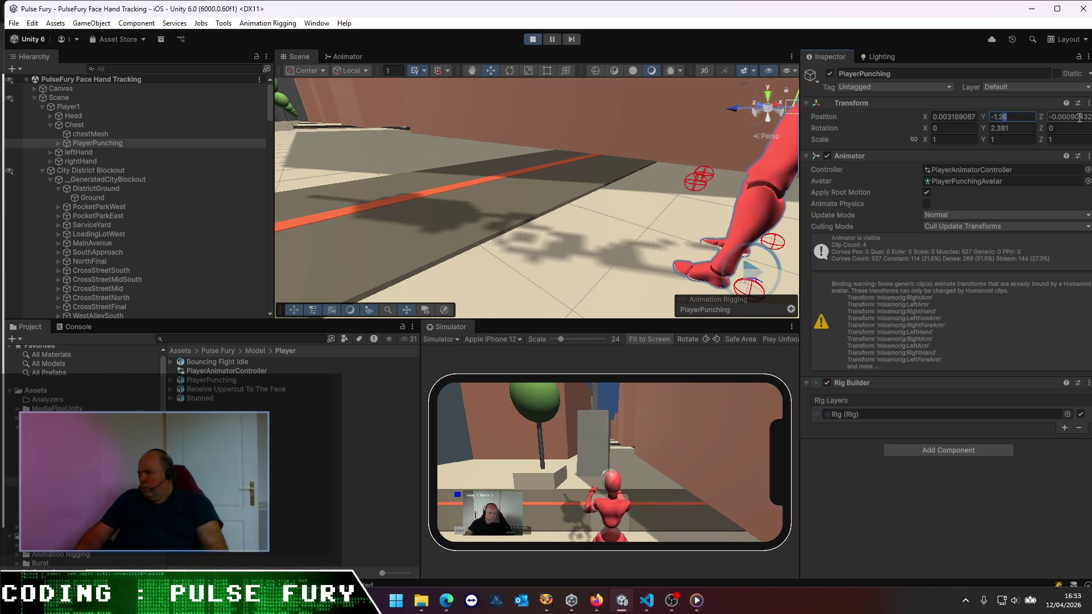
mouse_move(705, 104)
mouse_down()
mouse_move(629, 207)
mouse_move(519, 177)
mouse_move(530, 186)
mouse_up()
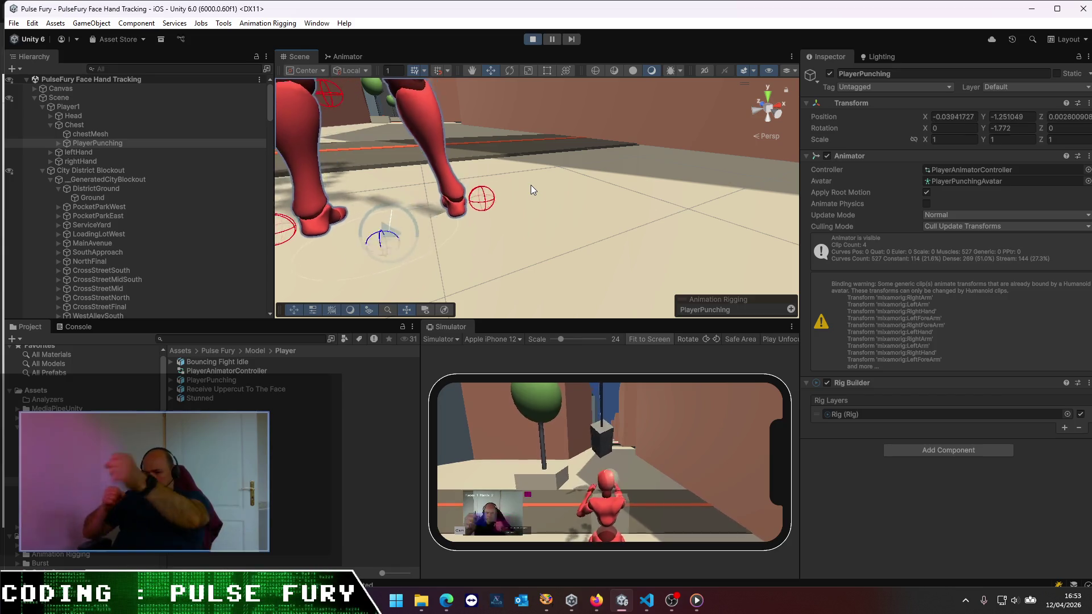
scroll(530, 185, down, 5)
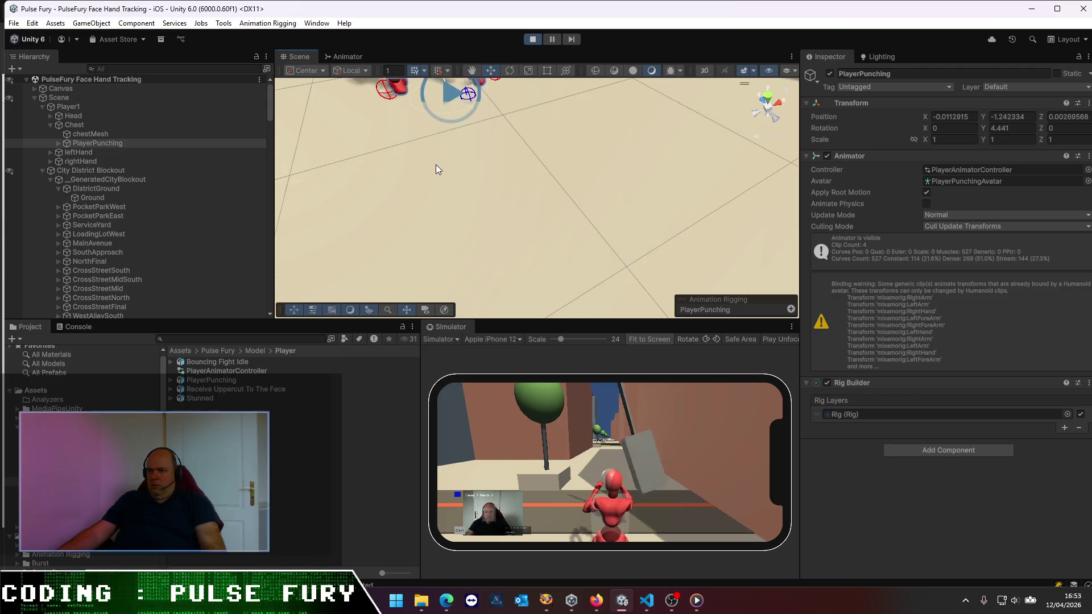
- Make the Scene view taller and orbit it around the red character's fight-idle guard
scroll(435, 169, up, 5)
mouse_move(435, 169)
mouse_down()
mouse_move(568, 182)
mouse_move(567, 146)
mouse_move(516, 149)
mouse_move(504, 173)
mouse_move(500, 158)
mouse_move(528, 178)
mouse_move(513, 226)
mouse_up()
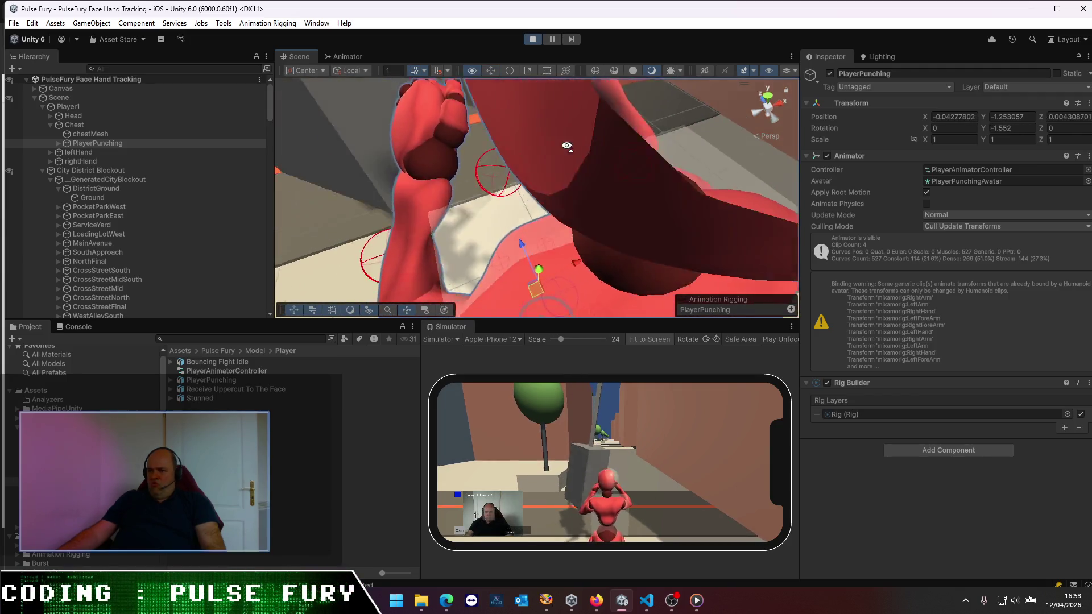
scroll(499, 156, down, 3)
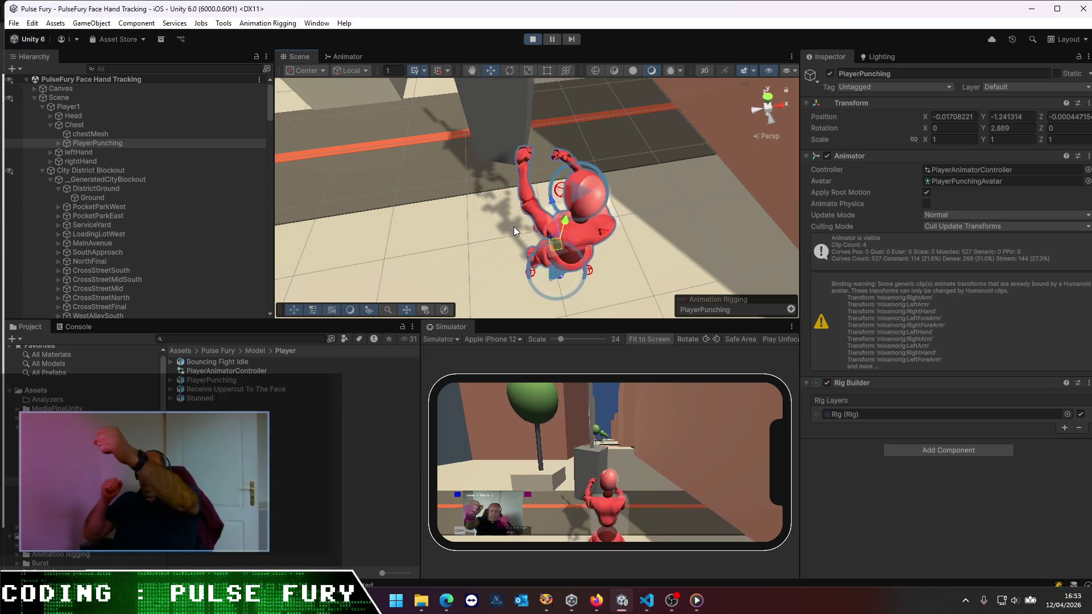
drag(568, 322, 568, 405)
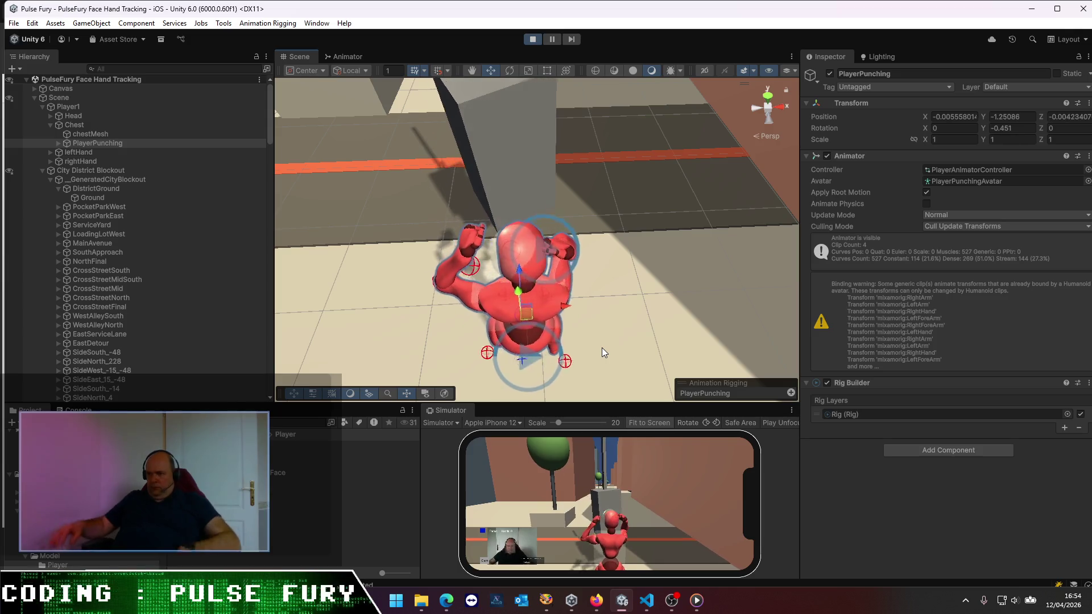
mouse_move(632, 248)
mouse_down()
mouse_move(535, 248)
mouse_move(483, 188)
mouse_move(492, 146)
mouse_up()
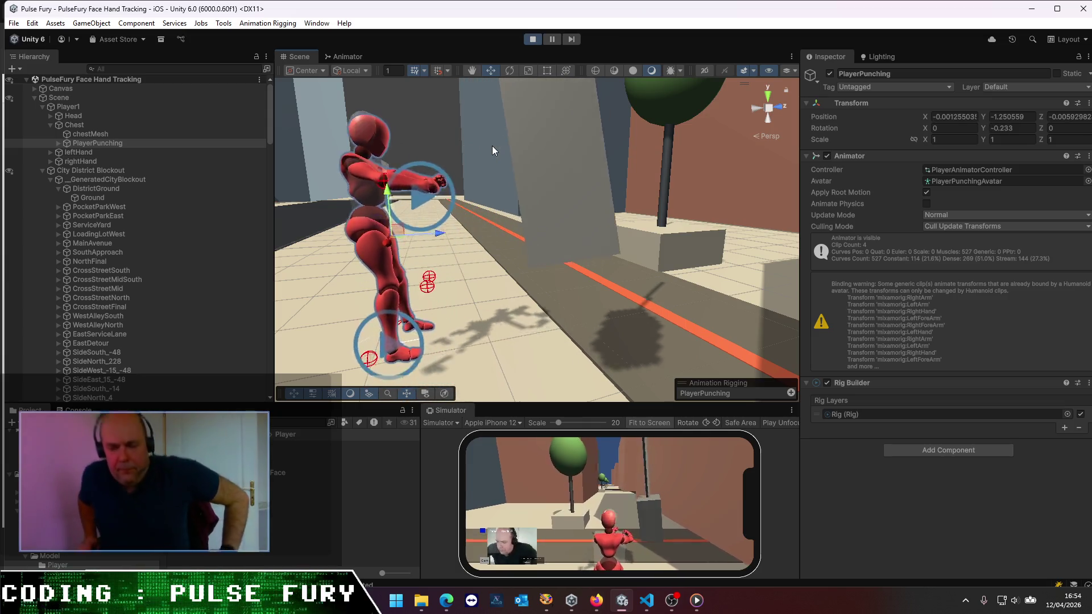
- View the character's tracked pose from two new angles, then exit Play mode
mouse_move(793, 331)
mouse_down()
mouse_move(608, 315)
mouse_move(517, 261)
mouse_move(668, 285)
mouse_move(519, 282)
mouse_move(652, 268)
mouse_move(519, 284)
mouse_move(570, 292)
mouse_move(556, 284)
mouse_up()
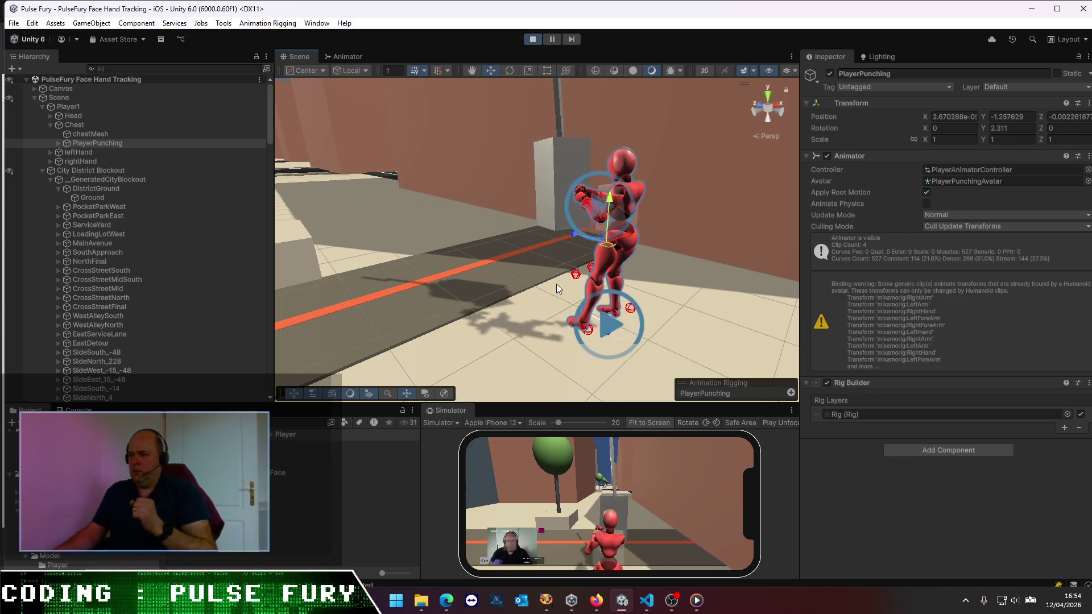
mouse_move(557, 287)
mouse_down()
mouse_move(524, 292)
mouse_move(490, 273)
mouse_move(513, 272)
mouse_up()
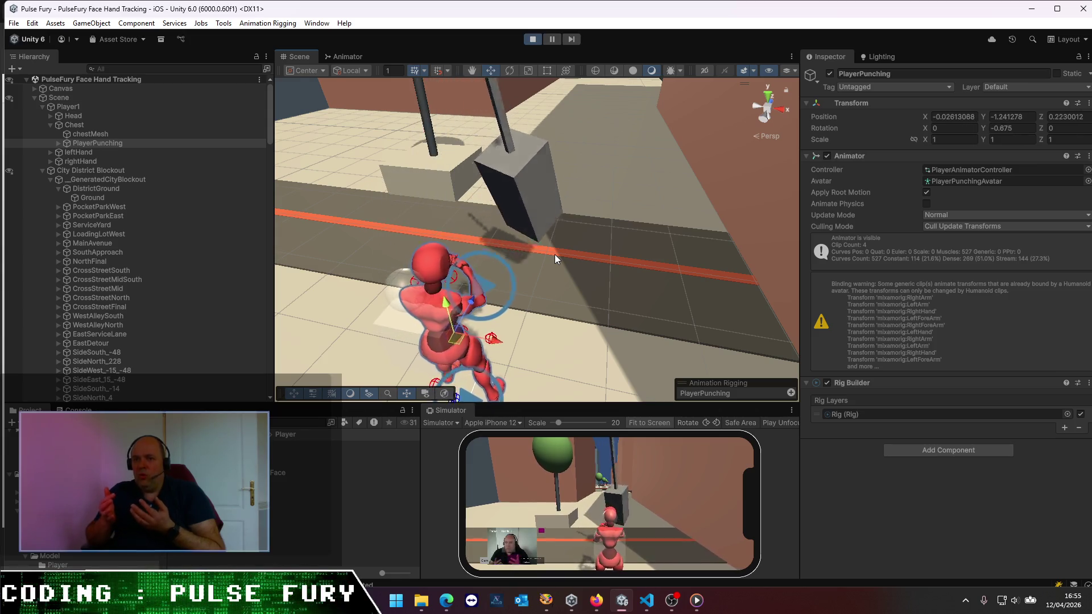
click(535, 43)
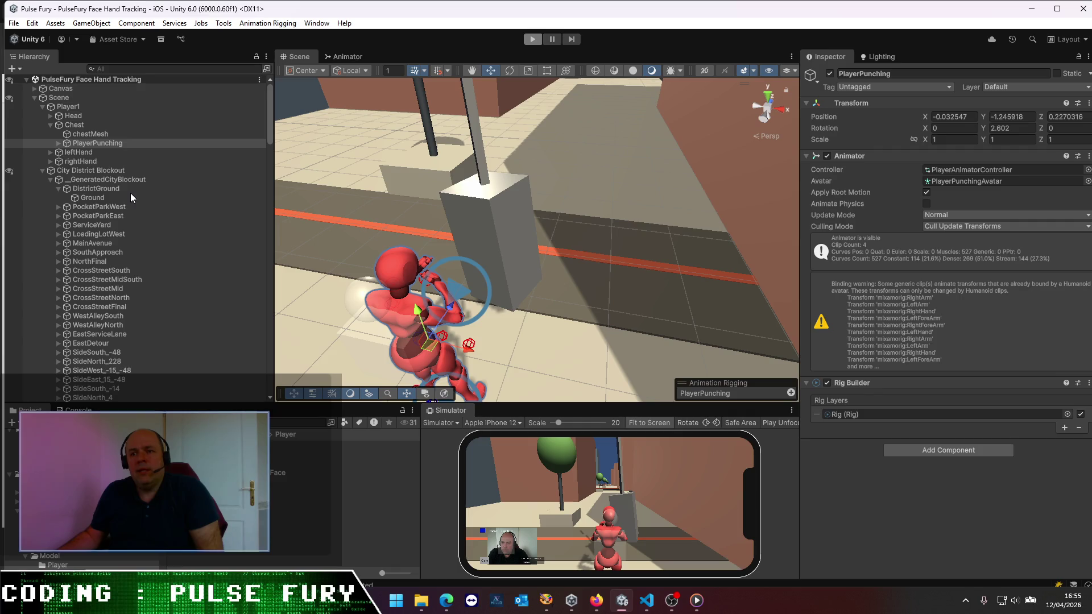
- Move PlayerPunching directly under Player1 and set Player1's Position Y to 0
drag(76, 143, 74, 113)
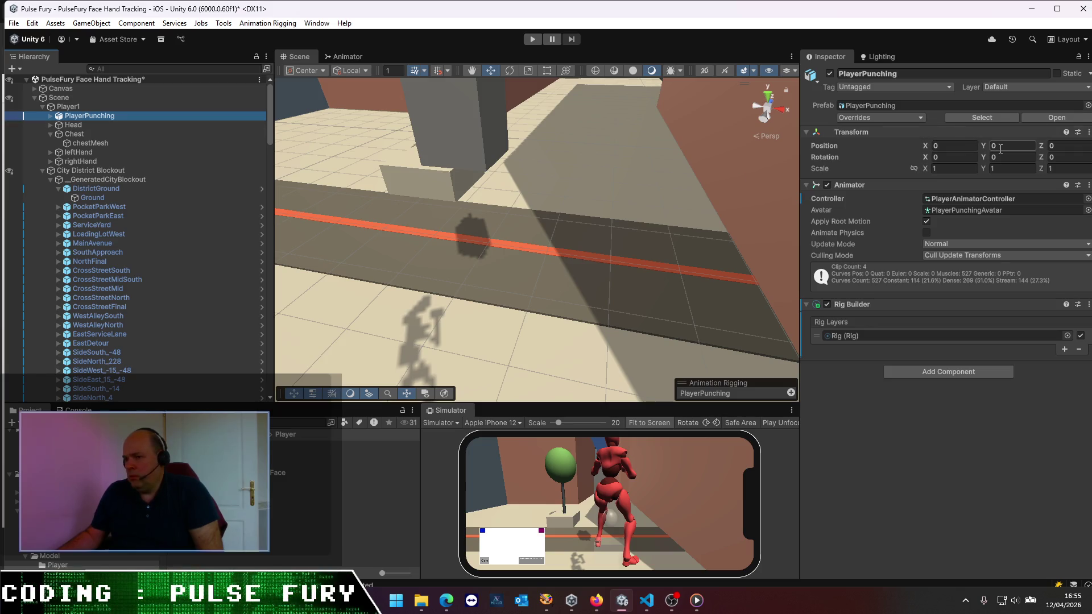
double_click(90, 115)
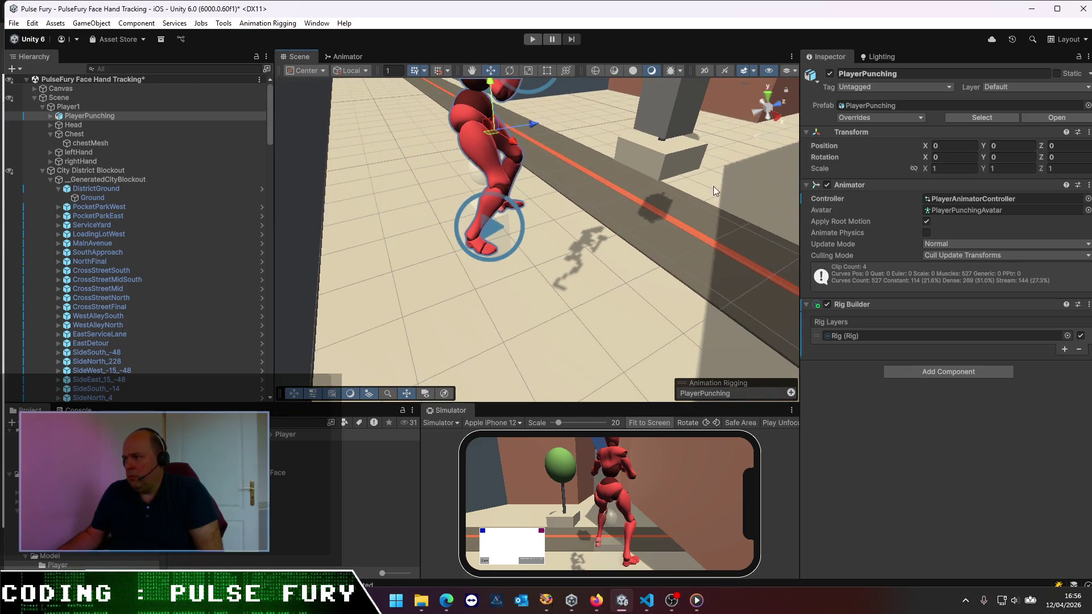
click(205, 107)
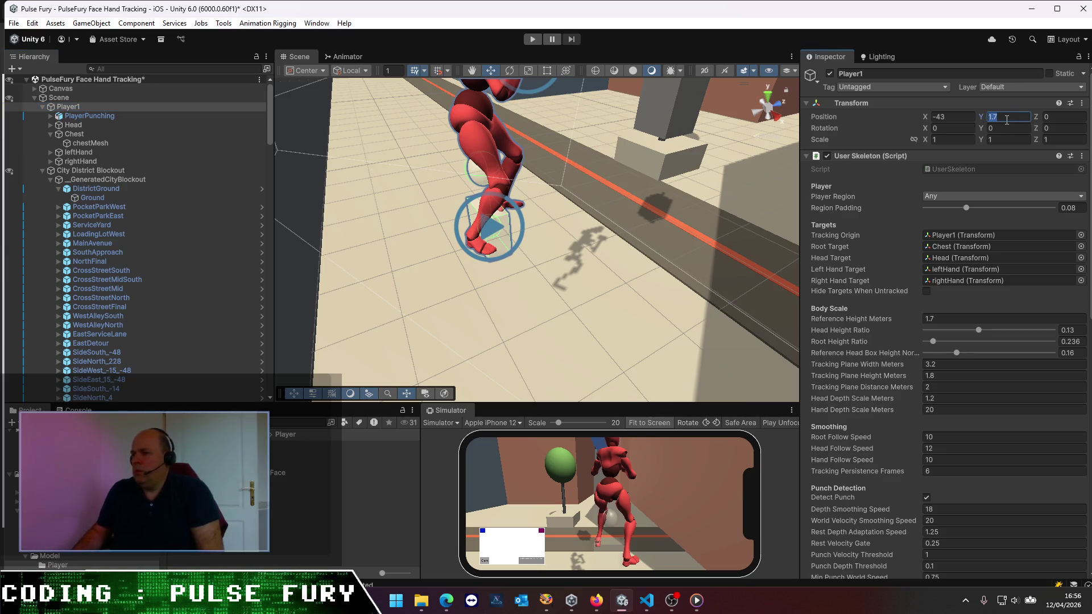
text(0)
- Check Player1 from behind, save the scene, and start Play mode to test
mouse_move(705, 336)
mouse_down()
mouse_move(574, 239)
mouse_move(658, 231)
mouse_move(511, 248)
mouse_move(602, 254)
mouse_up()
drag(402, 264, 593, 242)
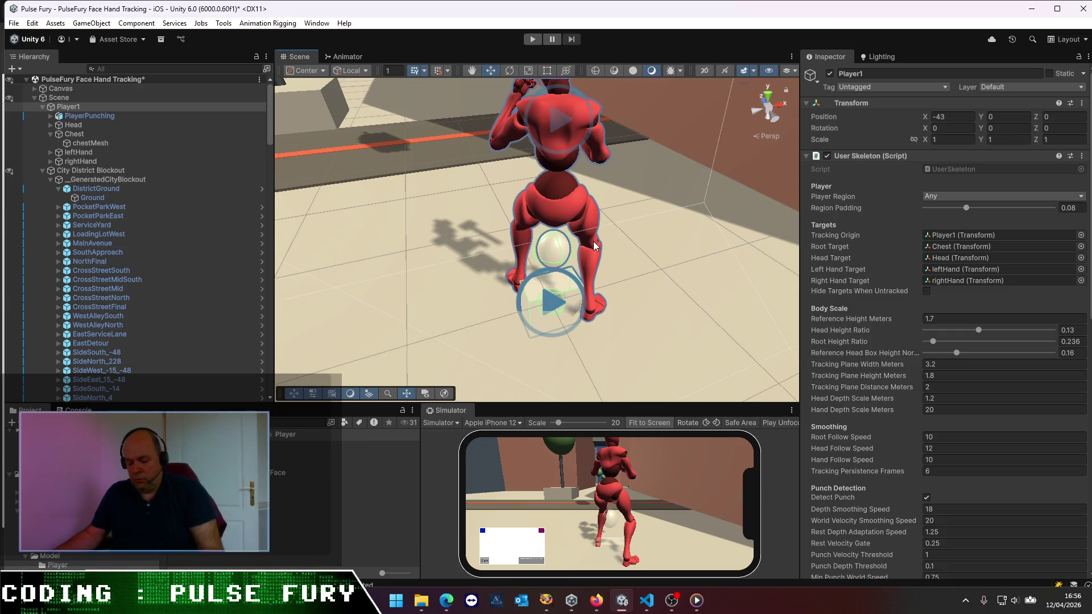
key(ctrl+s)
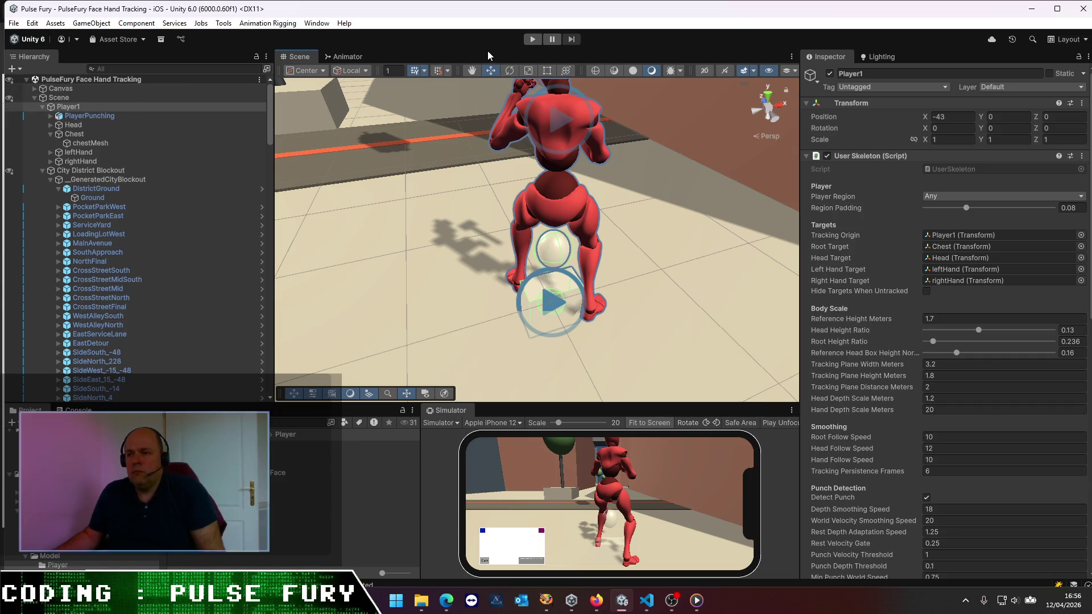
click(535, 40)
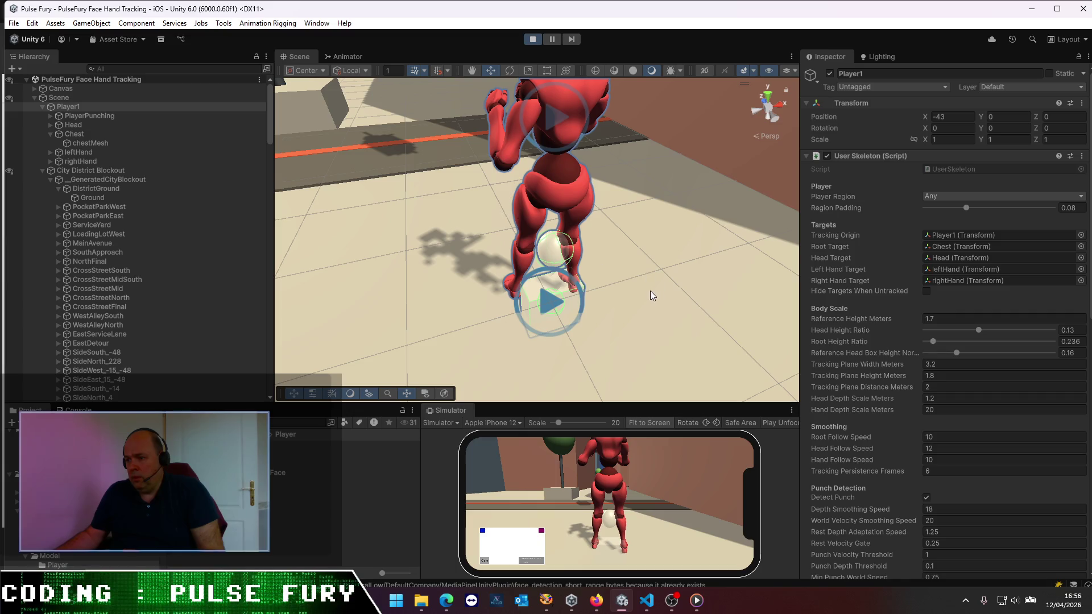
- Watch the reparented character from low and side-on angles, then select the Chest target
mouse_move(586, 250)
mouse_down()
mouse_move(459, 241)
mouse_move(427, 204)
mouse_move(441, 228)
mouse_up()
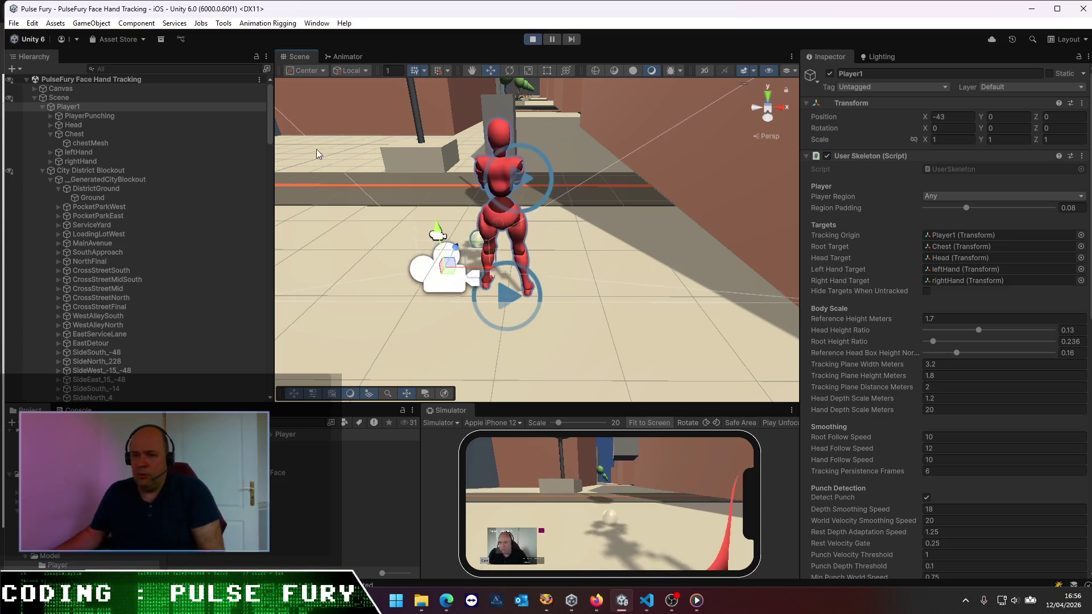
mouse_move(397, 191)
mouse_down()
mouse_move(573, 236)
mouse_move(416, 217)
mouse_move(472, 216)
mouse_up()
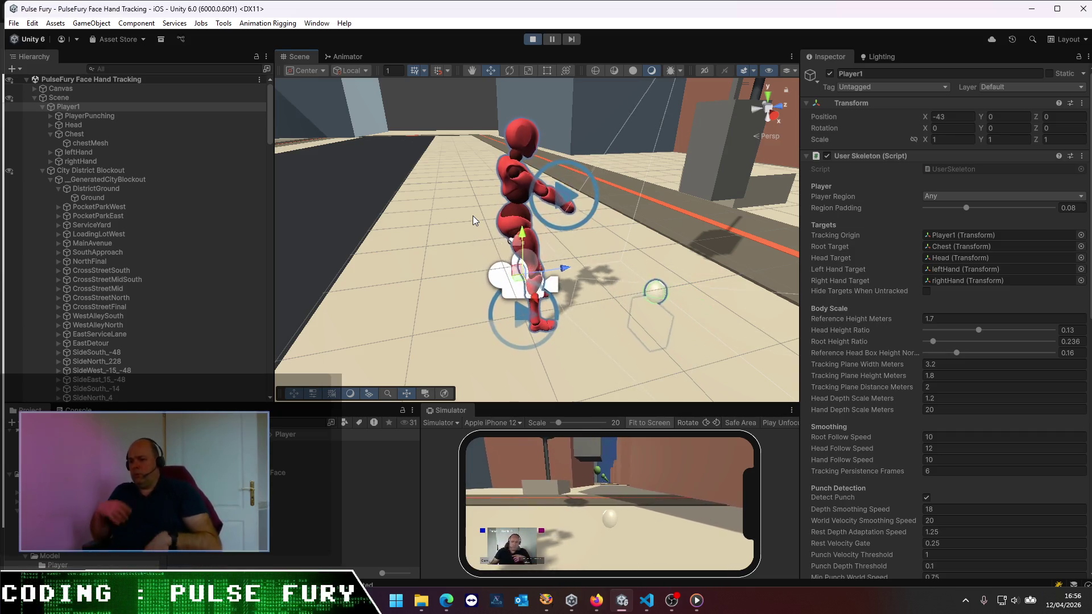
click(82, 135)
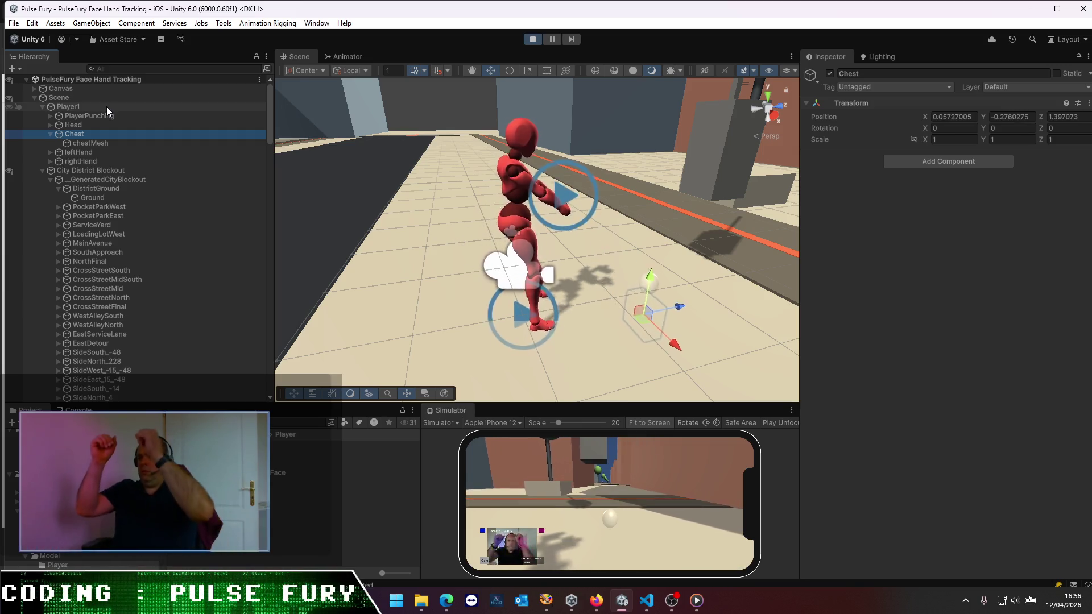
- Select the leftHand, rightHand and PlayerPunching entries, then stop the game
click(50, 134)
ctrl+click(70, 143)
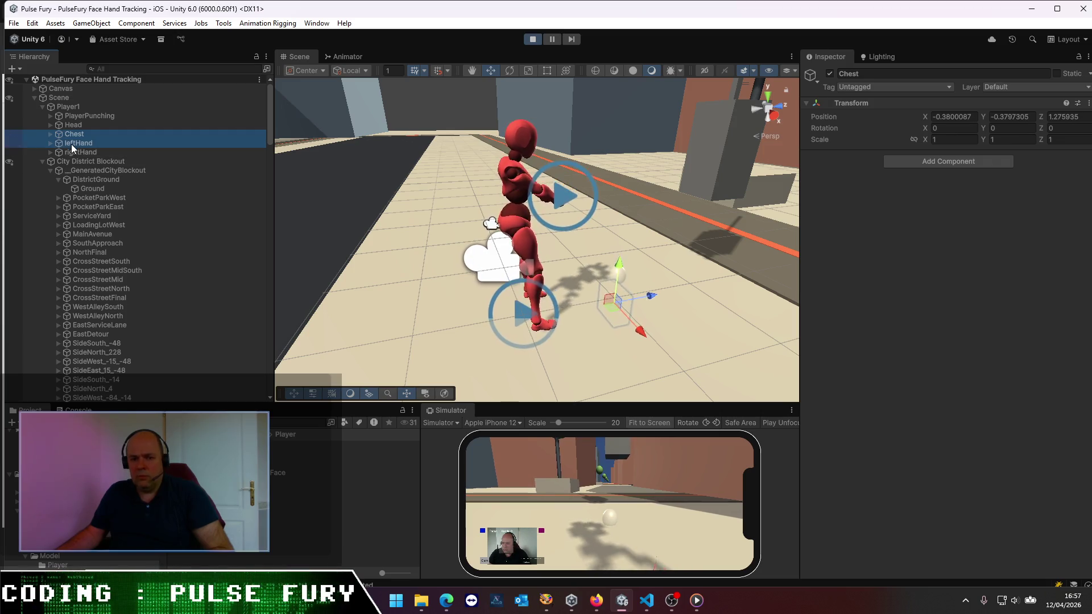
ctrl+click(74, 152)
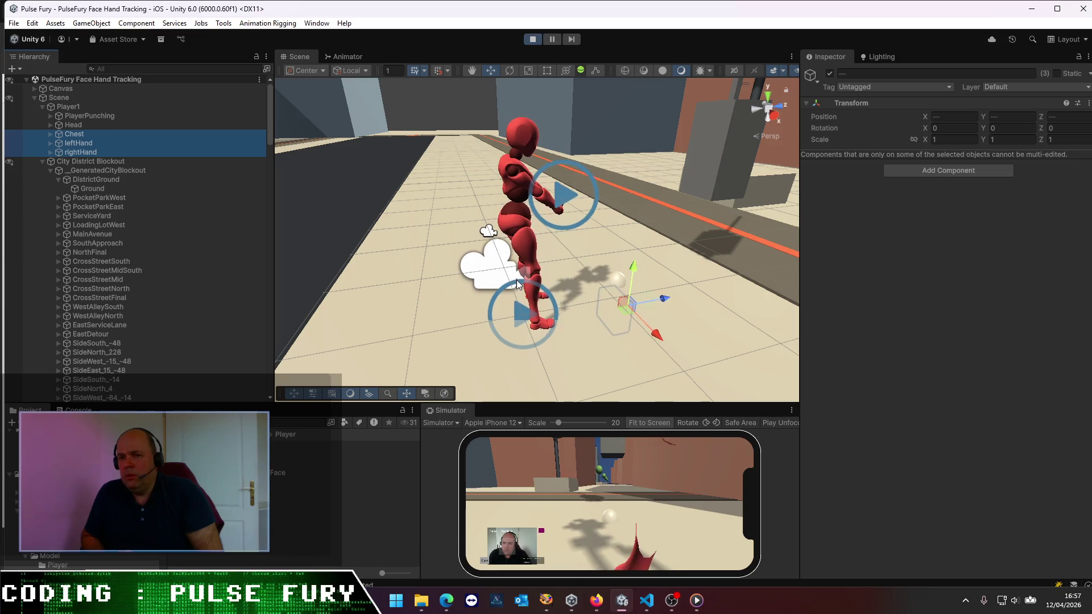
click(83, 117)
click(533, 40)
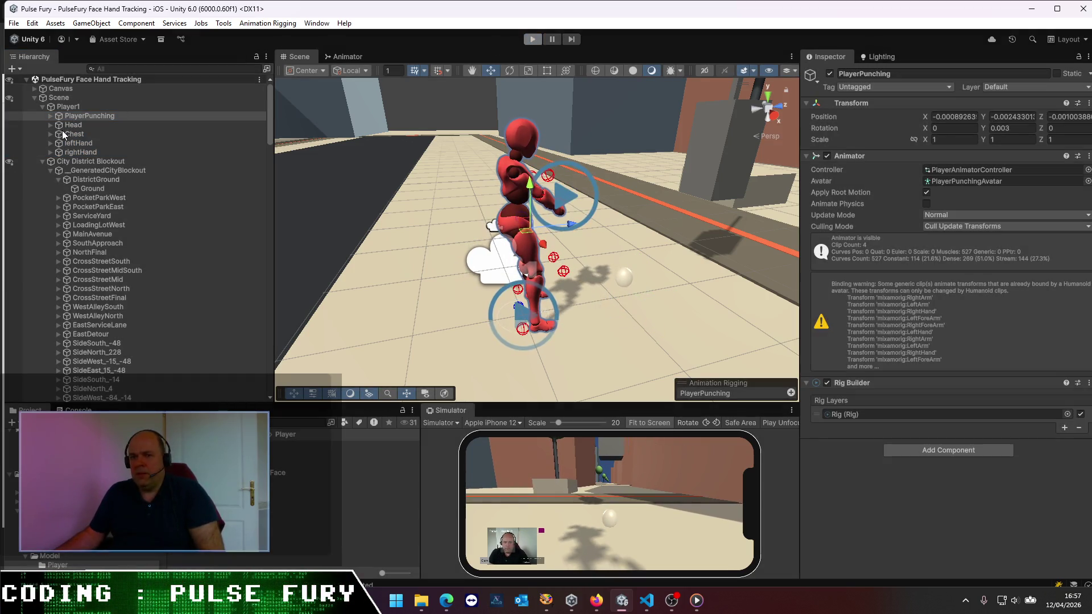
- Review Player1's Tracking Origin, Head and Chest targets, then start the game again
click(68, 108)
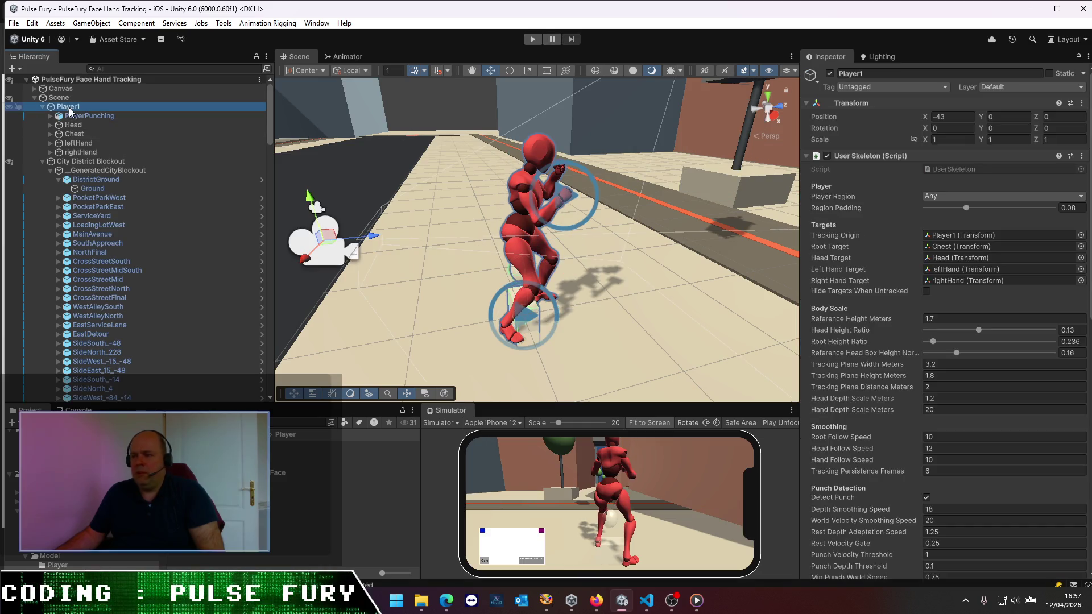
click(958, 234)
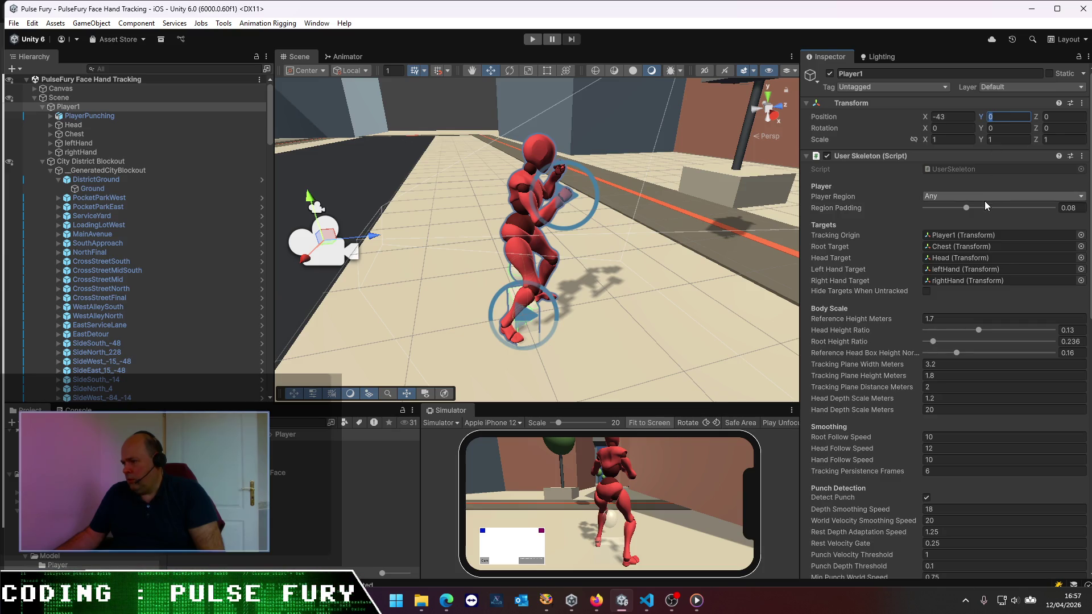
click(104, 127)
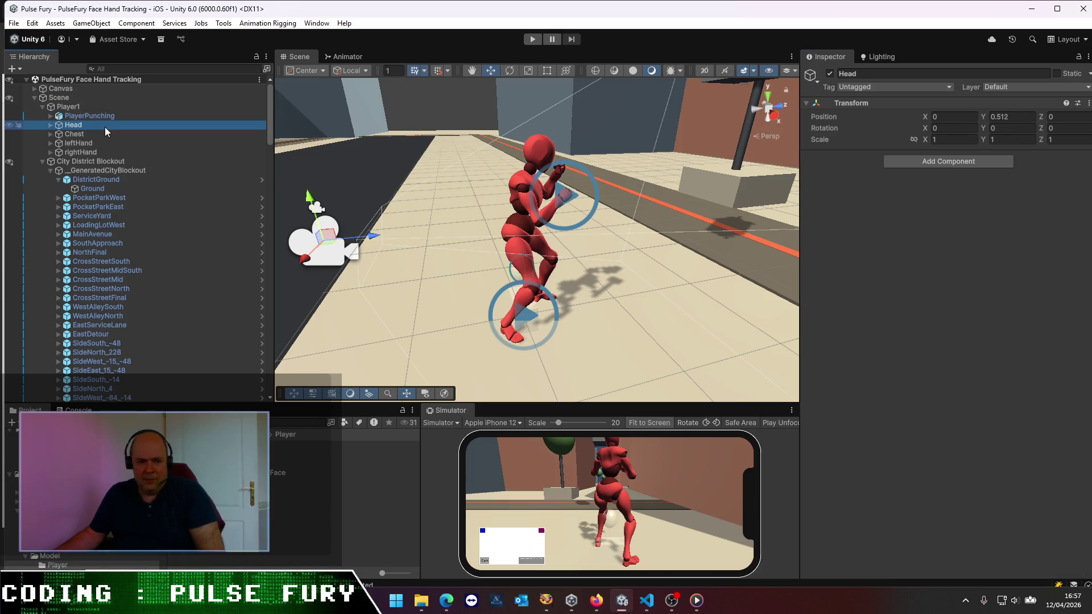
click(103, 117)
click(90, 135)
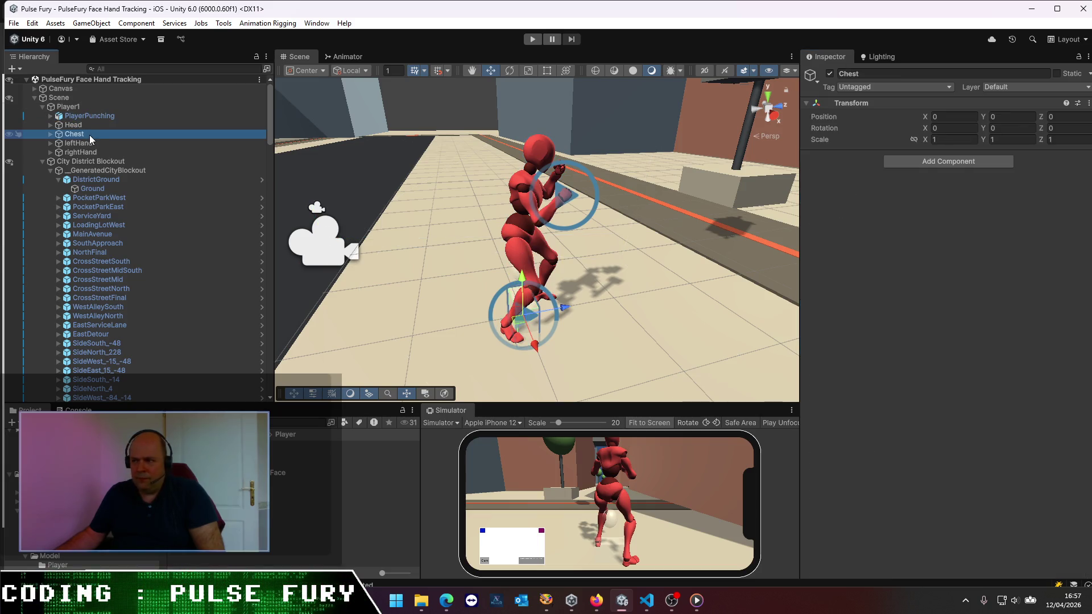
click(532, 39)
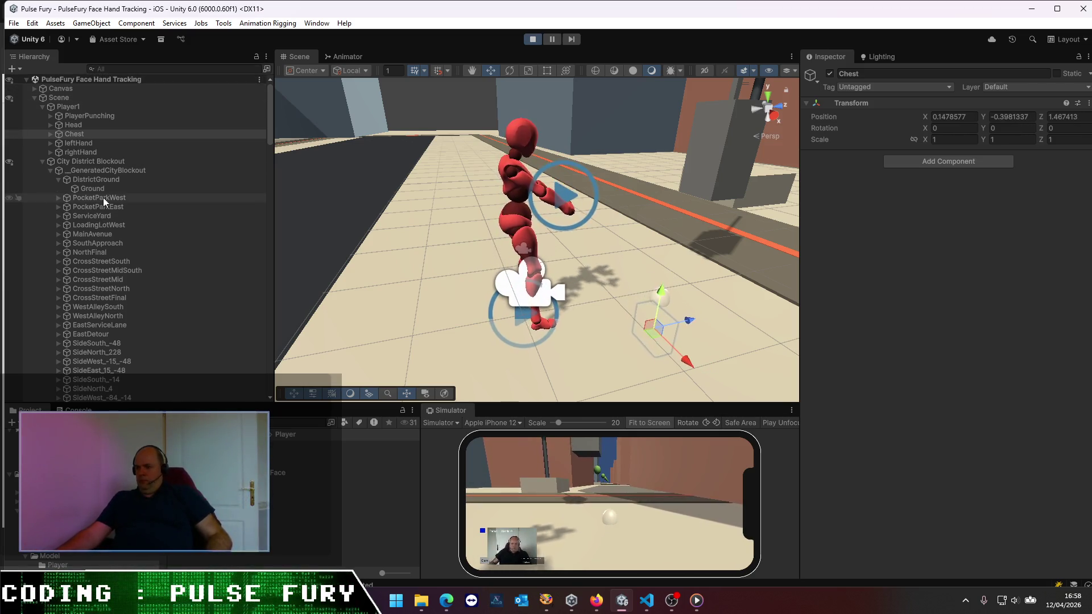
click(102, 159)
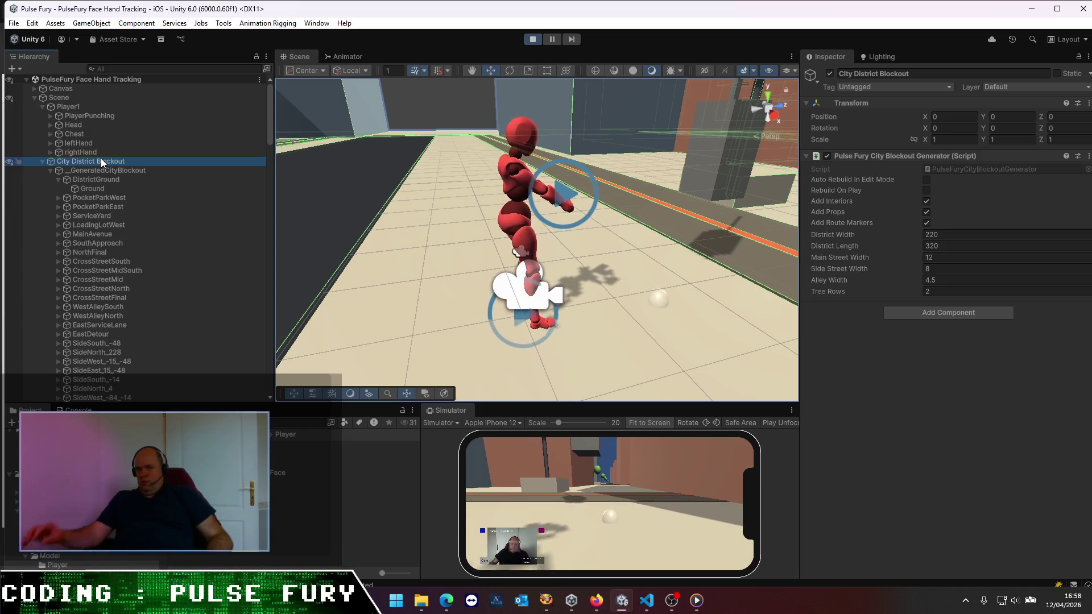
click(70, 117)
click(61, 108)
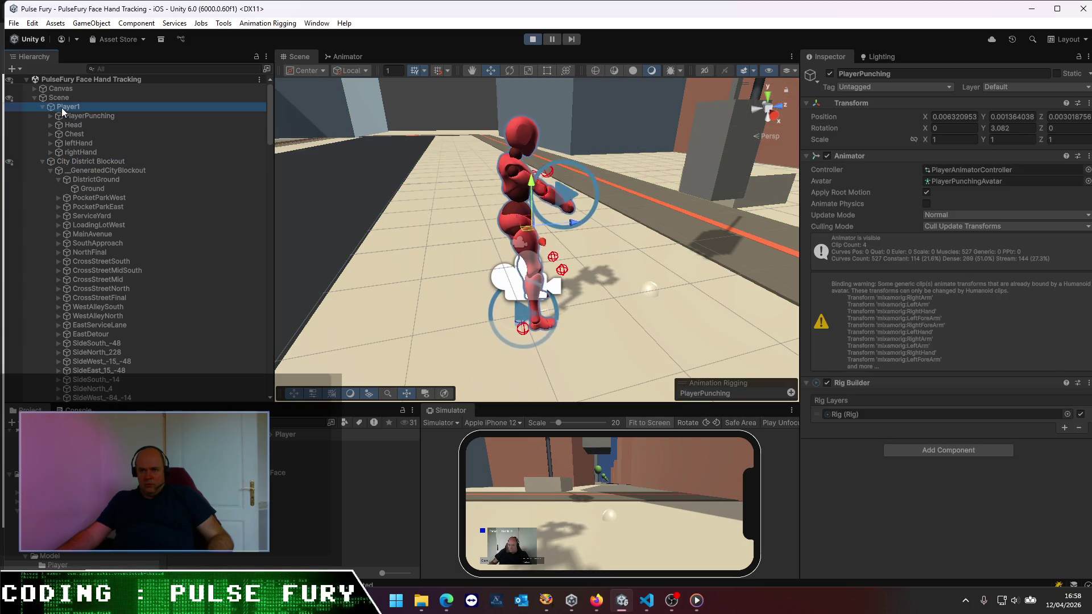
- Lower Player1's Body Scale Tracking Plane Distance Meters from 2 to 0.1
click(43, 107)
scroll(966, 341, down, 10)
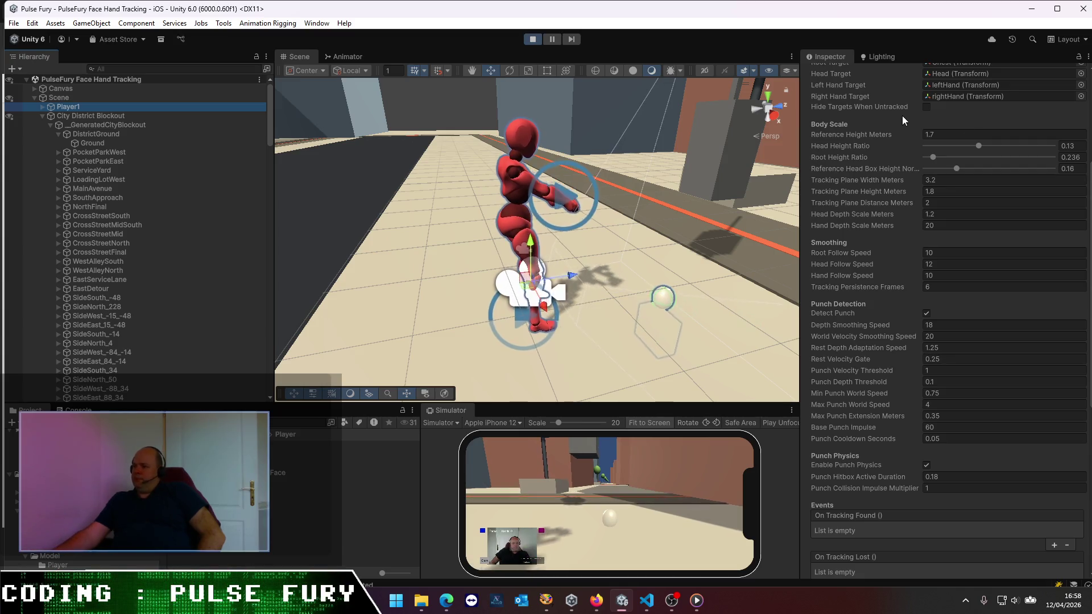
scroll(913, 144, up, 2)
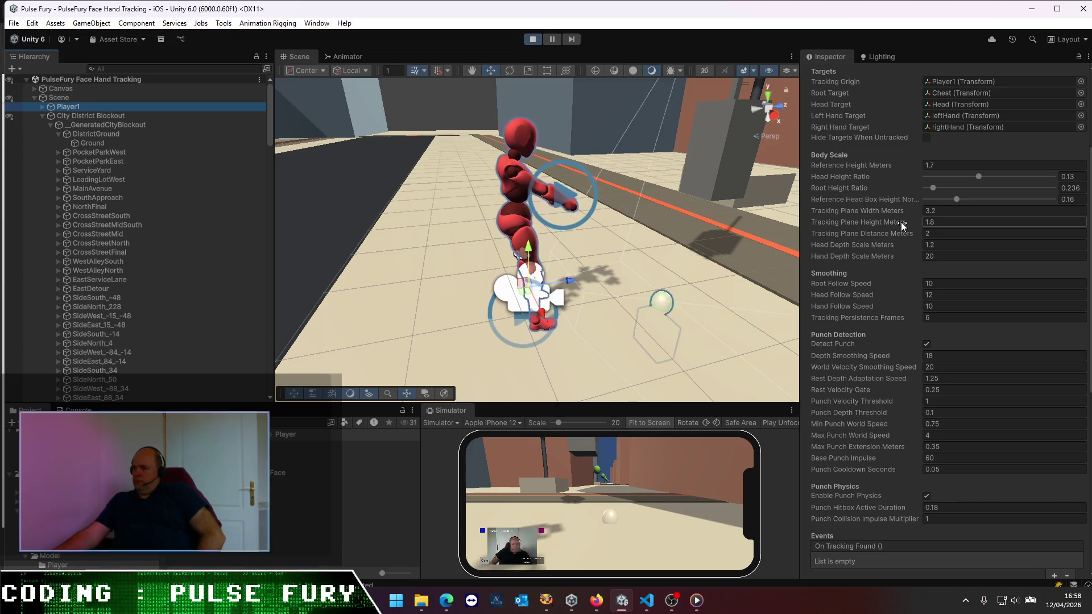
drag(903, 234, 876, 231)
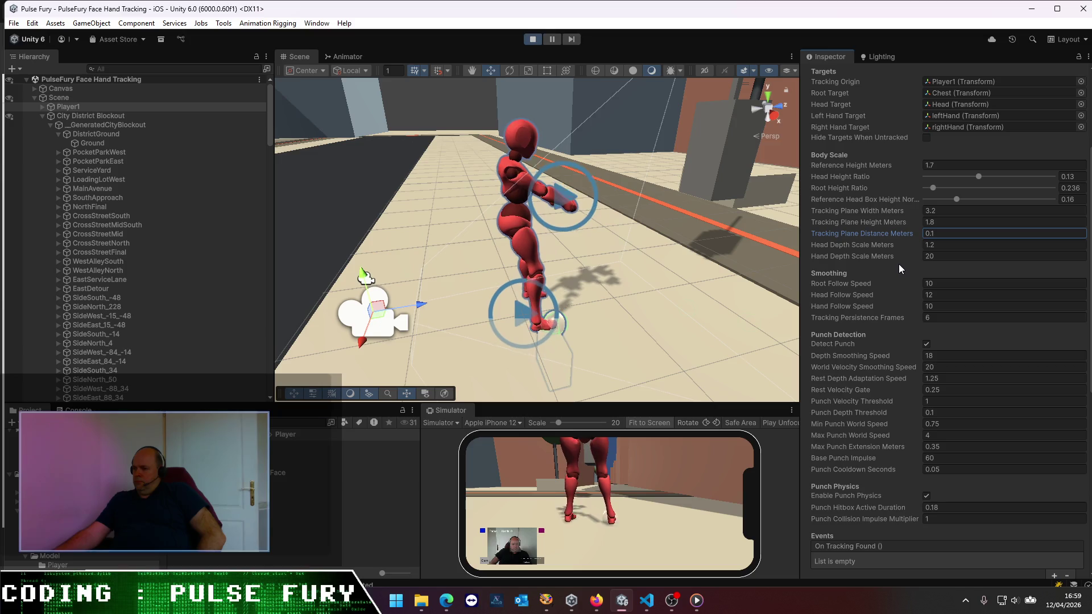
- Set Head Depth Scale Meters to 0 and try Reference Height values before retyping 1.7
click(941, 245)
text(0)
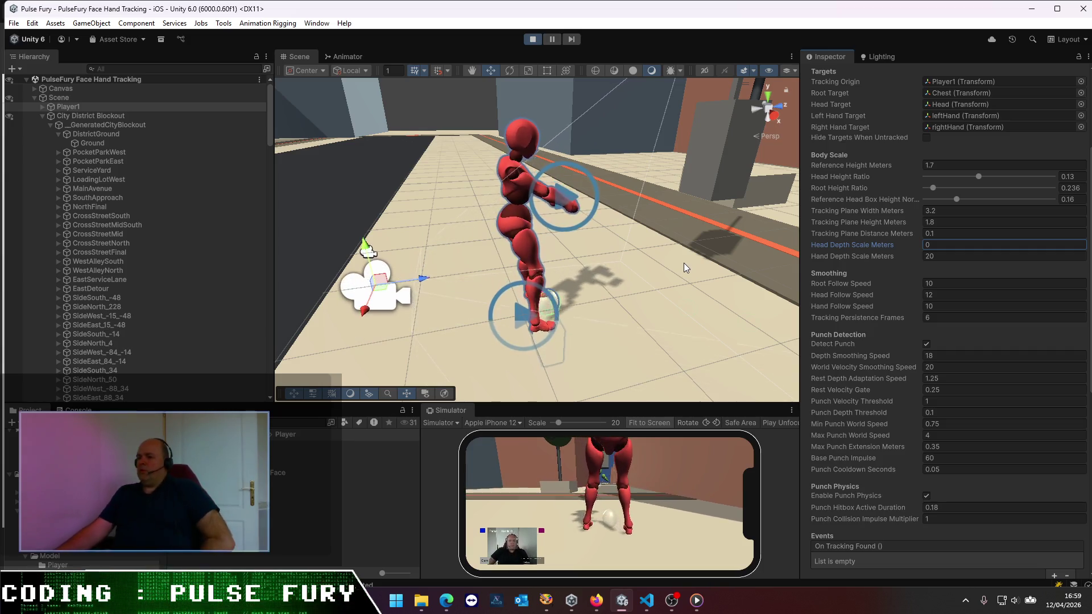
click(889, 166)
mouse_move(889, 167)
mouse_down()
mouse_move(855, 173)
mouse_move(921, 168)
mouse_up()
mouse_move(994, 163)
mouse_down()
mouse_move(935, 158)
mouse_move(973, 162)
mouse_up()
text(1.7)
- Follow the character along the street in the Scene view and reselect Reference Height Meters
click(934, 245)
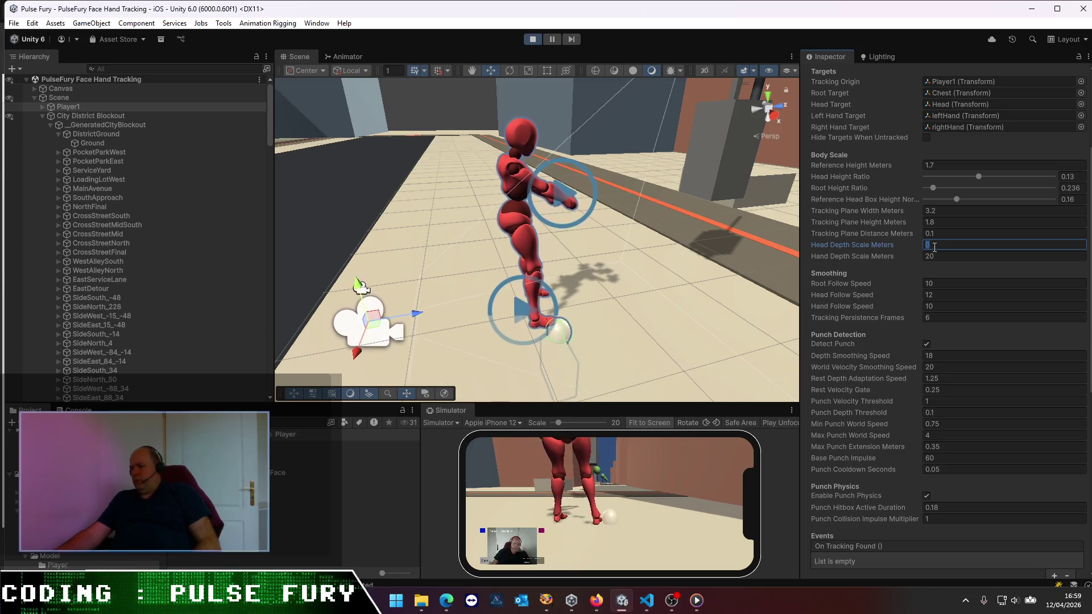
mouse_move(535, 300)
mouse_down()
mouse_move(575, 350)
mouse_move(566, 358)
mouse_up()
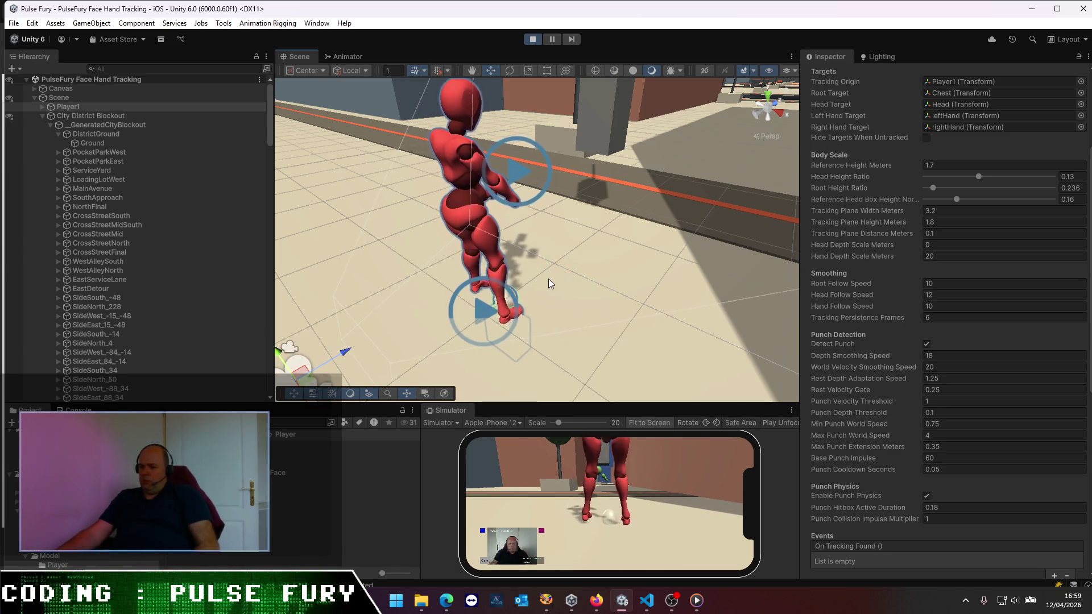
mouse_move(545, 281)
mouse_down()
mouse_move(566, 289)
mouse_move(518, 167)
mouse_move(539, 169)
mouse_up()
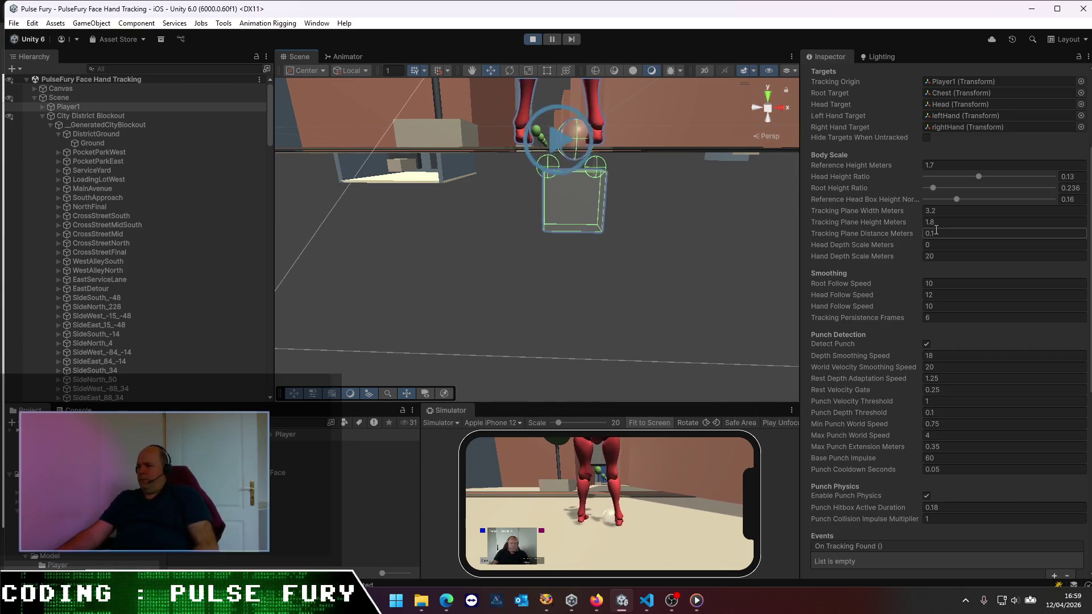
click(937, 164)
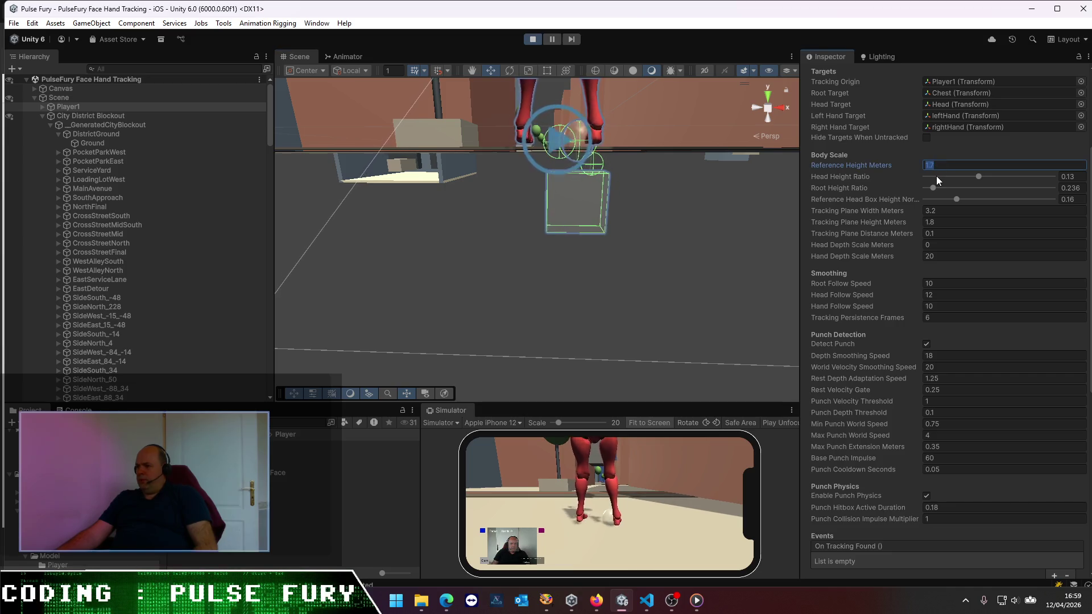
- During play, try Player1's Reference Height Meters at 1.83, then raise it to 5.58
mouse_move(862, 165)
mouse_down()
mouse_move(906, 165)
mouse_move(803, 161)
mouse_move(921, 165)
mouse_up()
text(1.83)
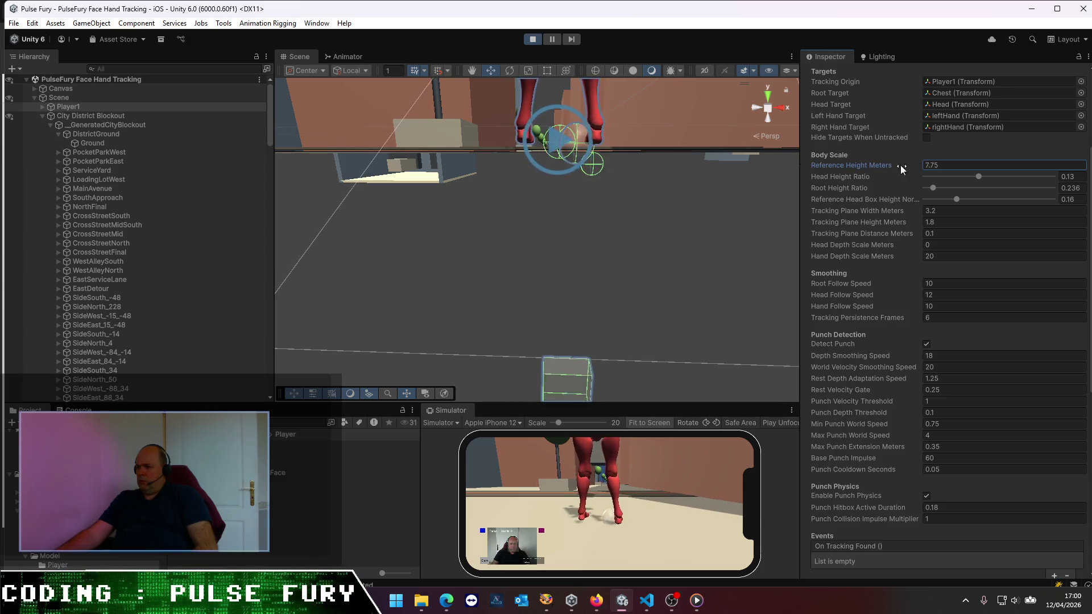
drag(823, 169, 875, 168)
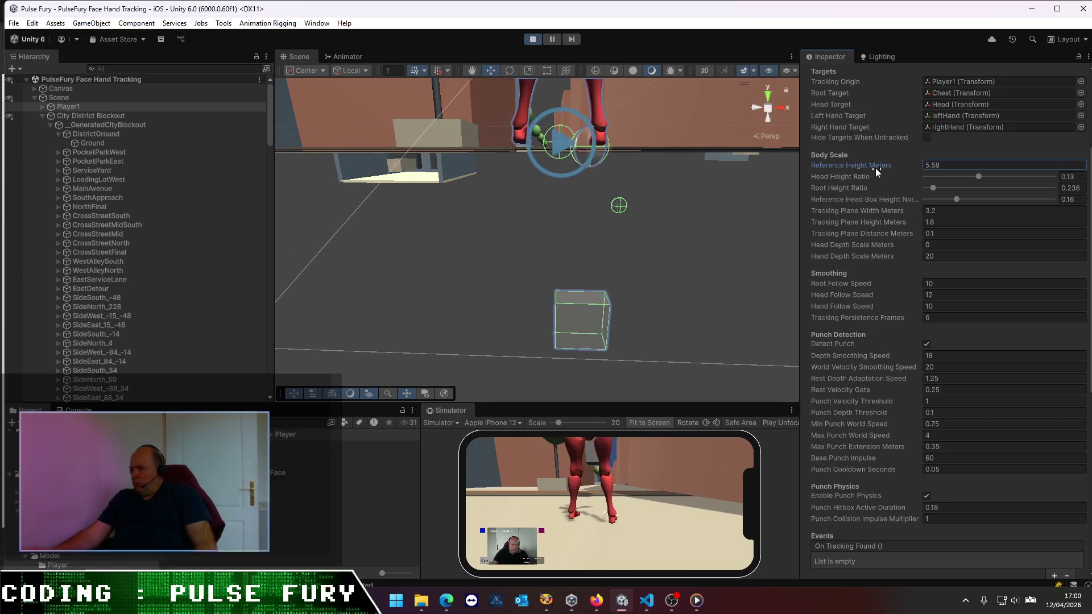
- Check the root, Chest, left hand and Head targets, then stop the game
click(954, 96)
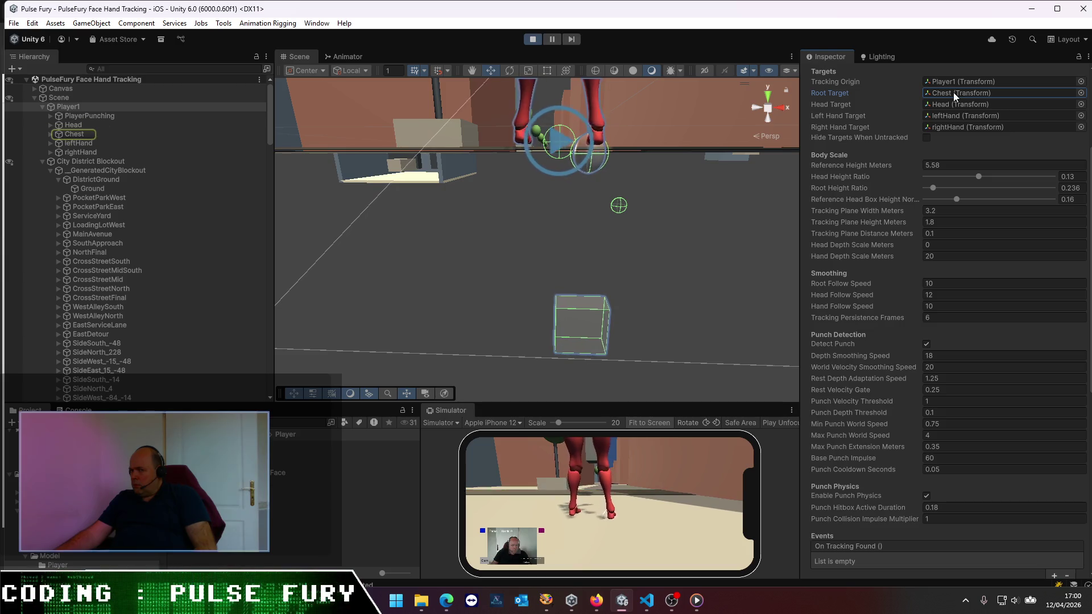
click(72, 135)
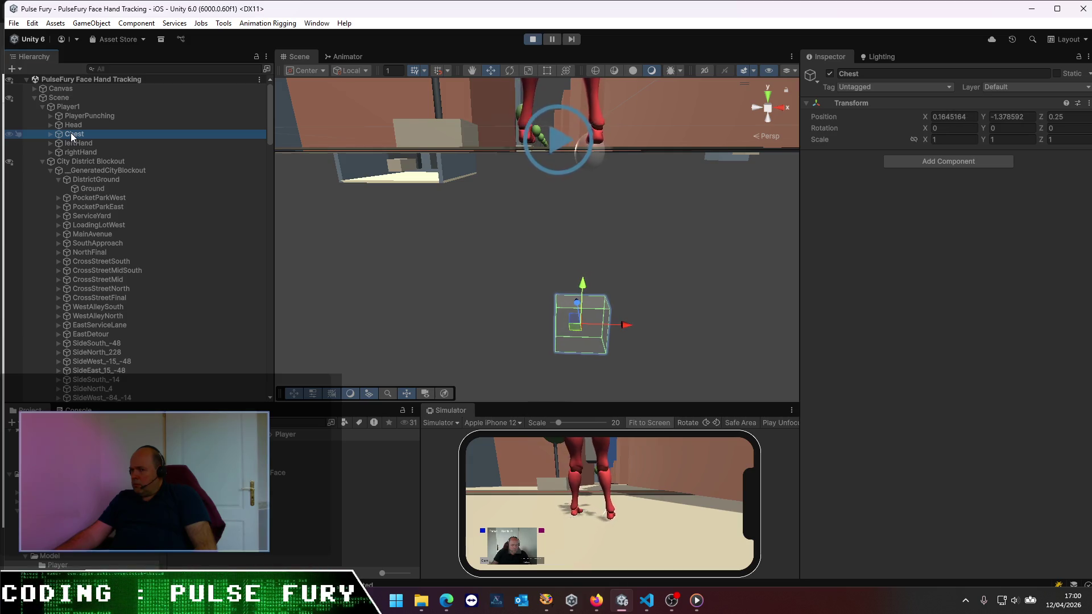
click(78, 145)
click(164, 126)
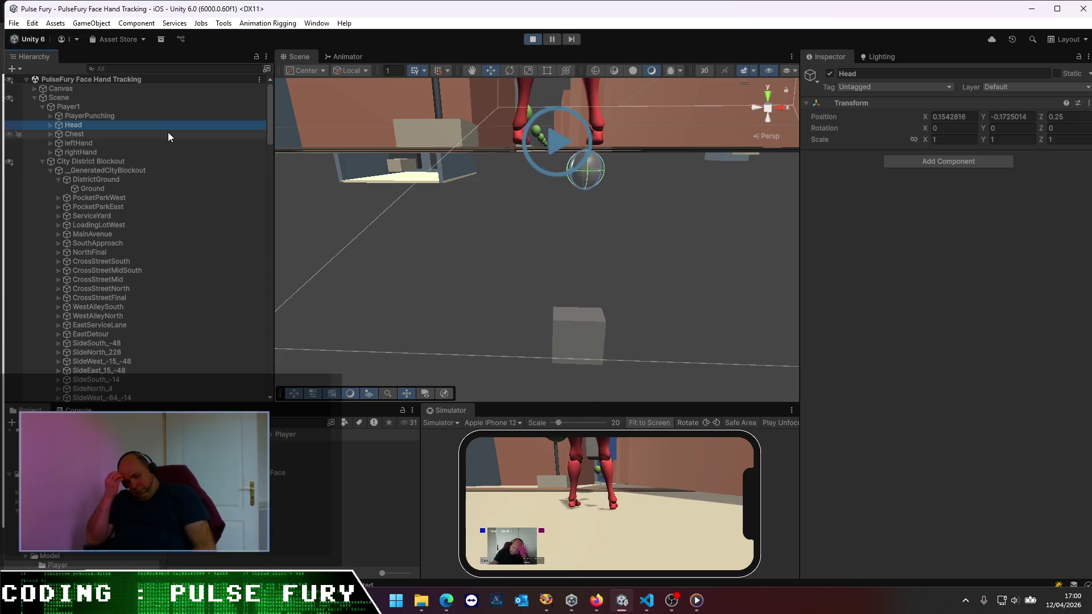
click(533, 38)
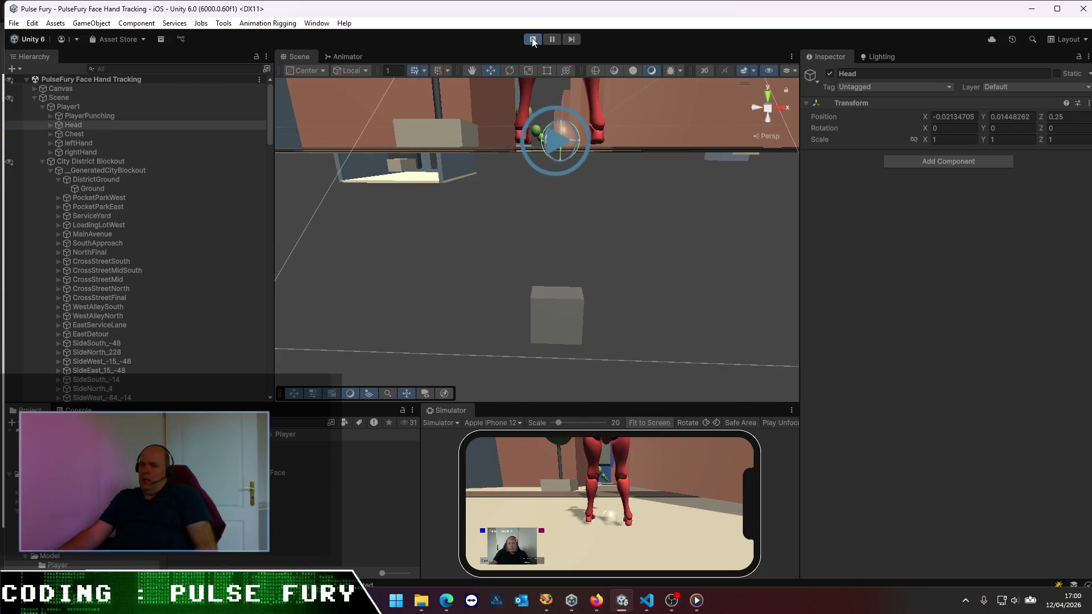
- Set Player1's Head Depth Scale Meters to 0 outside play, then return to Visual Studio Code
click(68, 107)
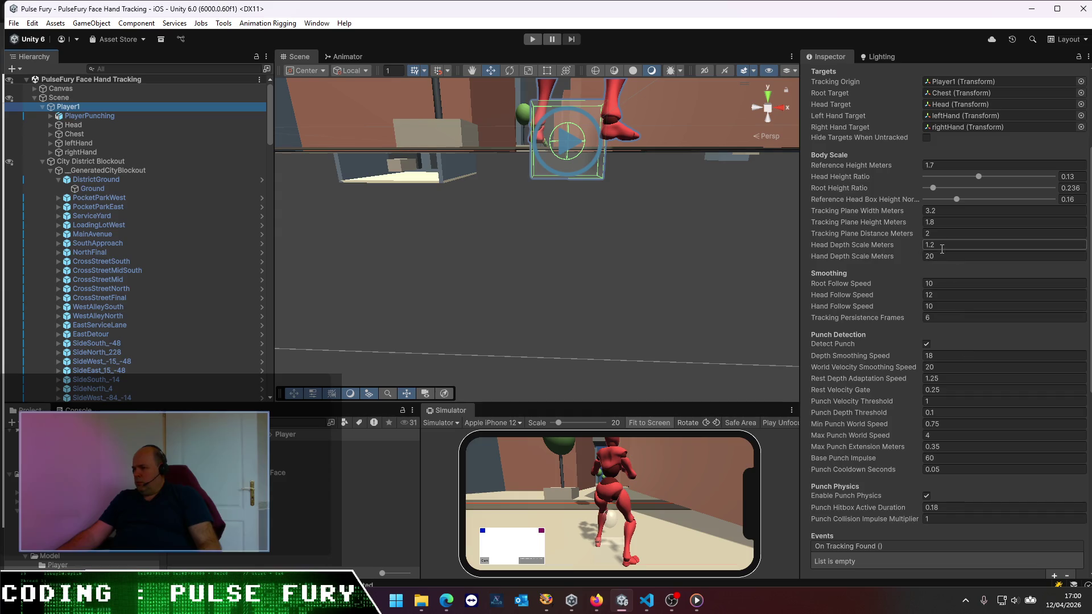
click(942, 248)
text(0)
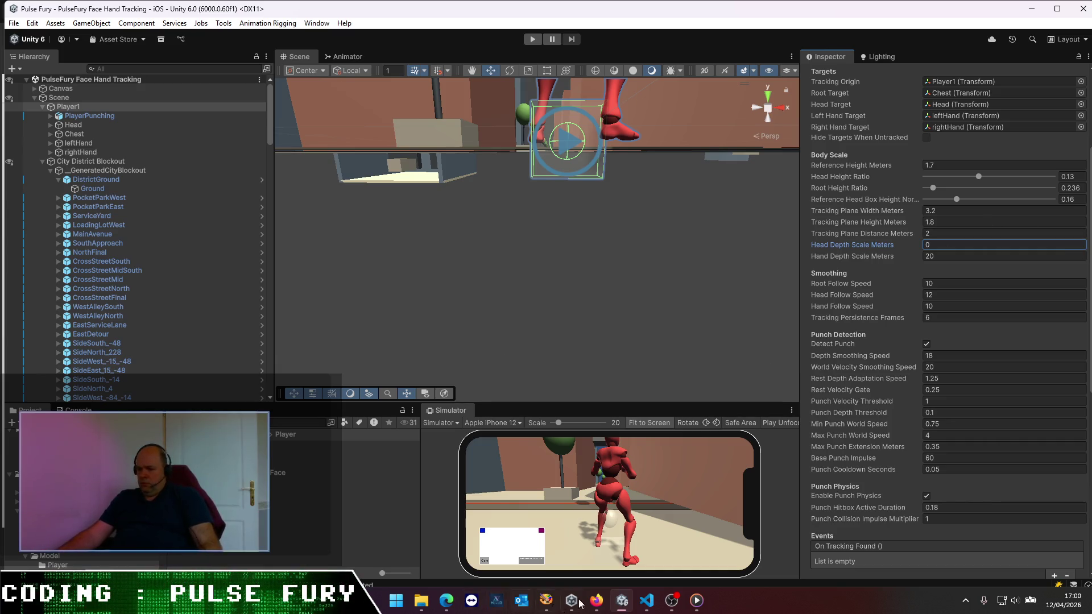
mouse_move(656, 607)
click(669, 547)
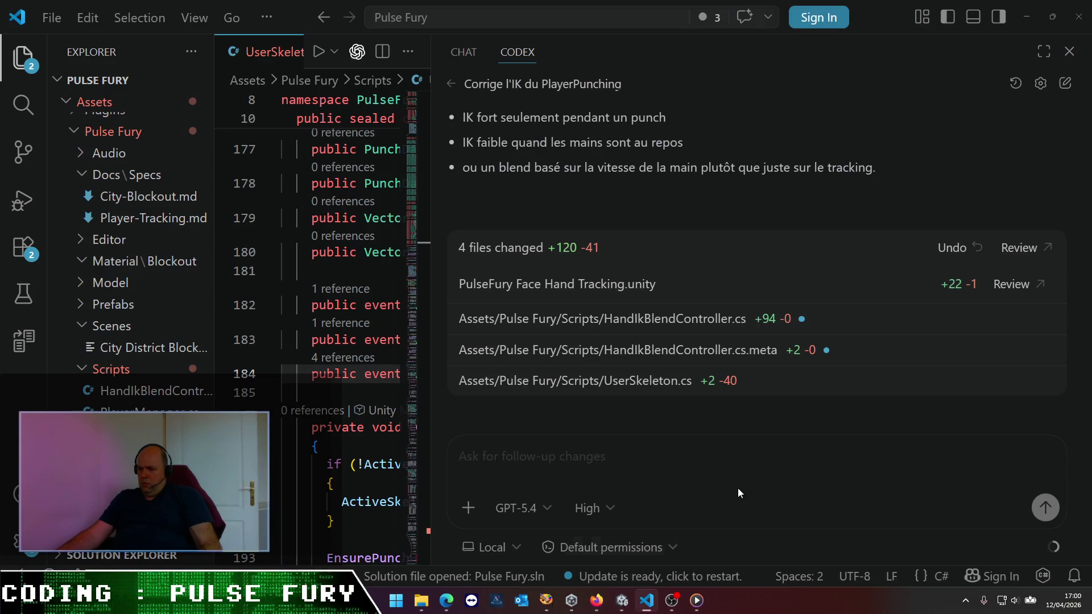
- Send Codex a follow-up asking it to systematically update the Assets/Docs component docs where needed
click(589, 455)
text(peux-)
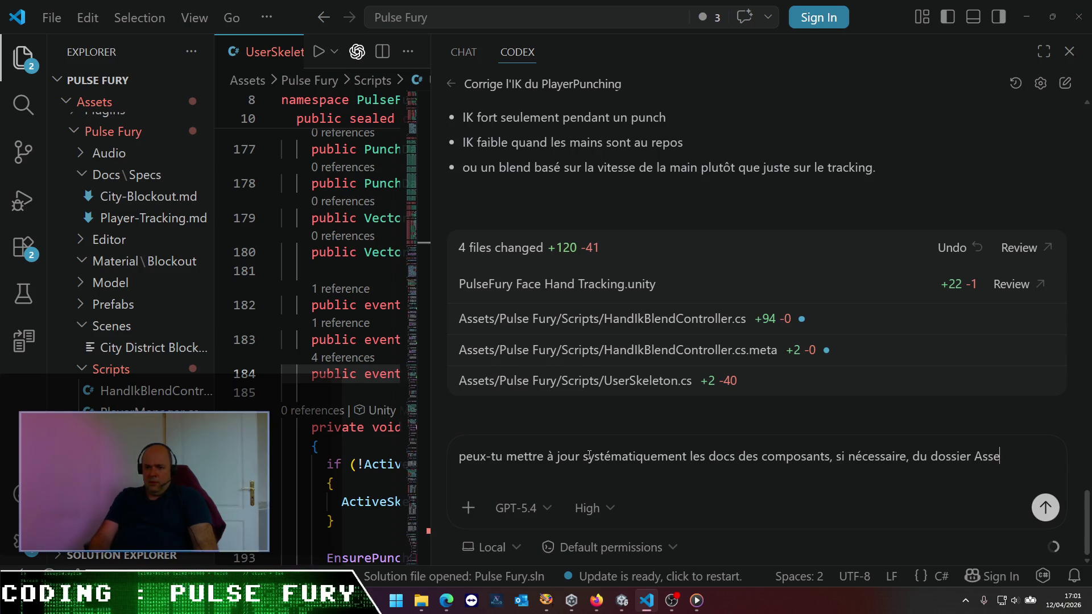
text(?)
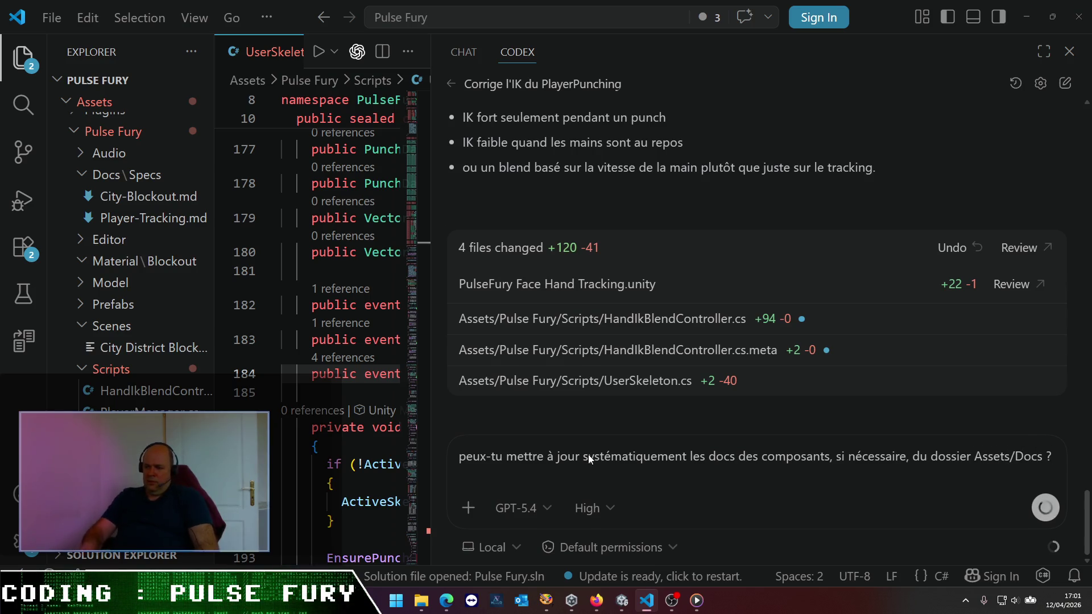
key(Return)
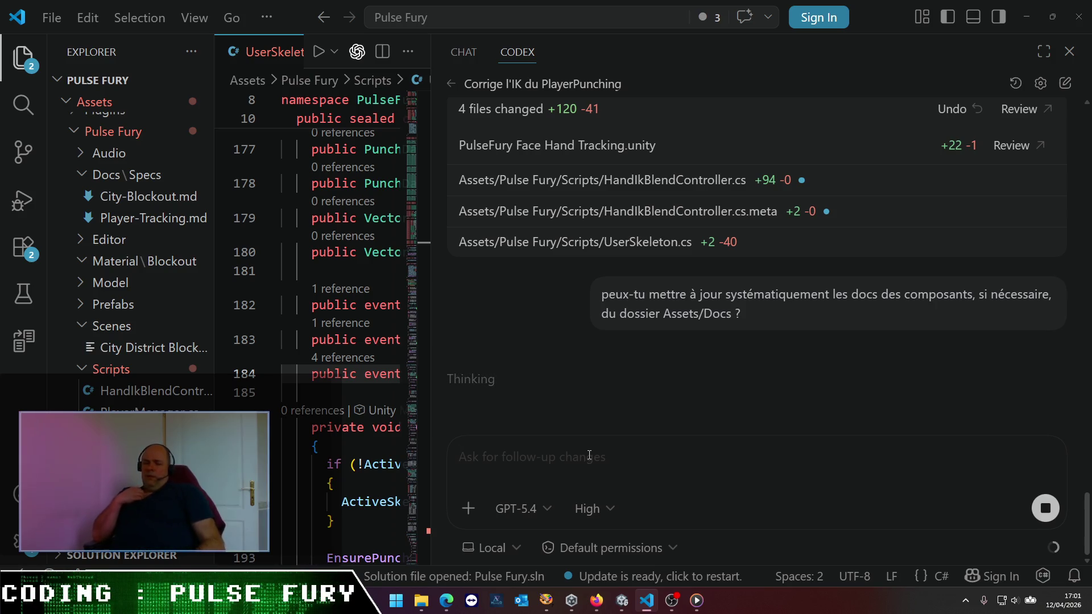
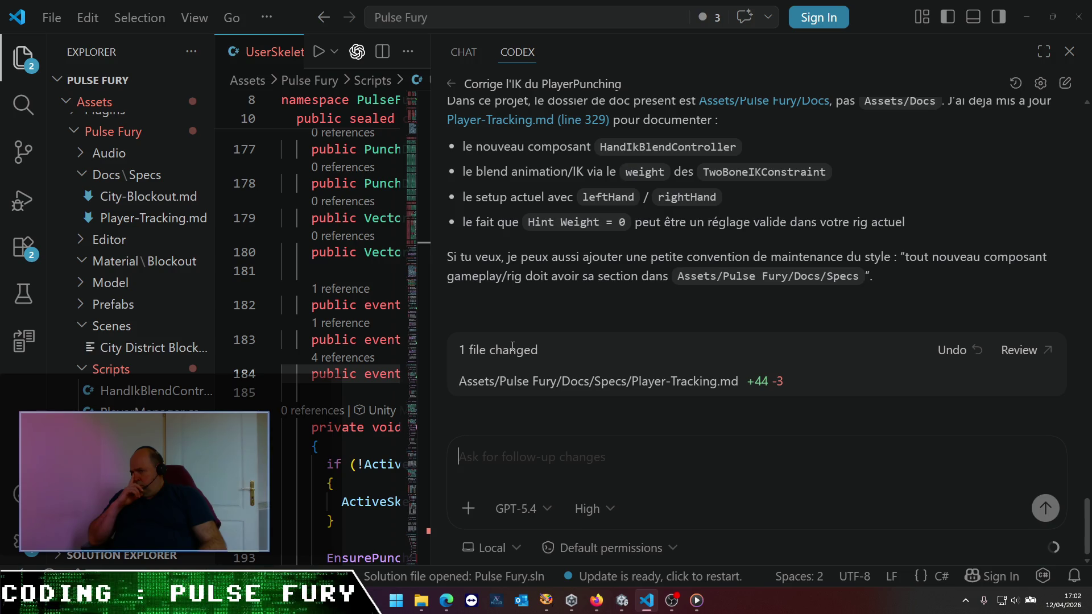
- Reply 'oui vas-y pour la convention de maintenance' to Codex to approve adding the convention
mouse_move(615, 288)
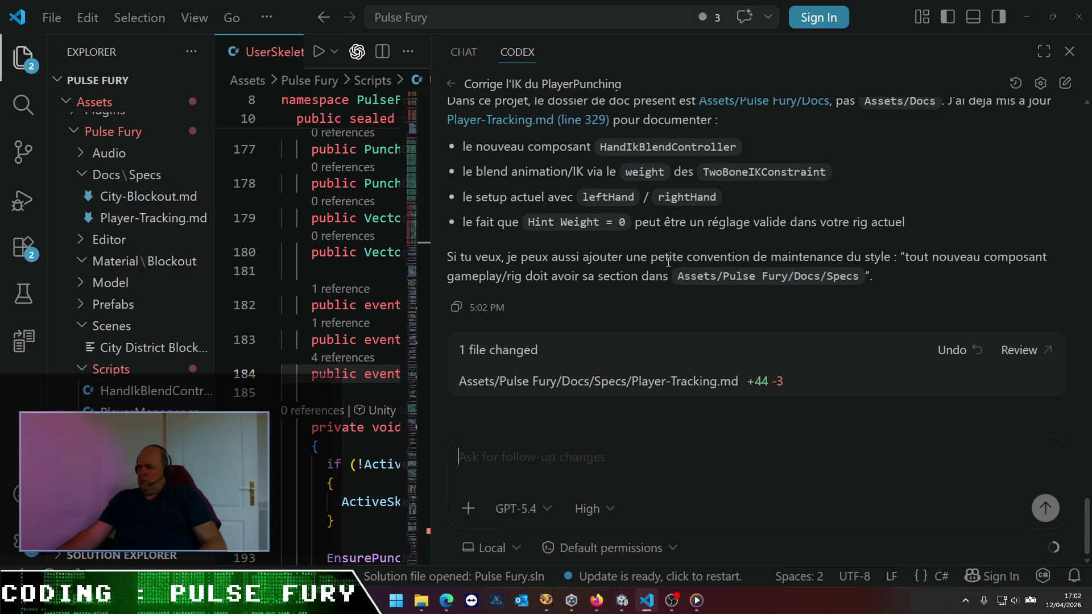
text(oui cv)
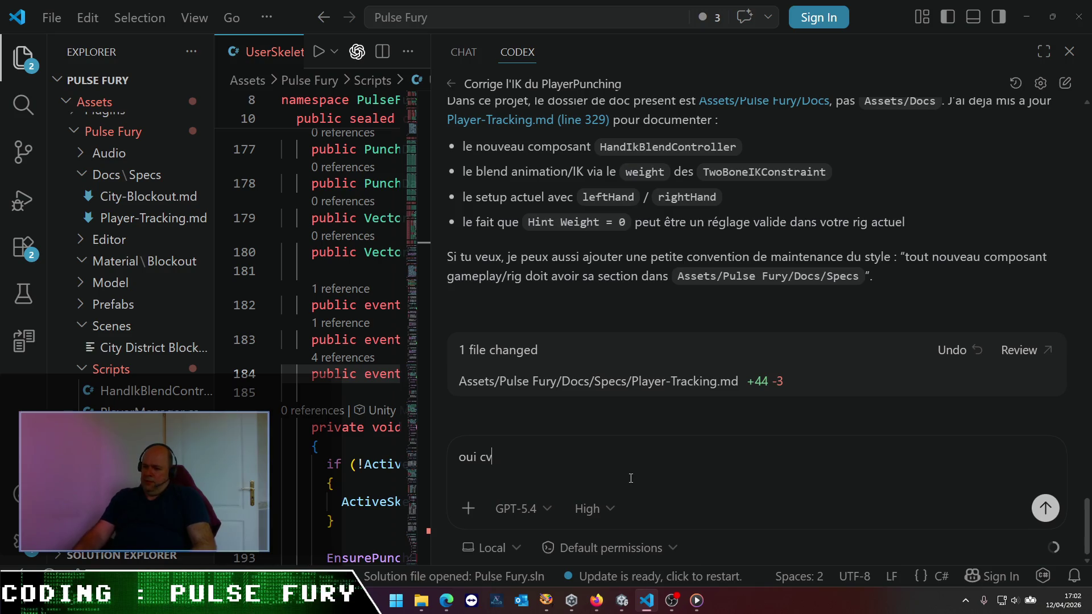
key(BackSpace)
key(BackSpace)
text(vas-y )
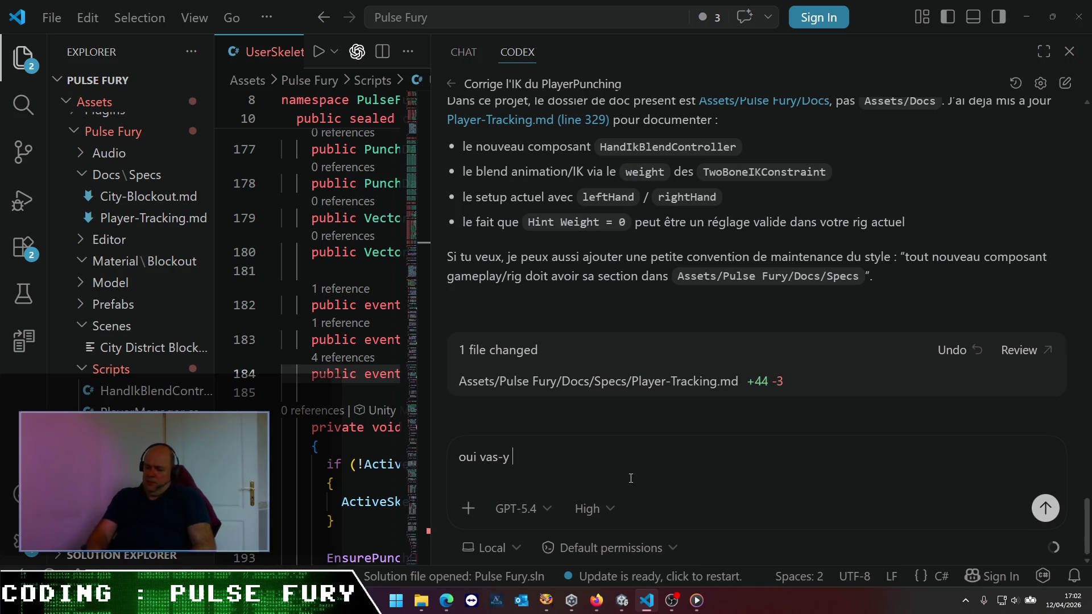
text(pour la conventi)
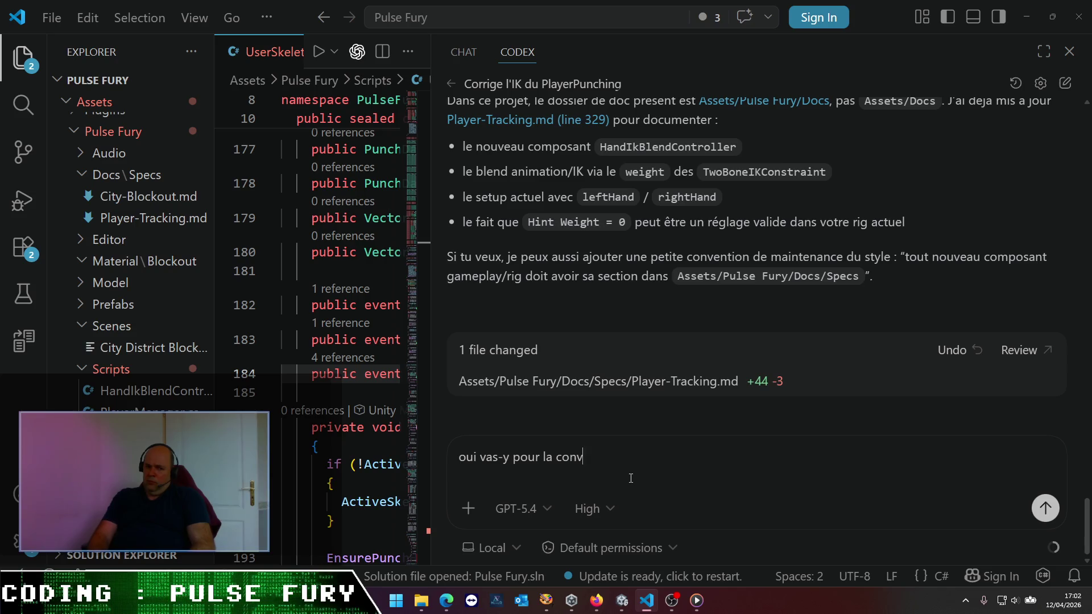
text(on de maintenance)
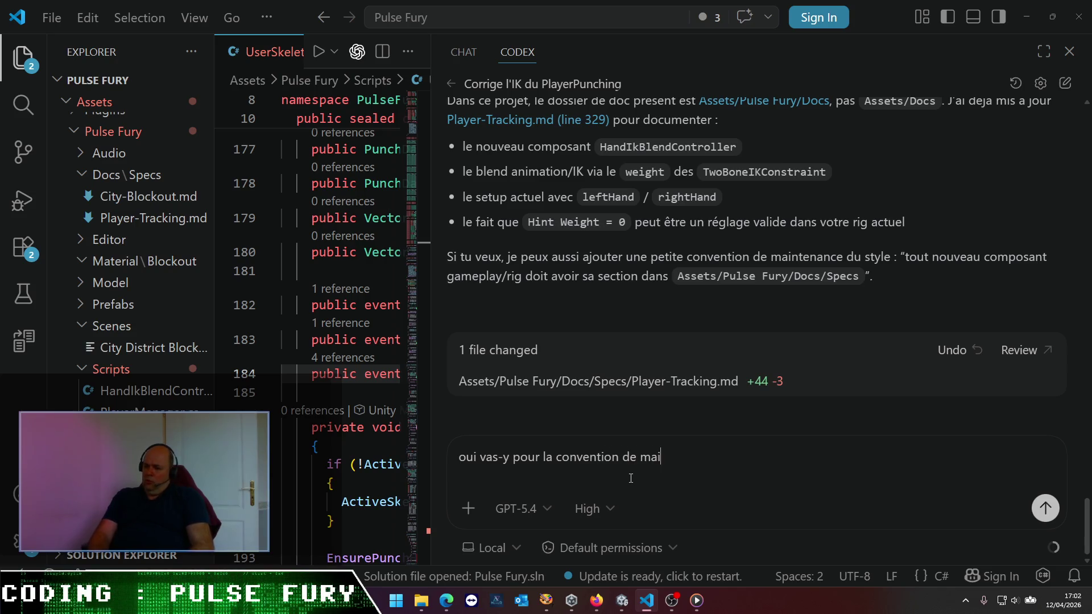
key(Return)
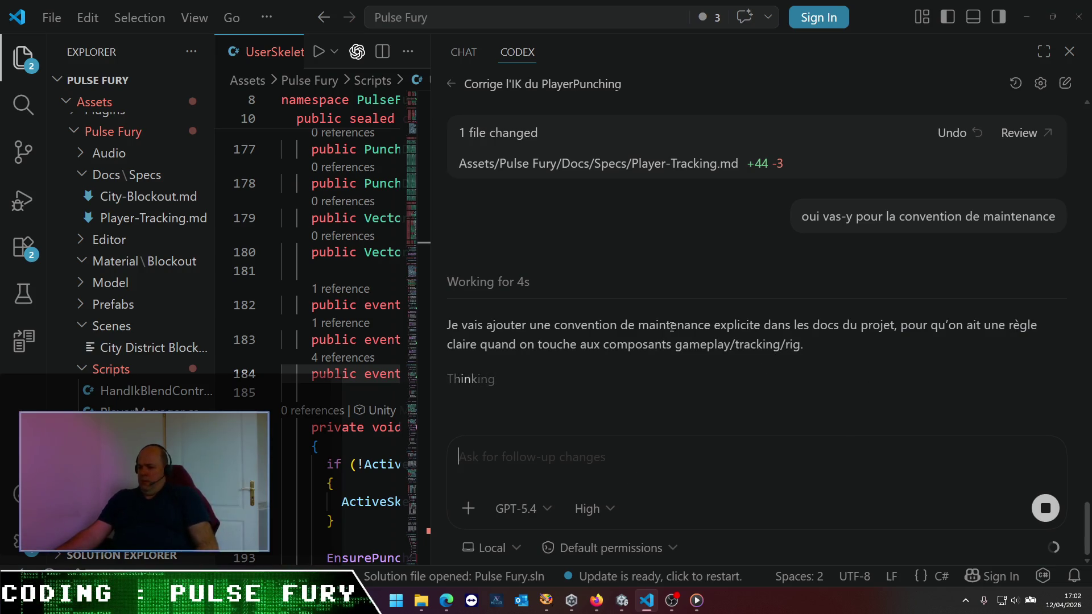
- Scroll the Codex chat to read its reply about the new Docs README.md
scroll(688, 364, up, 5)
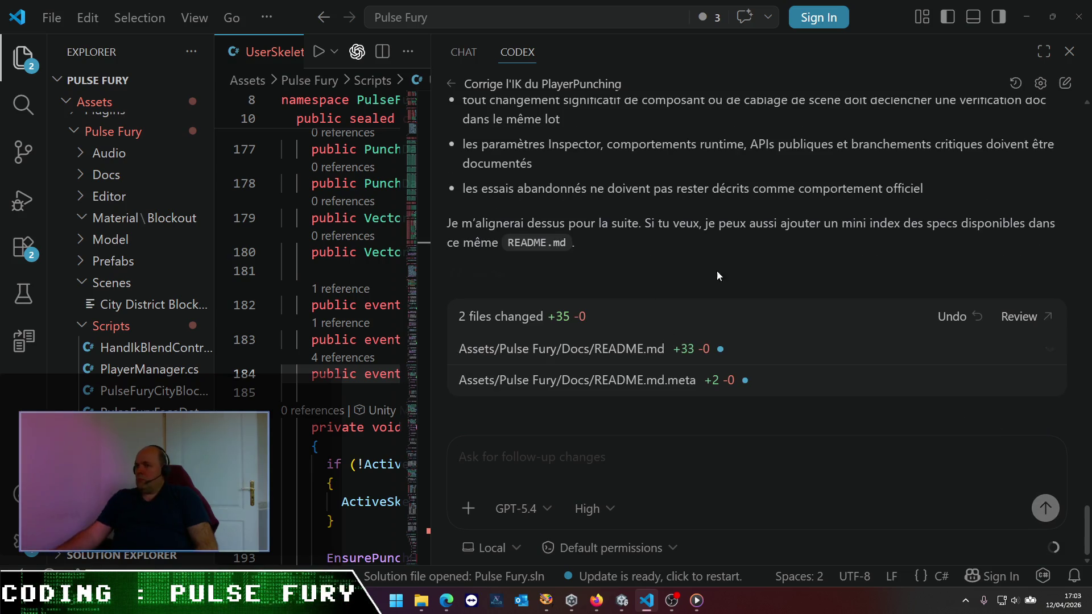
scroll(742, 271, up, 1)
scroll(496, 178, up, 2)
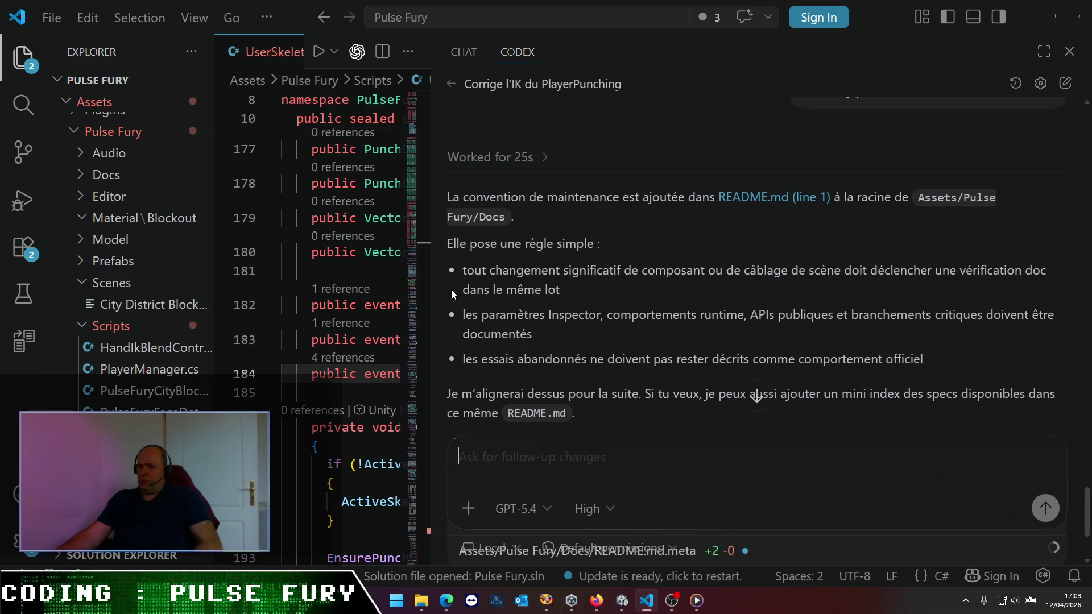
- Open Docs/README.md in the editor, collapse Specs, and return Codex to its task list
click(83, 180)
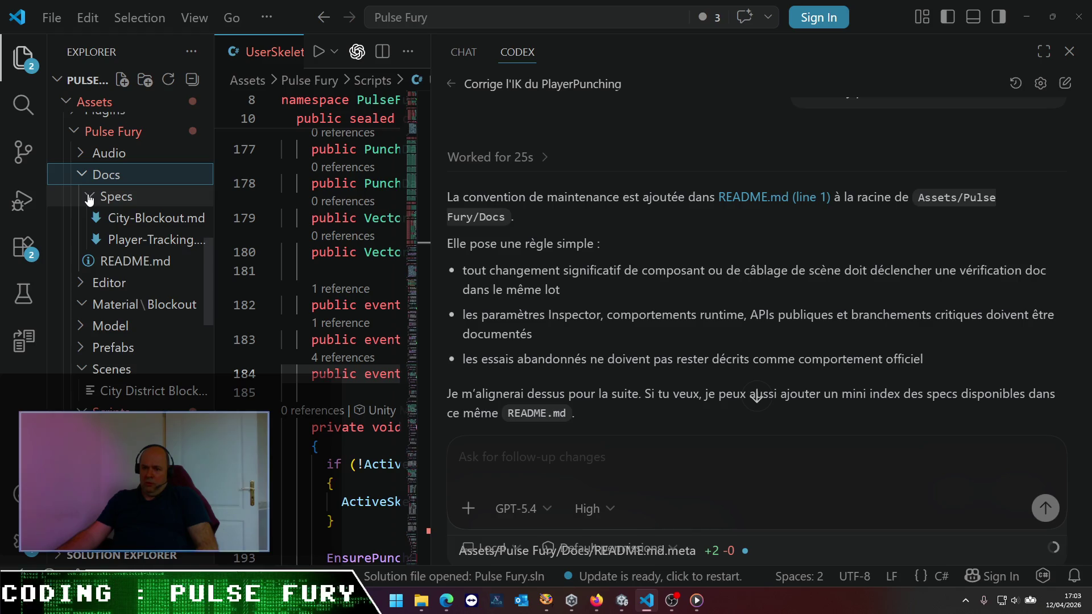
click(113, 263)
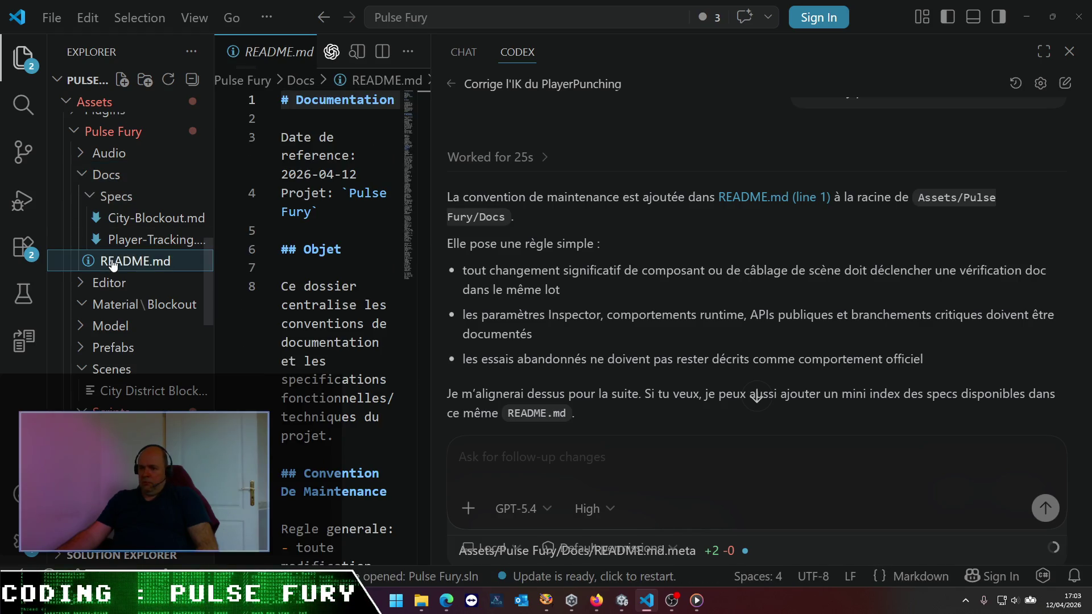
click(116, 197)
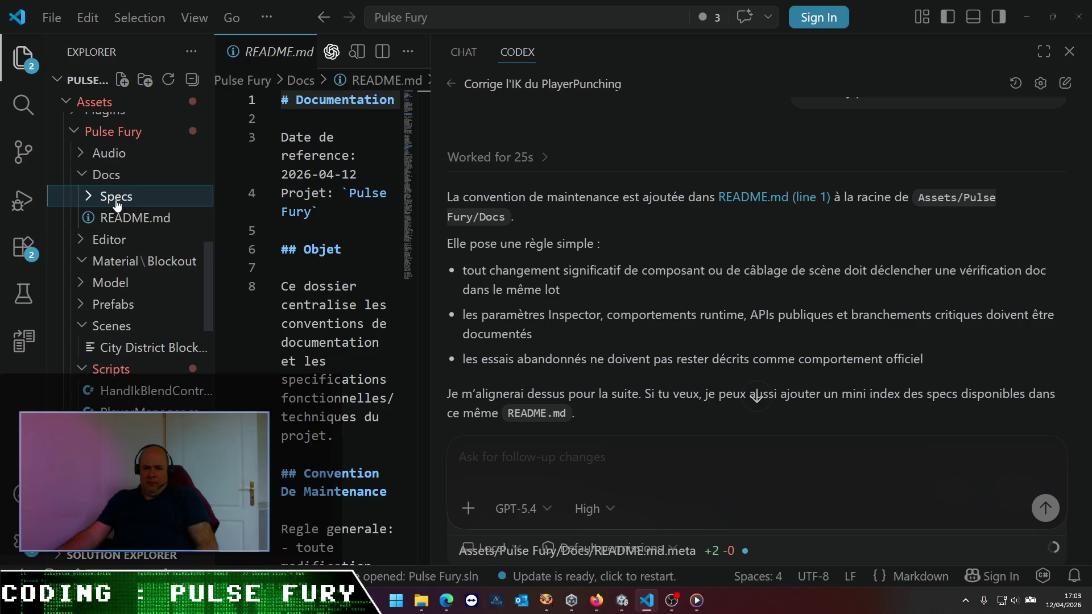
click(450, 84)
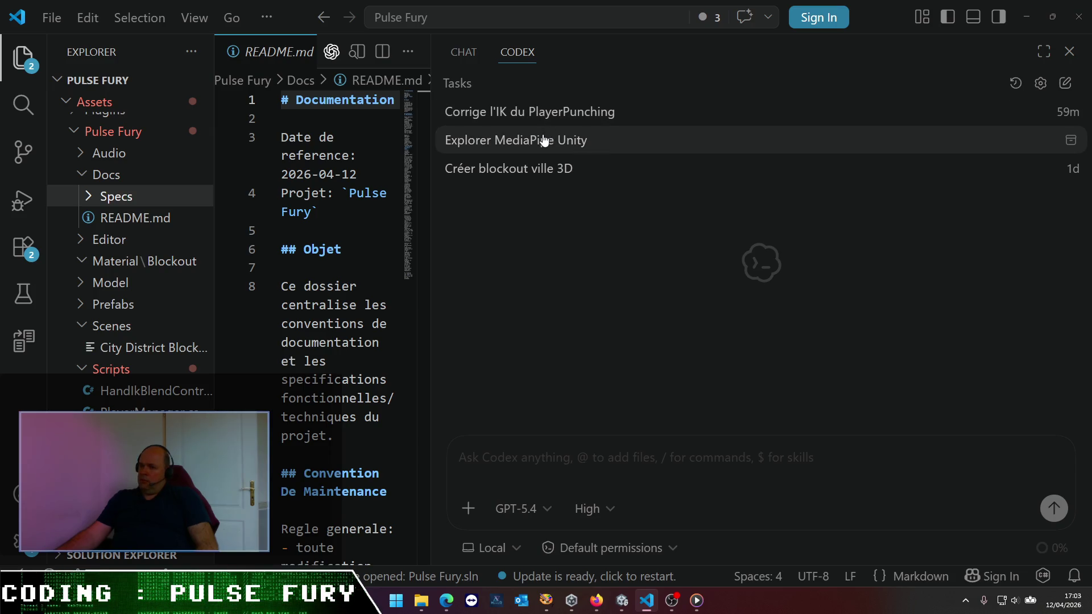
- In the Explorer MediaPipe Unity conversation, start a message saying UserSkeleton's root is barely useful
click(541, 141)
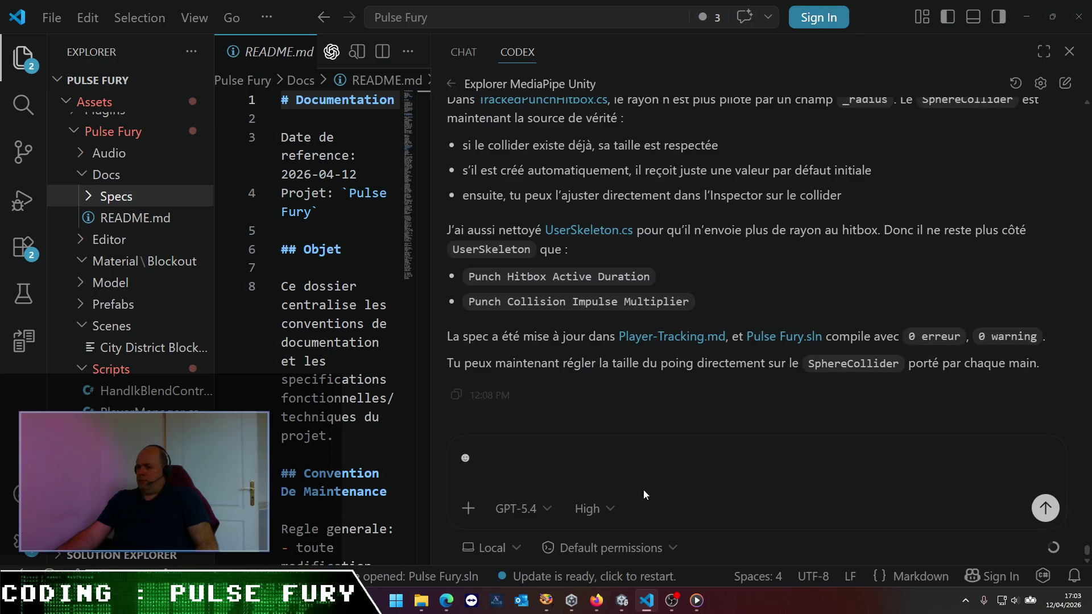
key(BackSpace)
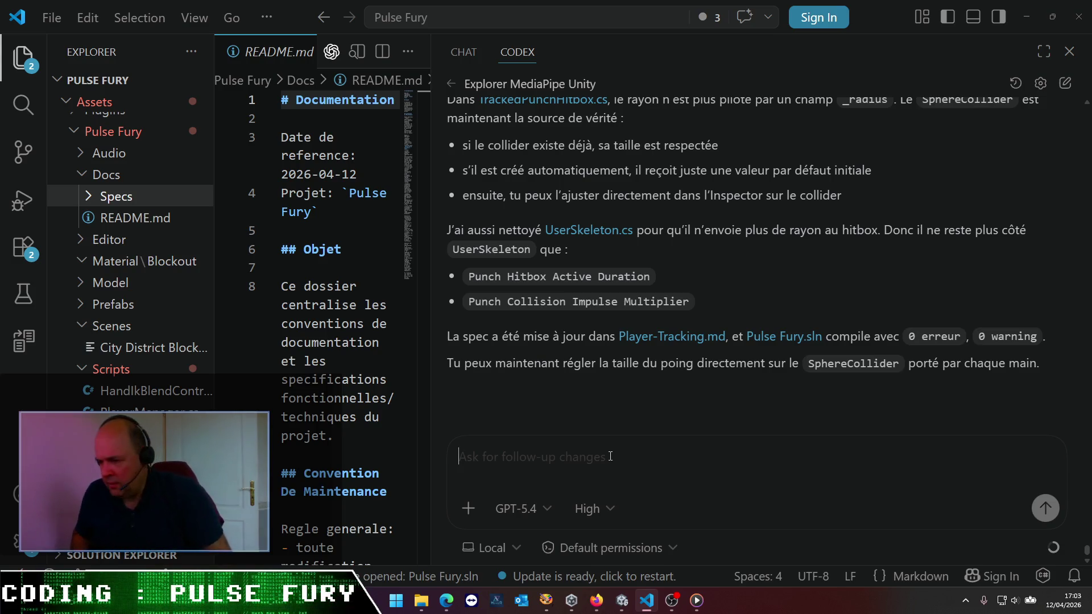
text(Il y a)
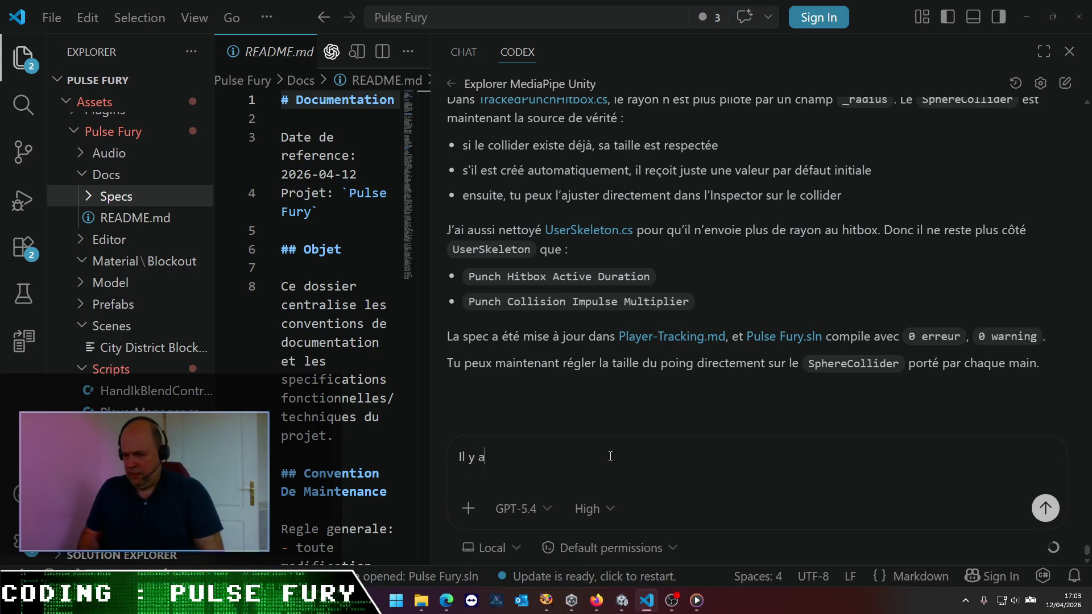
text( une confis)
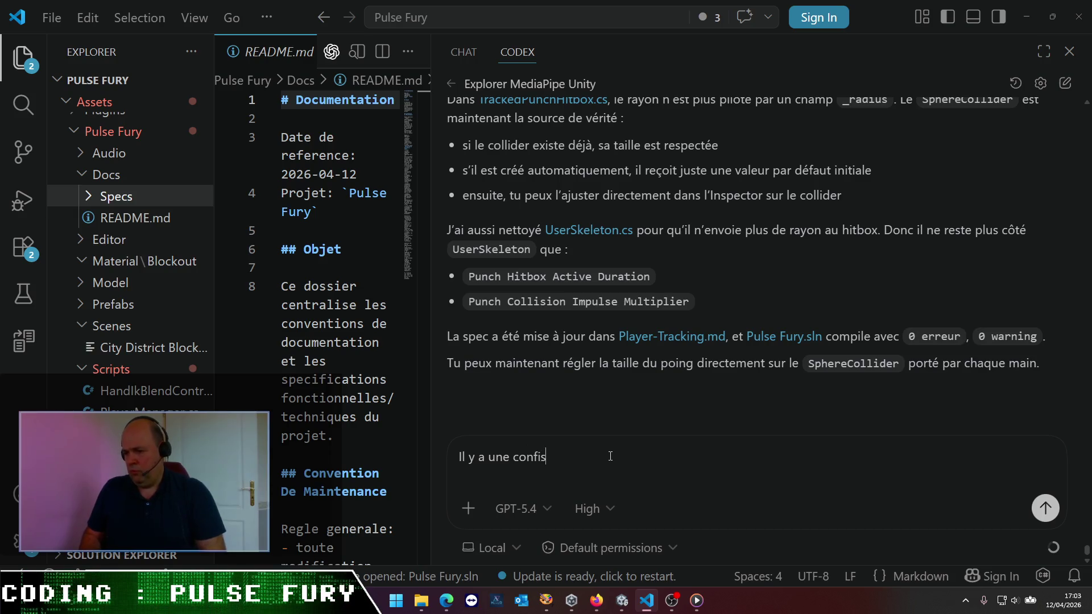
key(BackSpace)
key(BackSpace)
text(usion je p)
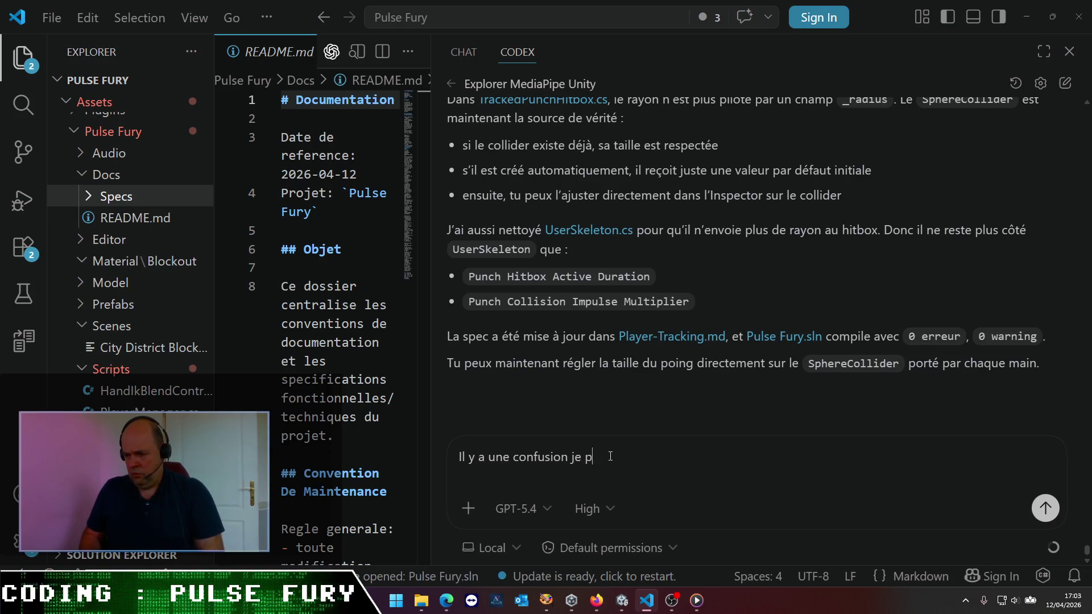
text(ense dan)
key(BackSpace)
key(BackSpace)
key(BackSpace)
text(s le)
key(alt+Tab)
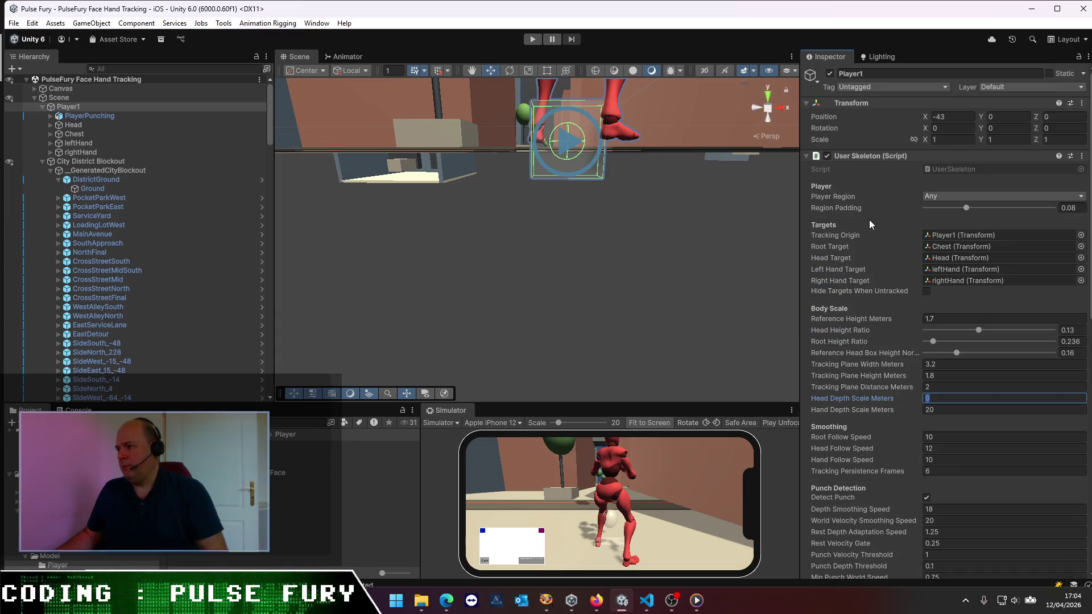
key(alt+Tab)
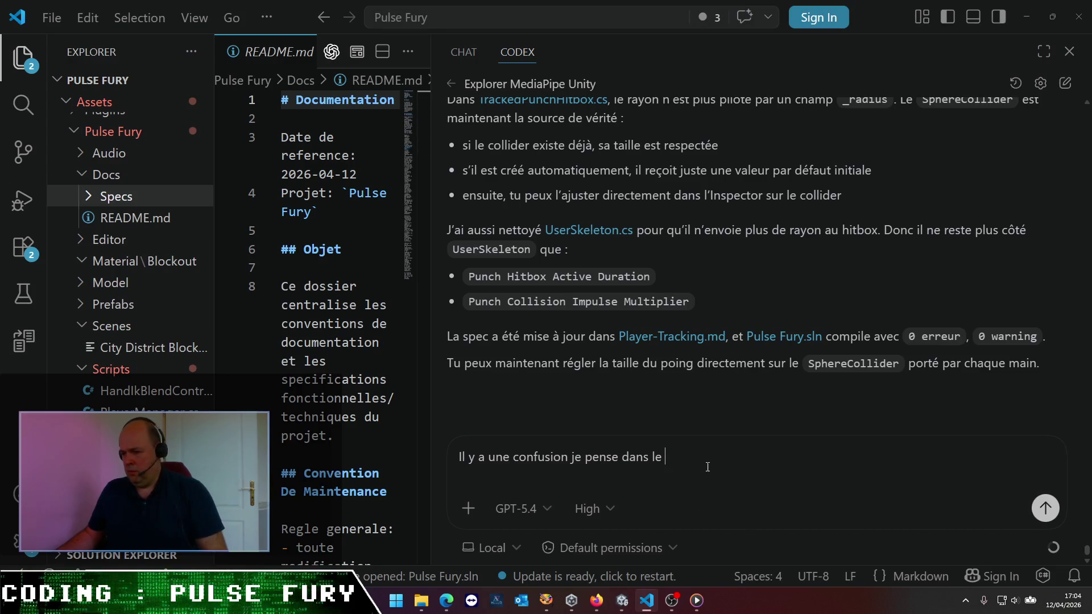
text(composant )
text(UserSkele)
text(ton)
text( : m)
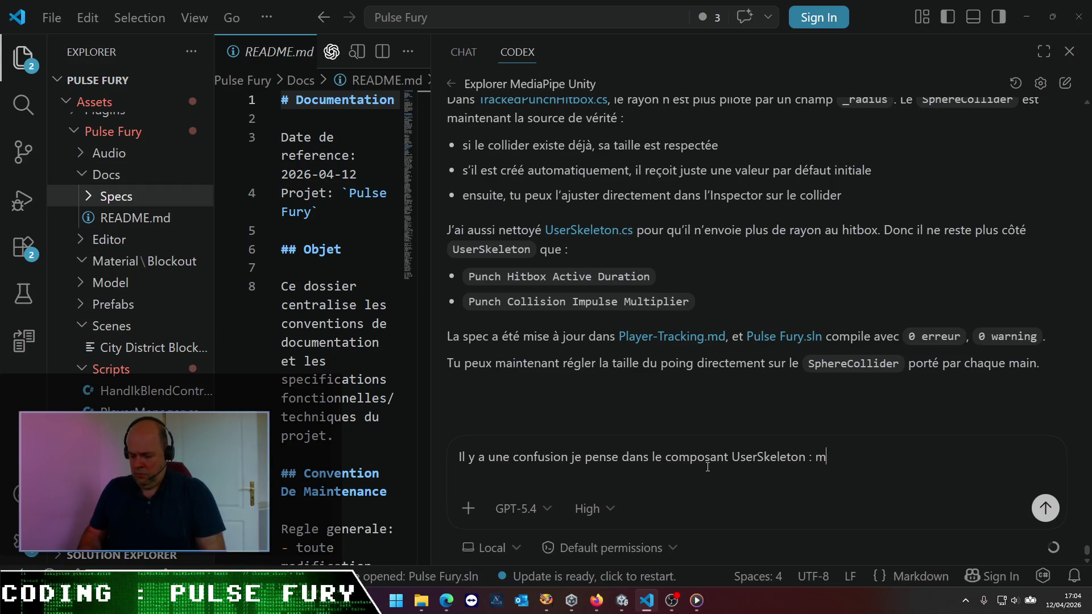
key(BackSpace)
text(pour moi, le )
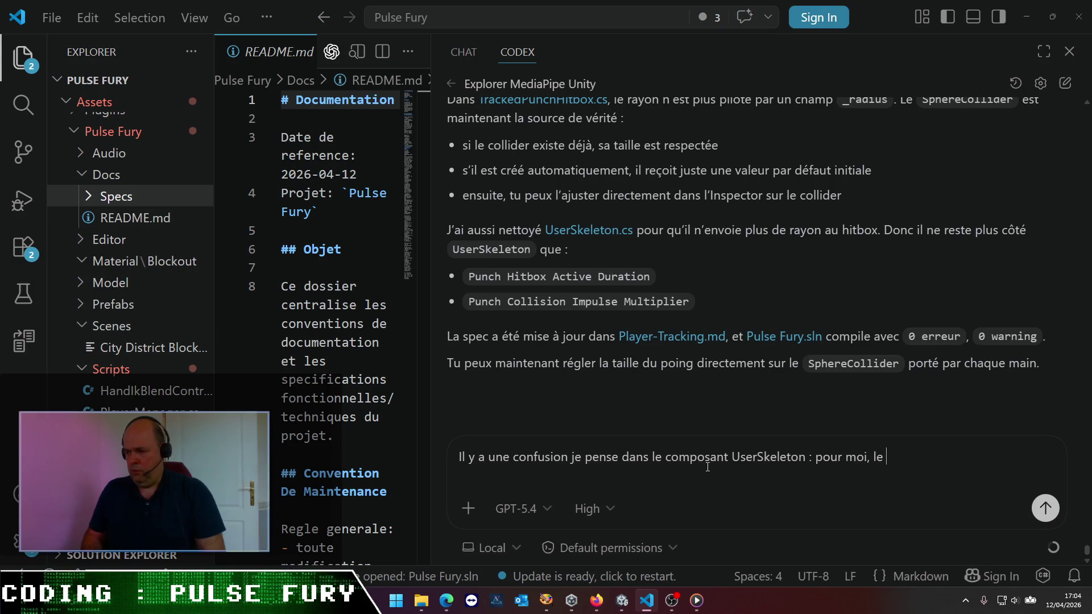
text(root ne sert à)
key(BackSpace)
text(pas à grand chose)
key(alt+Tab)
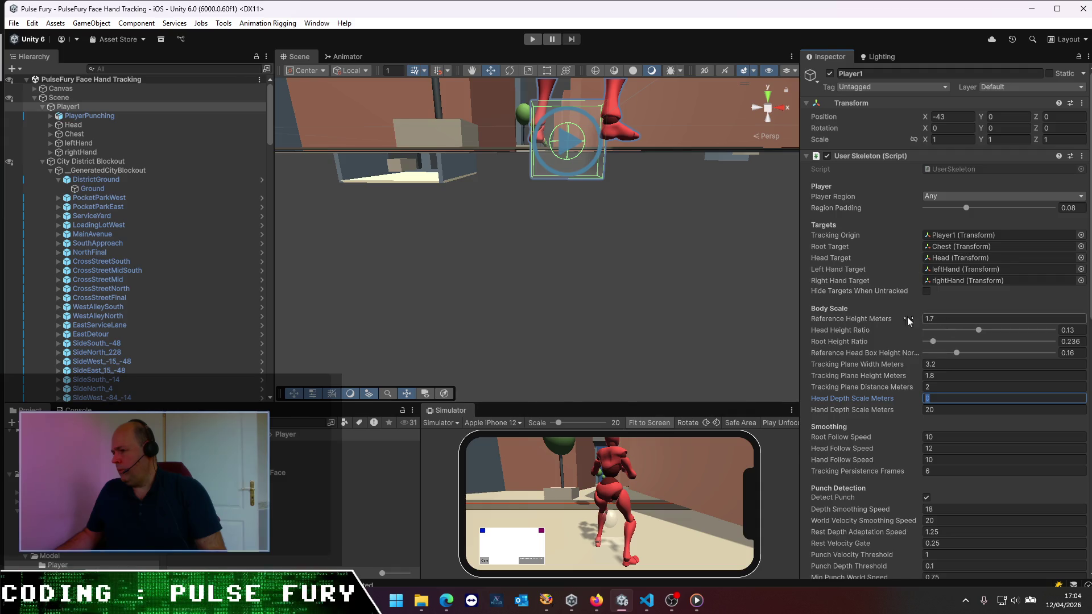
key(alt+Tab)
- Finish and send the question: should Reference Height Meters match head Y when centred in camera?
text(La)
key(BackSpace)
key(BackSpace)
key(BackSpace)
key(BackSpace)
text(? C'est suer)
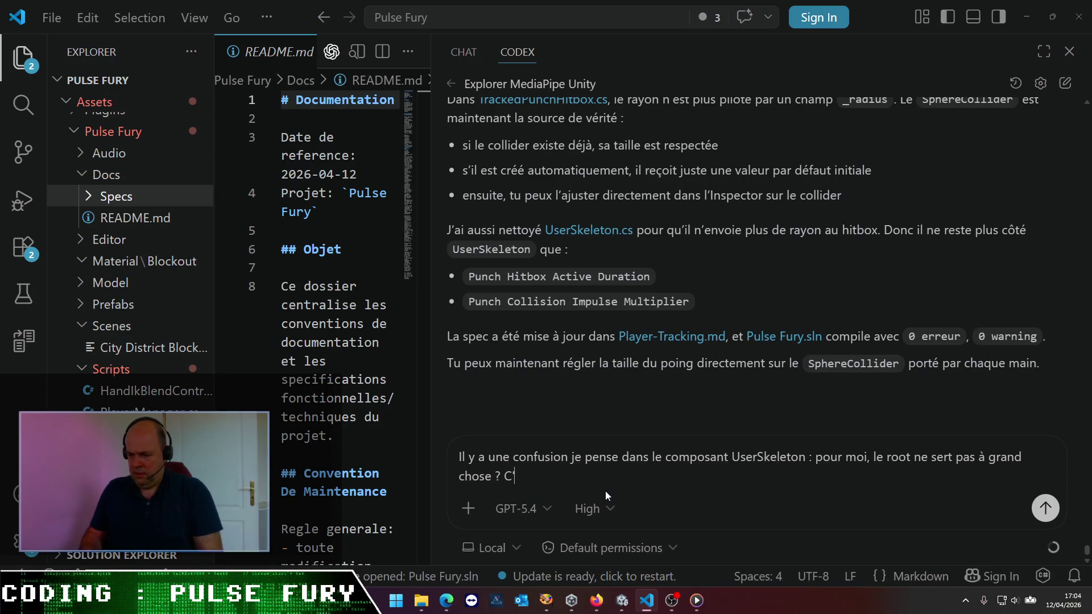
key(BackSpace)
key(BackSpace)
text(rtout la t)
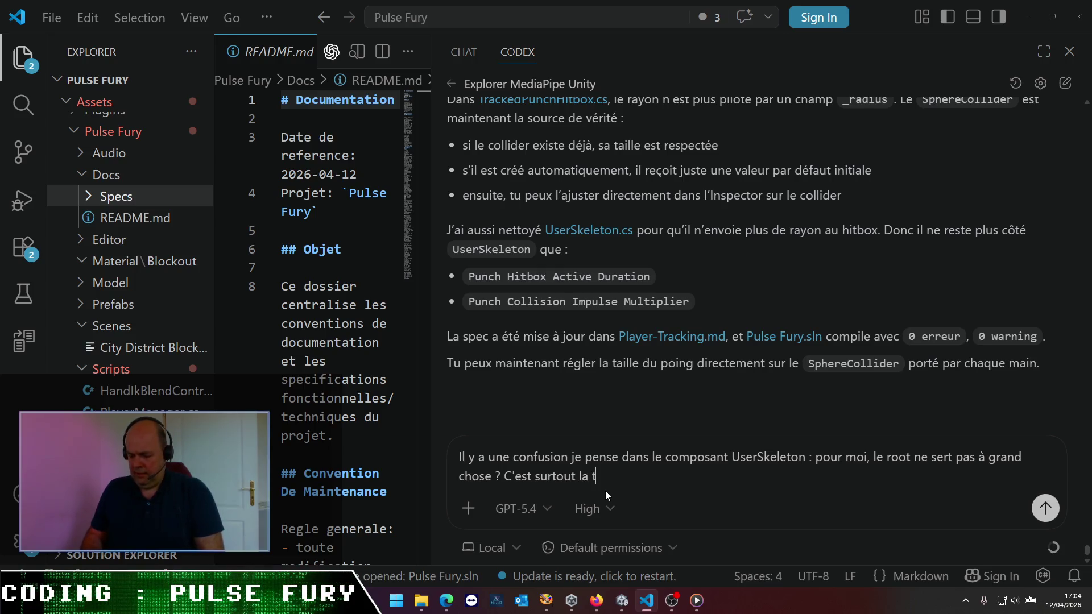
text(ête + mai)
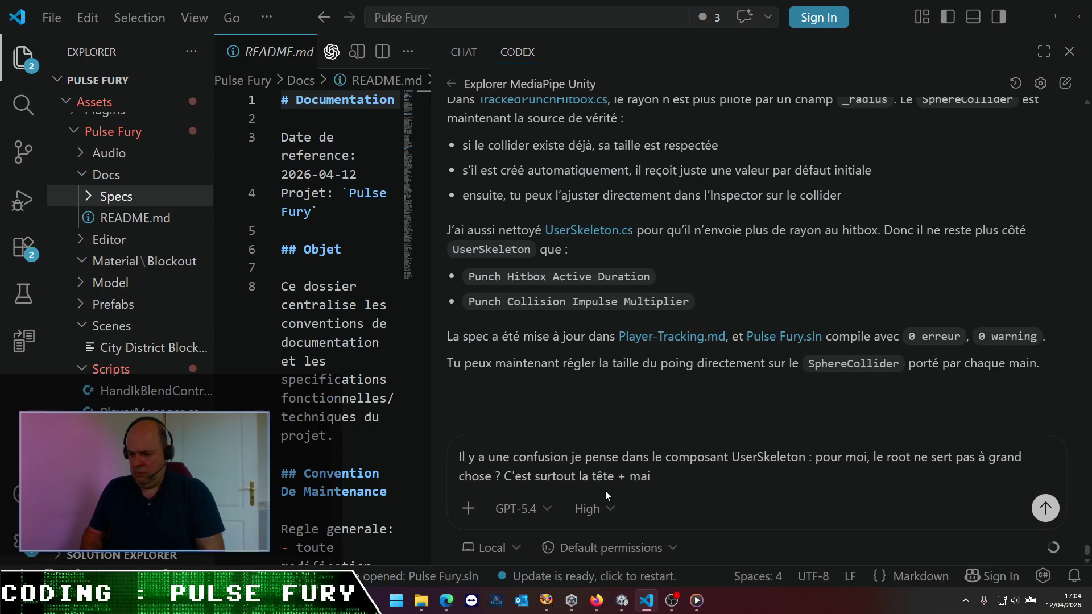
text(ns qui sont )
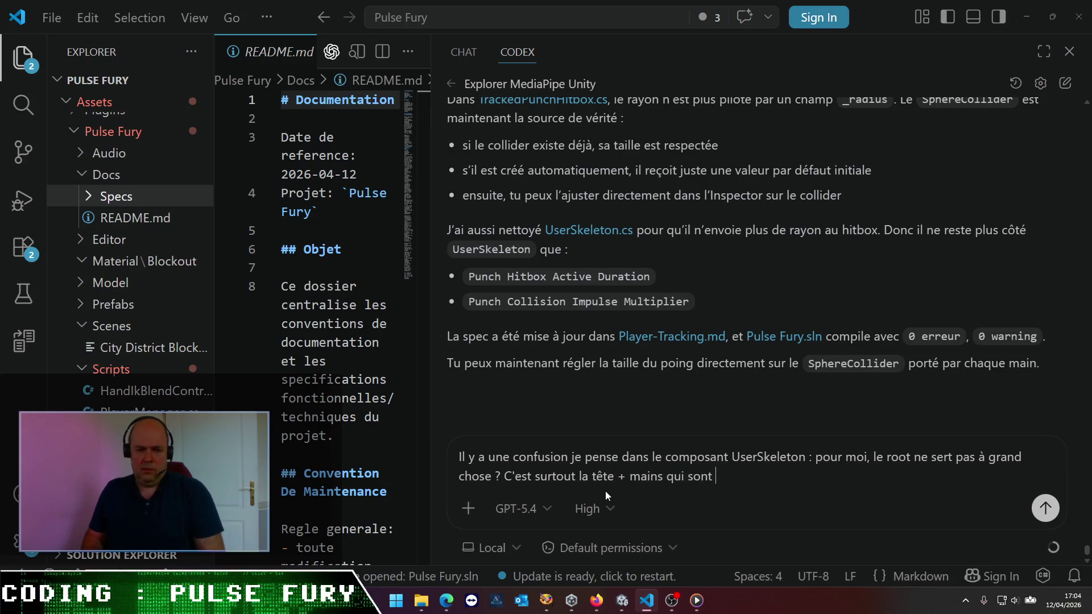
text(importants c)
key(BackSpace)
text(dans ce)
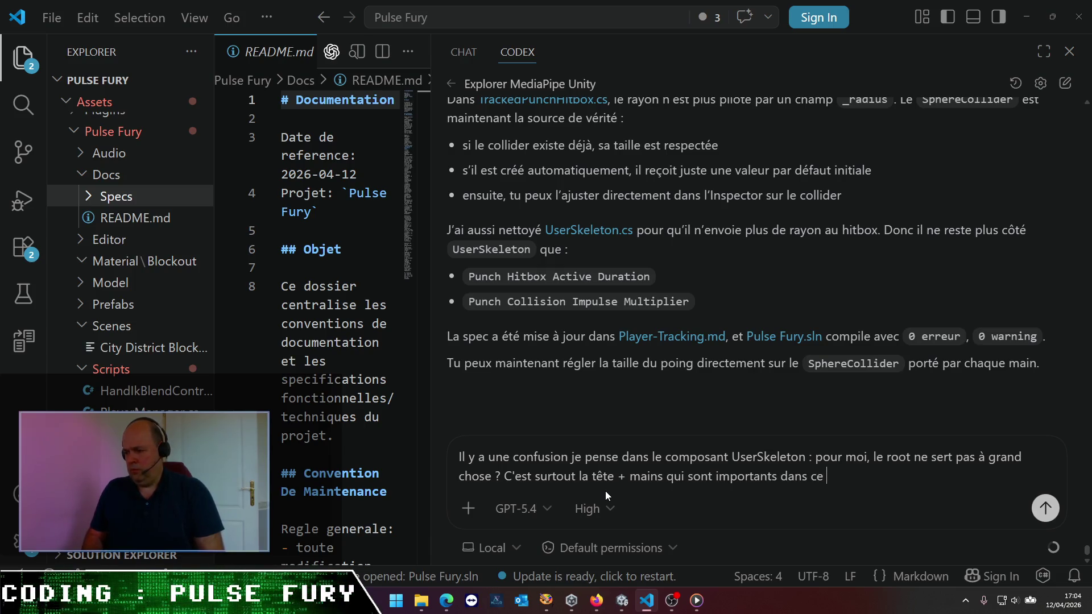
text( projet. )
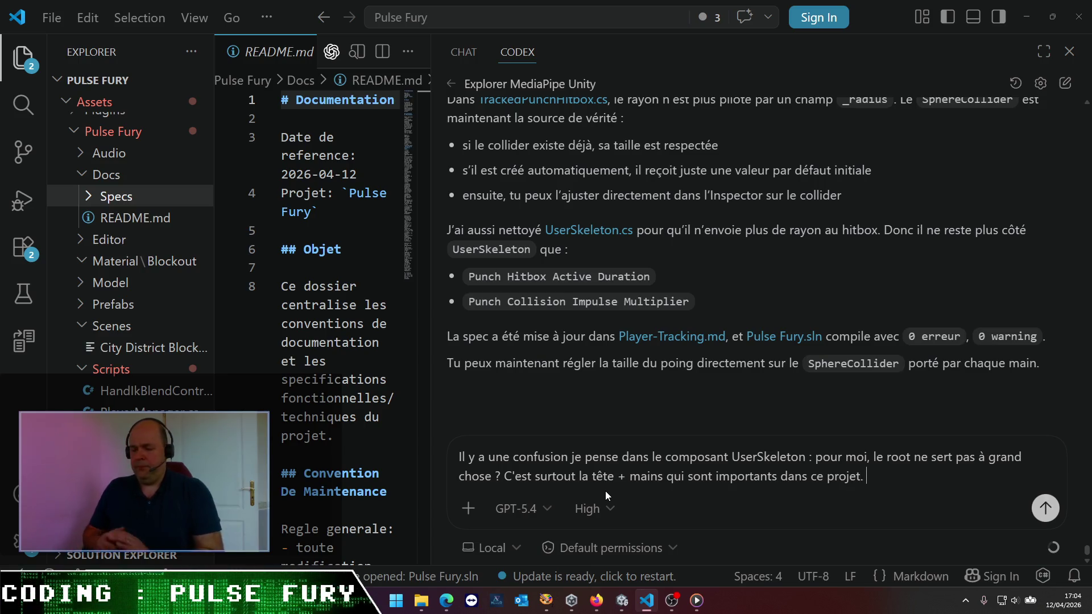
text(Et )
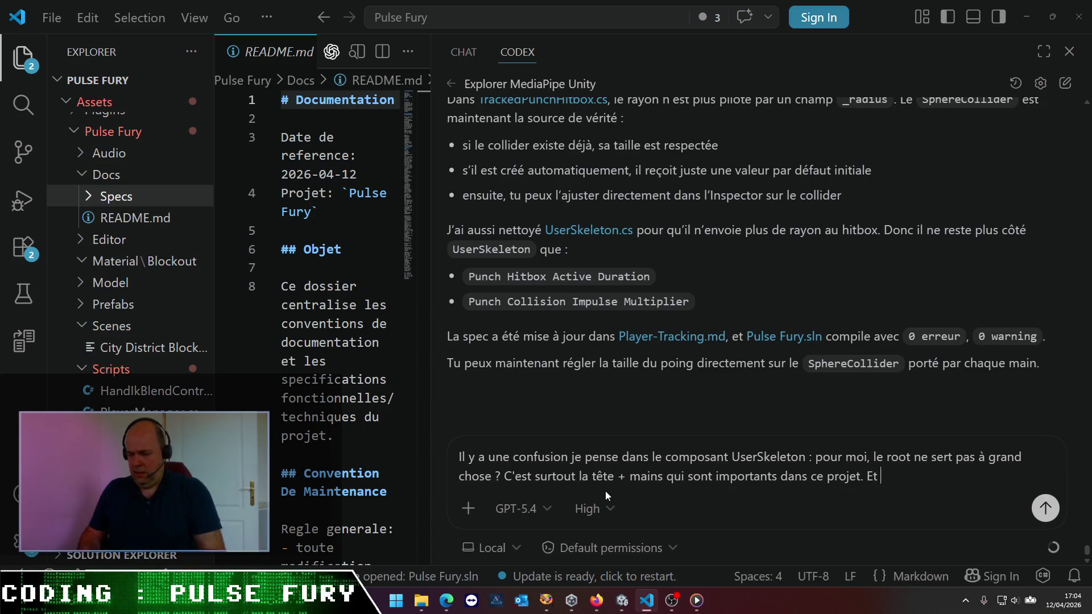
text(de fait, )
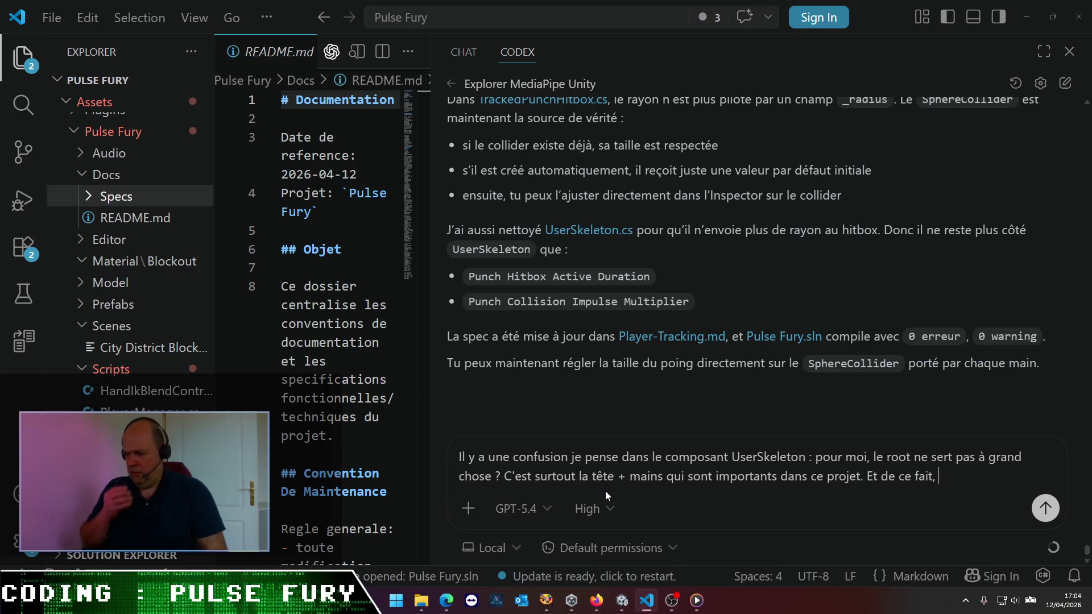
text(je m'attend)
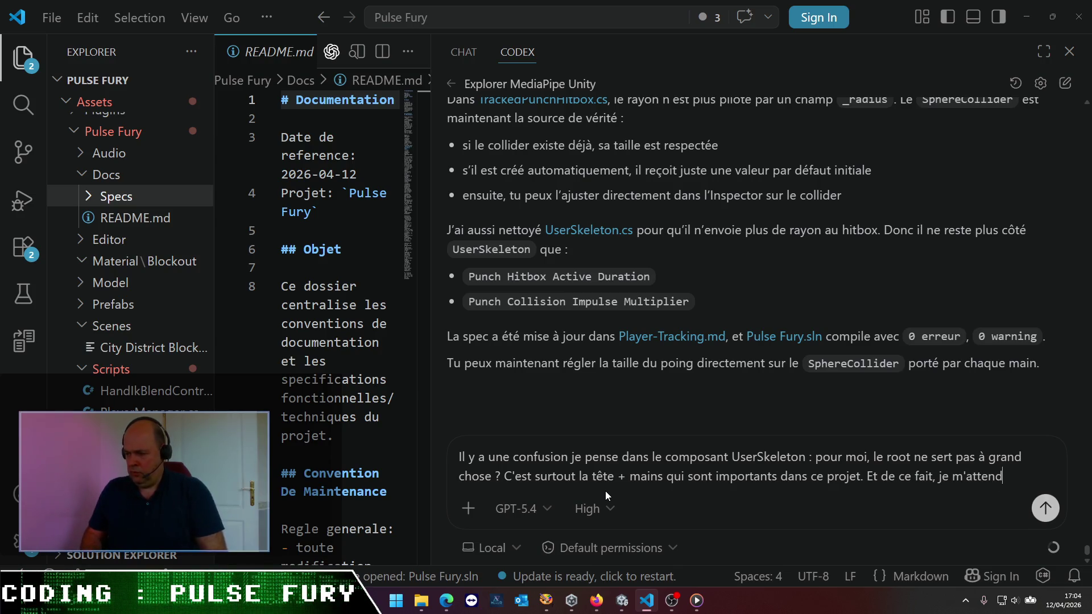
text(s à ce que le par)
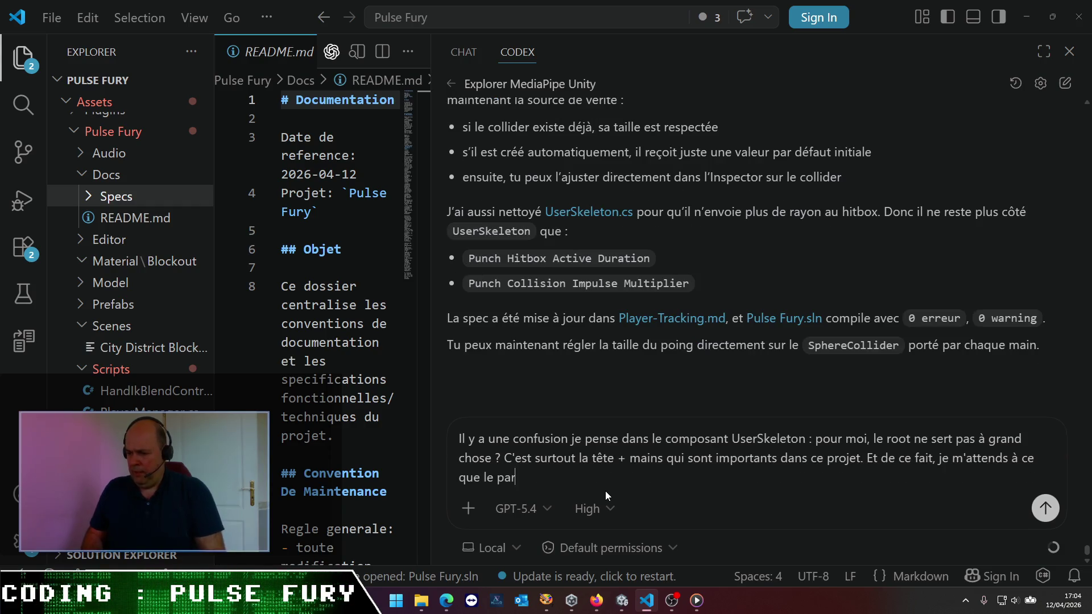
text(amètre)
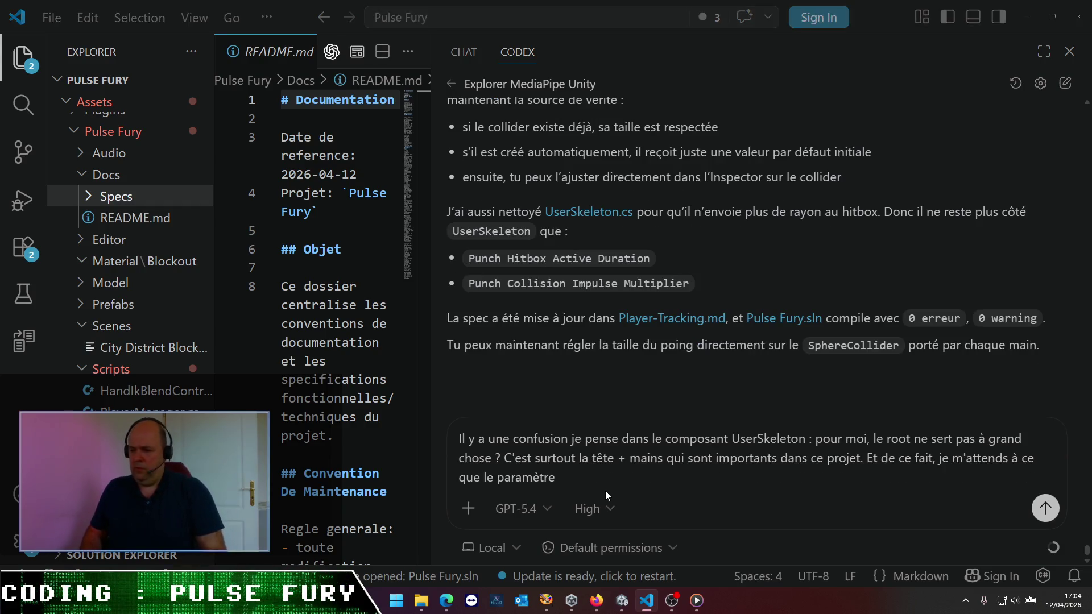
key(alt+Tab)
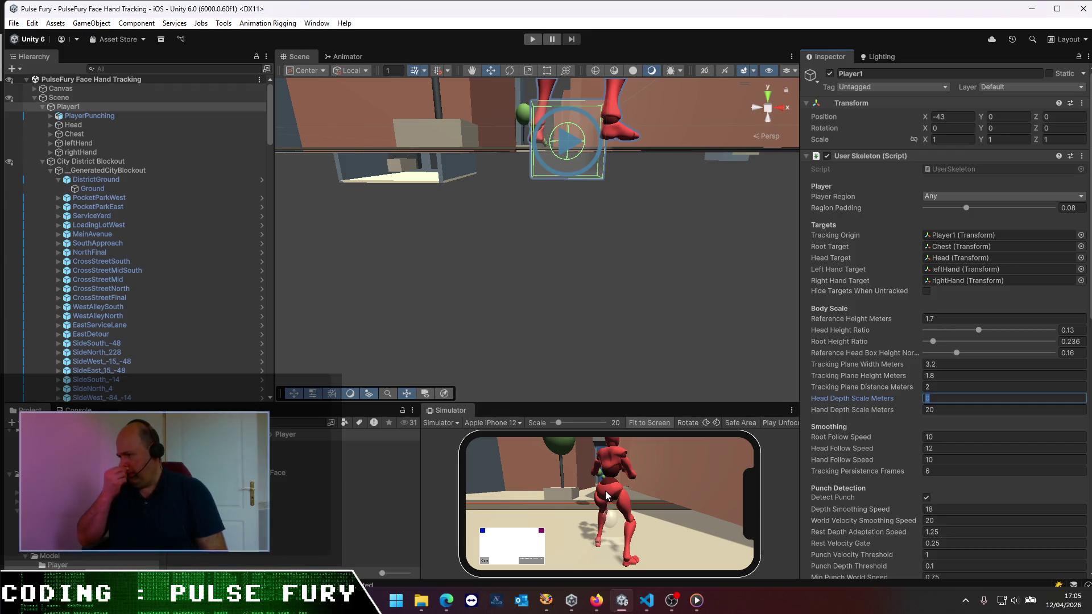
key(alt+Tab)
text("Ref)
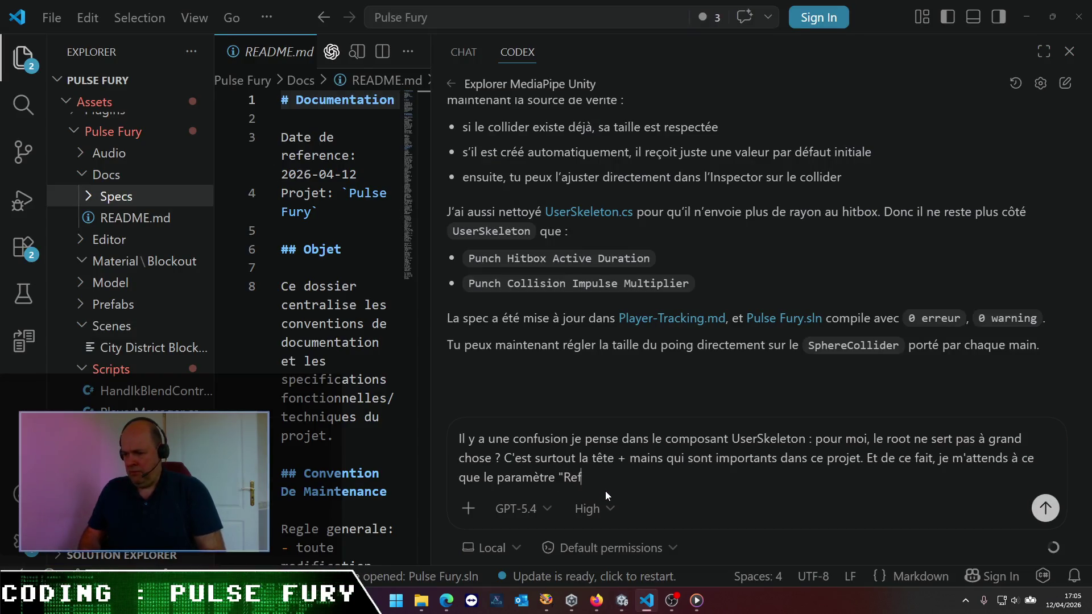
text(erence Hei)
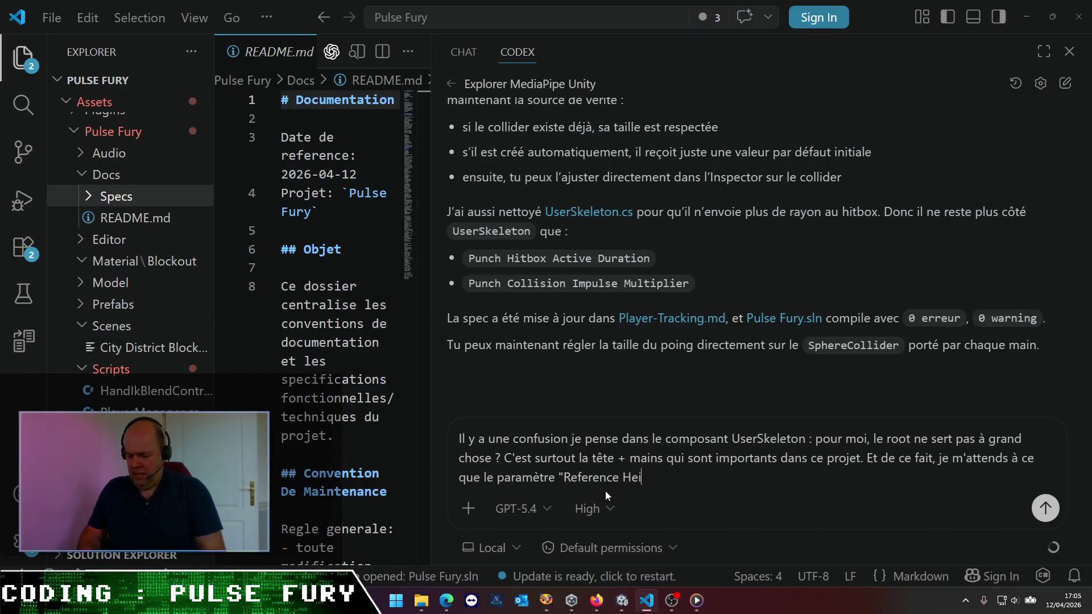
text(ght Met)
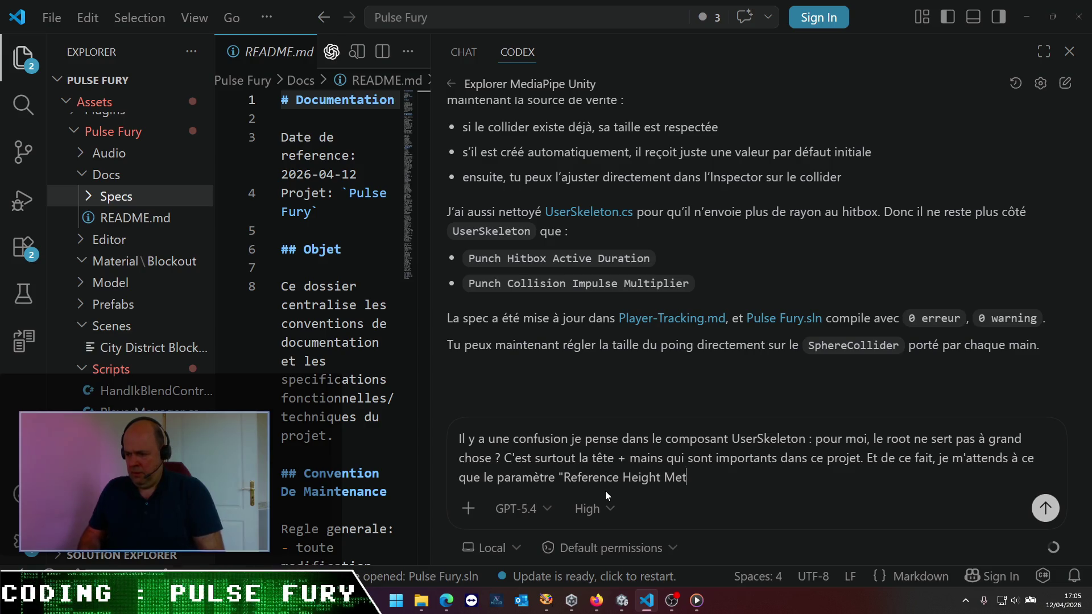
text(ers" corresponde )
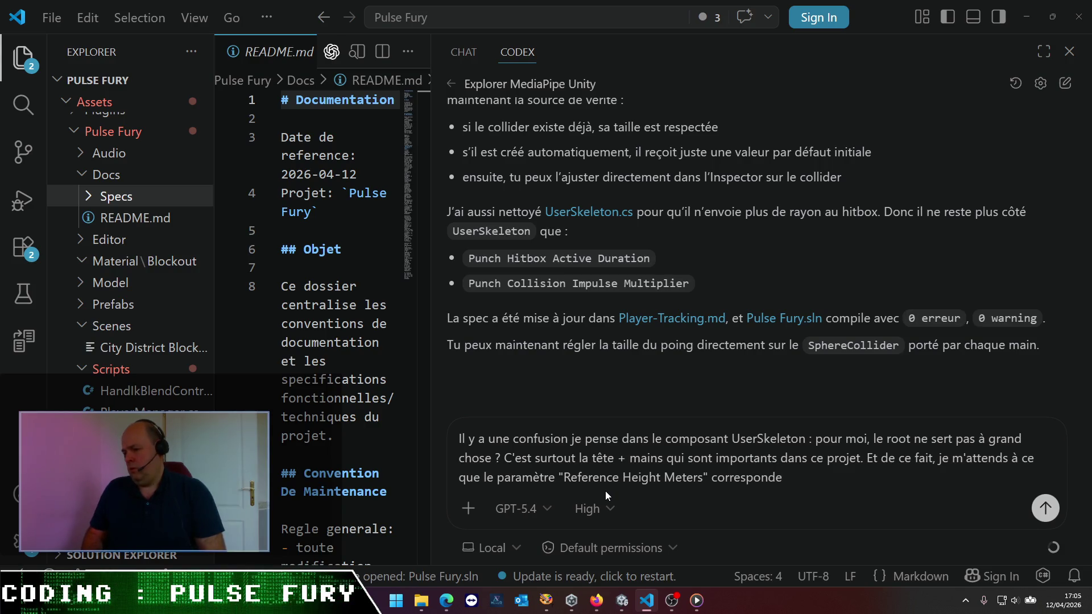
text(au Y)
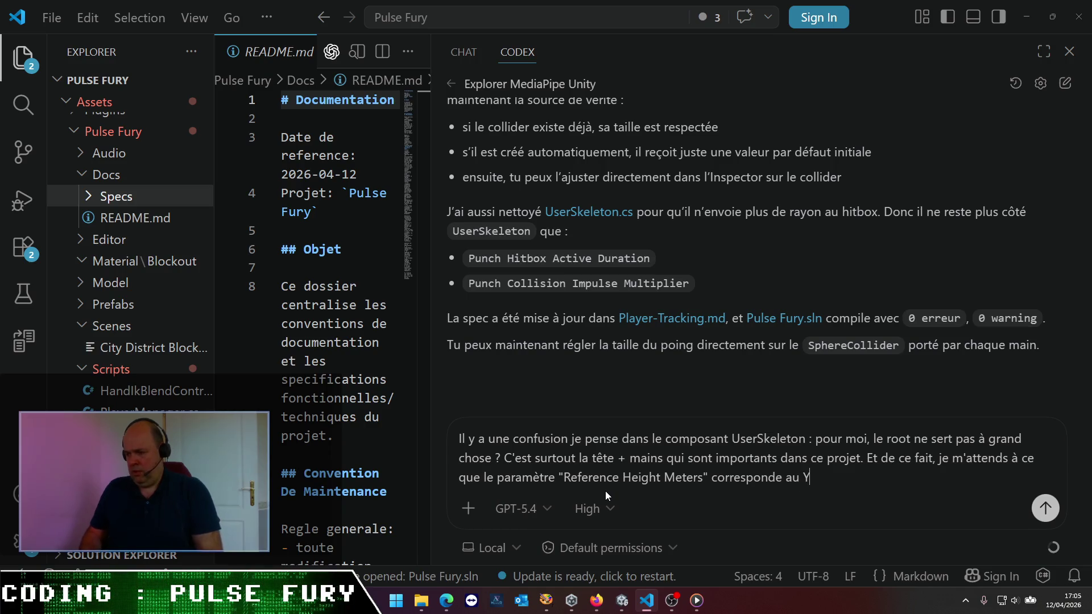
text( de la)
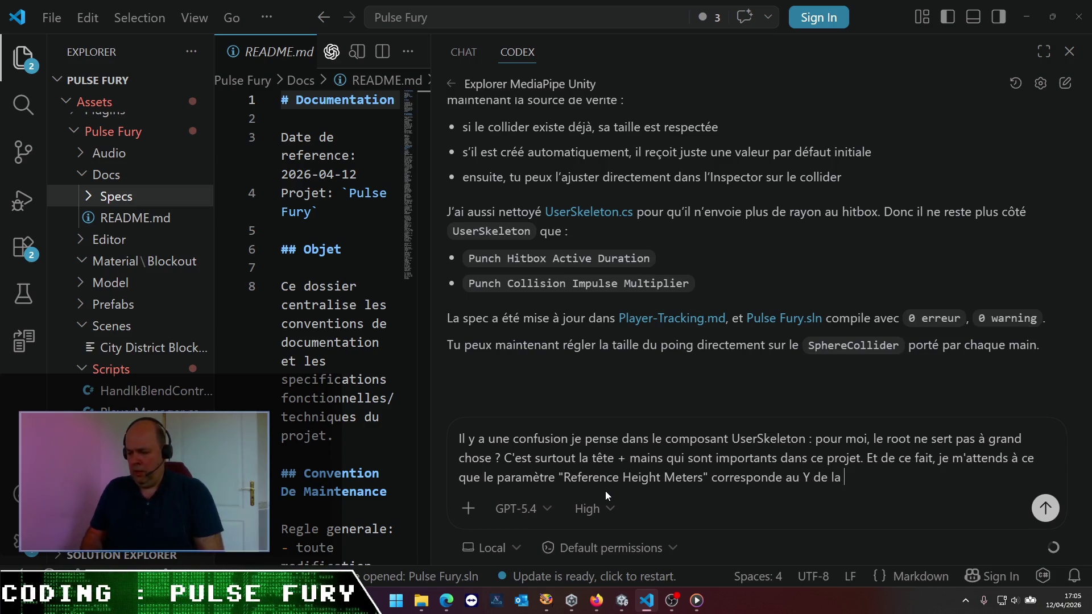
text( tête)
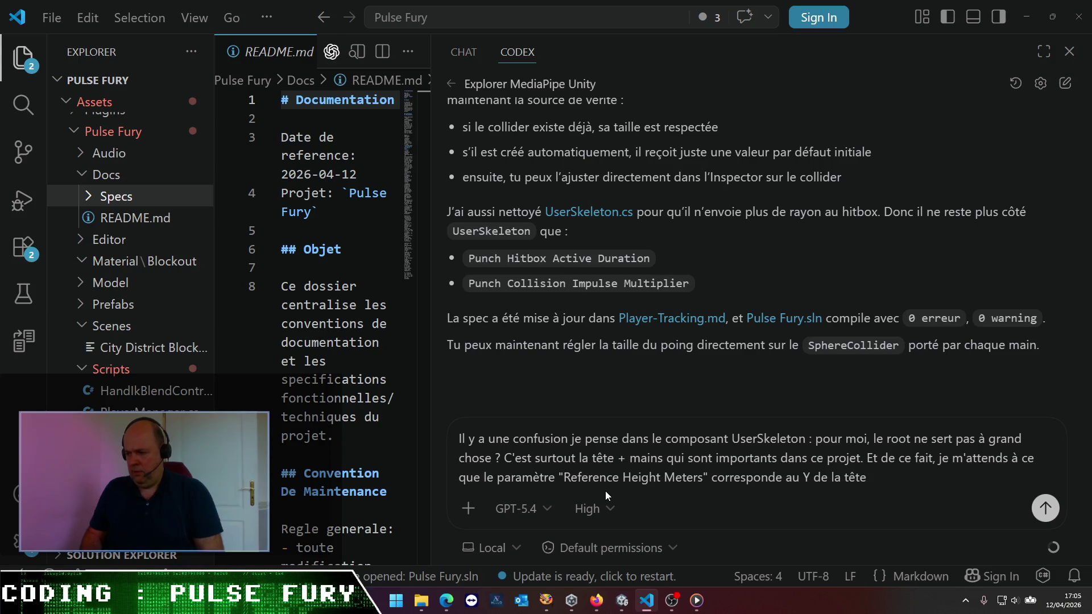
text( du gameob)
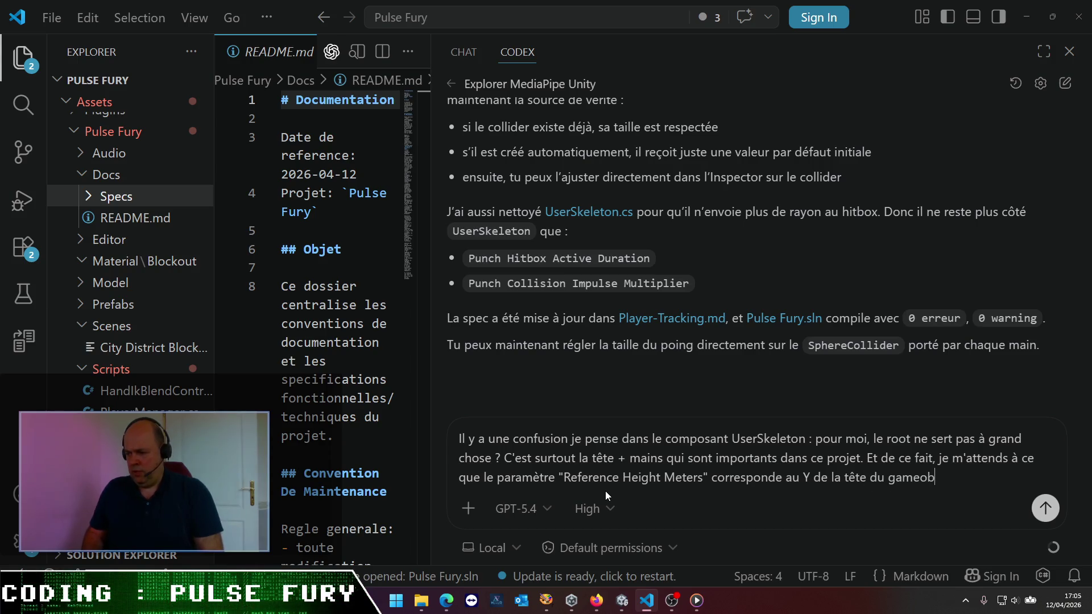
text(ject)
text( lo)
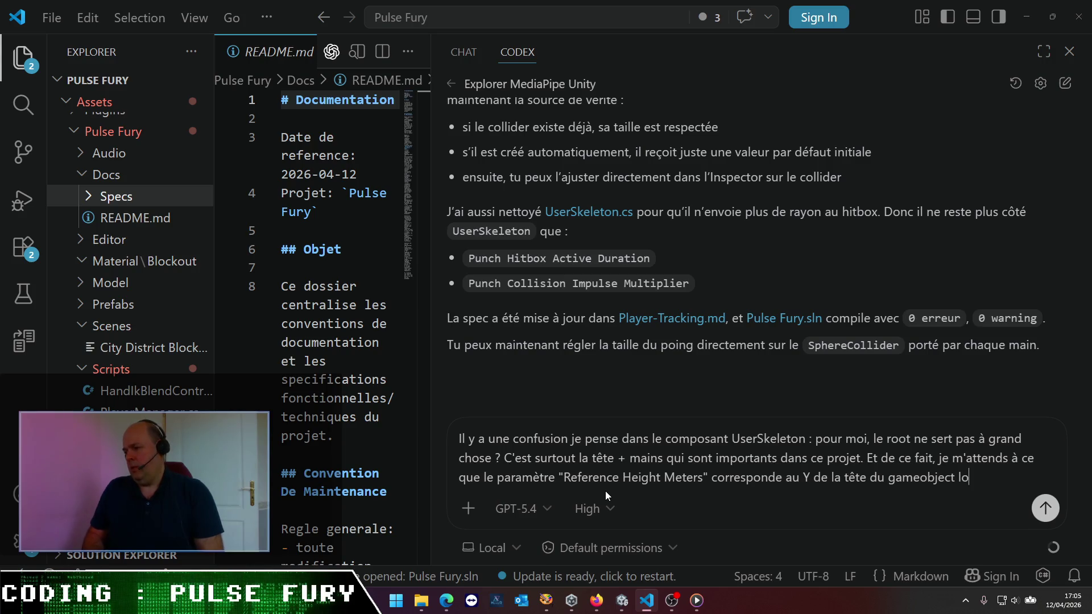
text(rsque l)
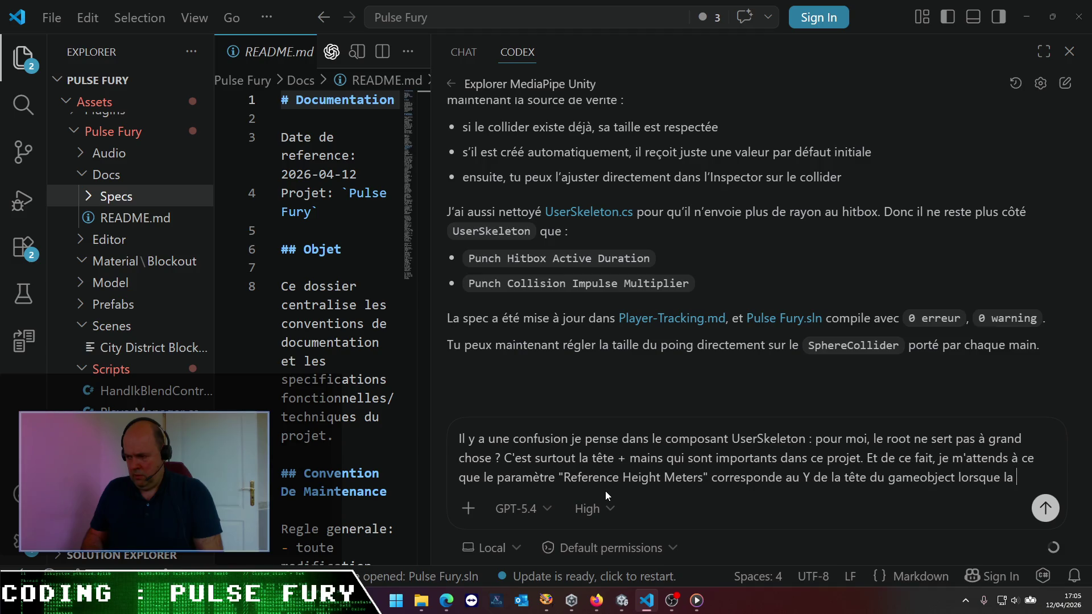
text(acking )
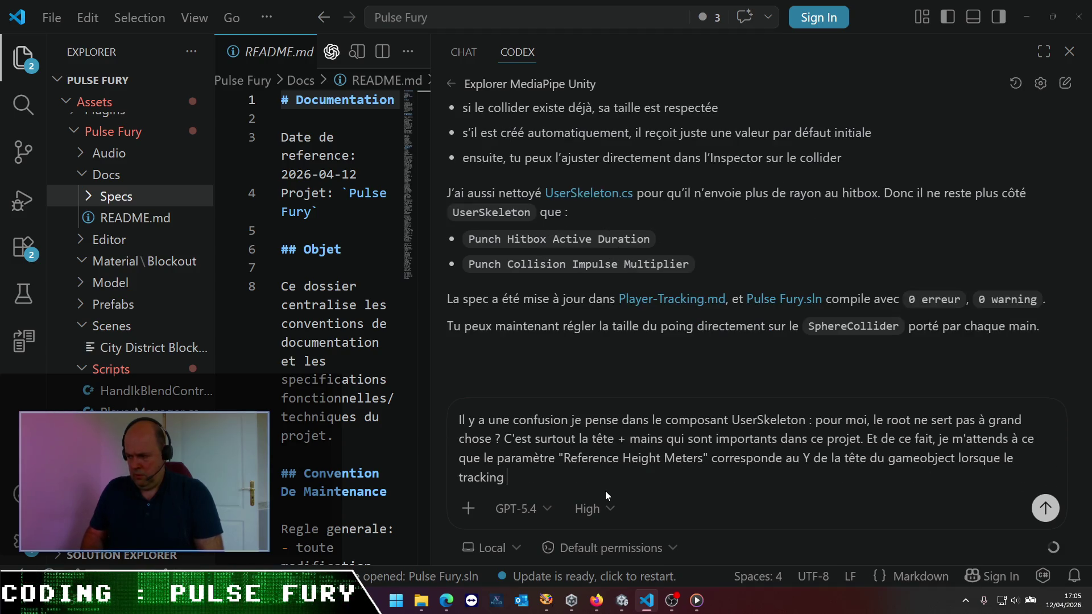
text(t)
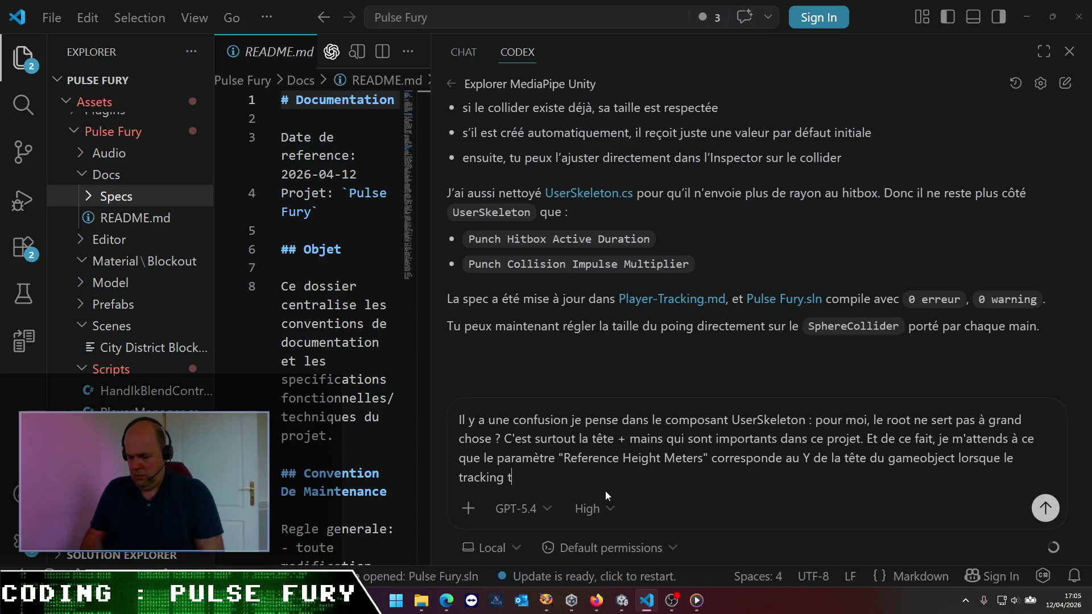
text(ête dét)
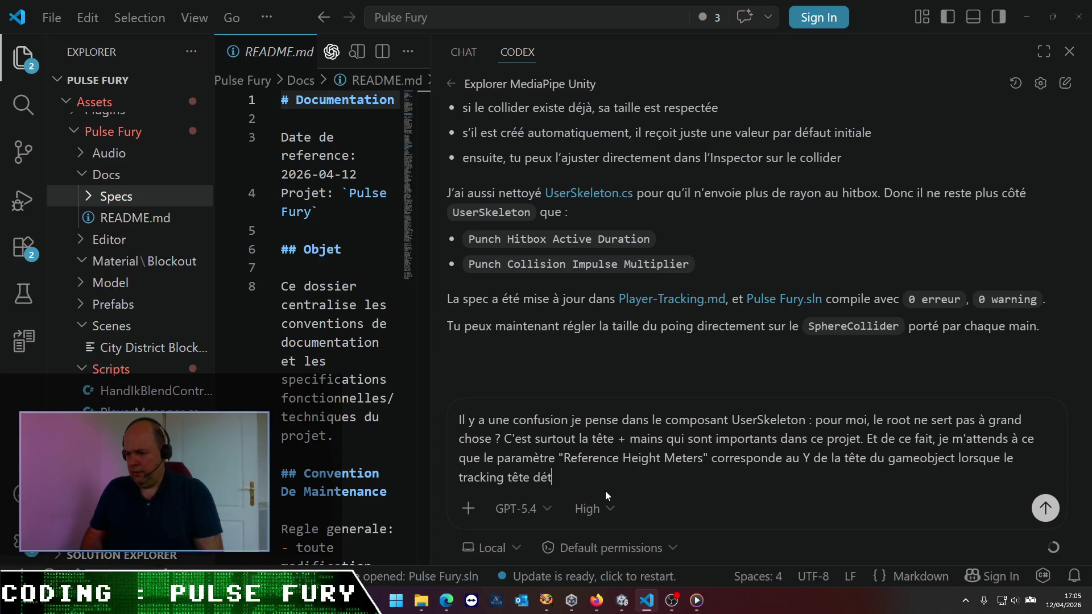
text(ecte une tête u)
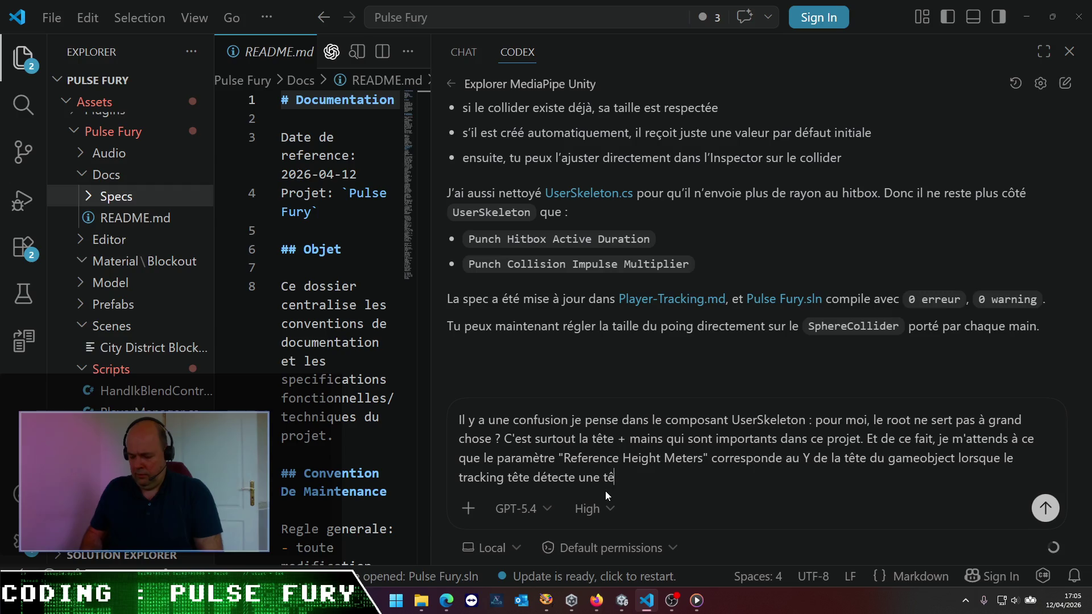
key(BackSpace)
text(au milu)
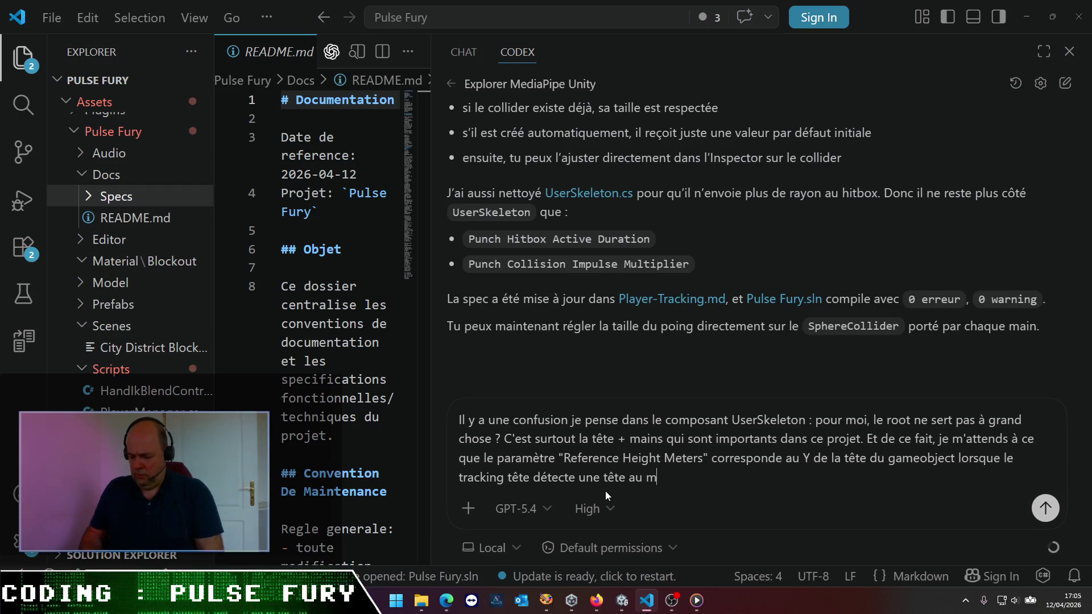
key(BackSpace)
text(ieu de )
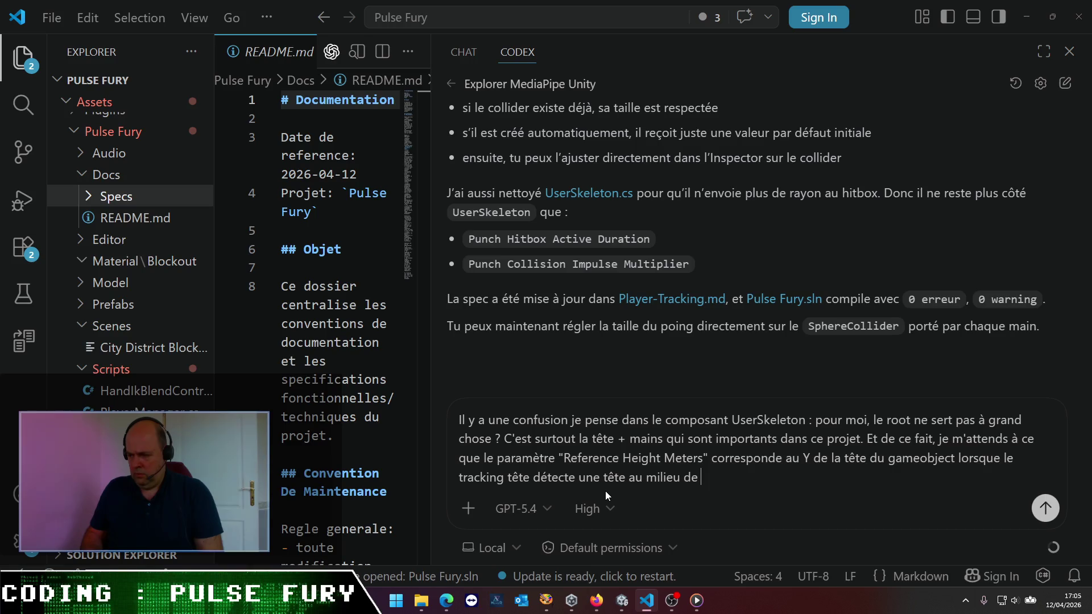
text(la e)
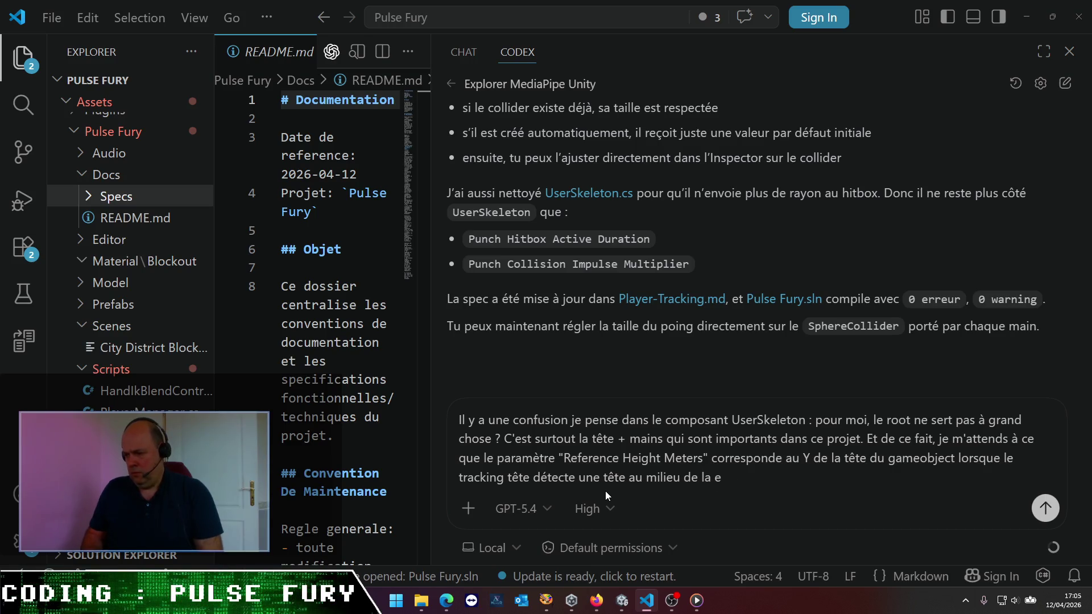
key(BackSpace)
text(camera)
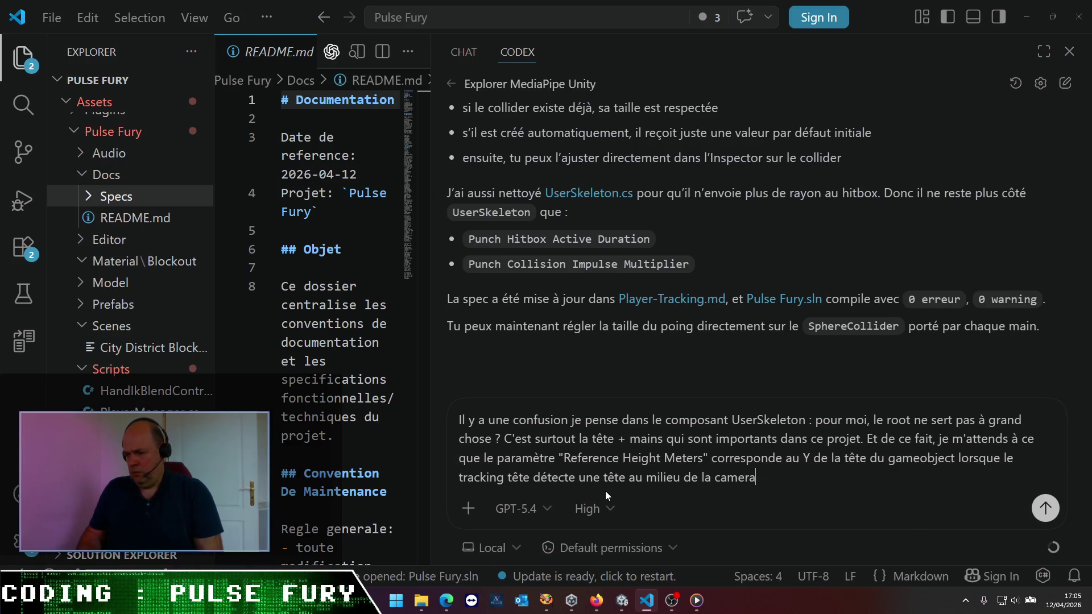
text(. O)
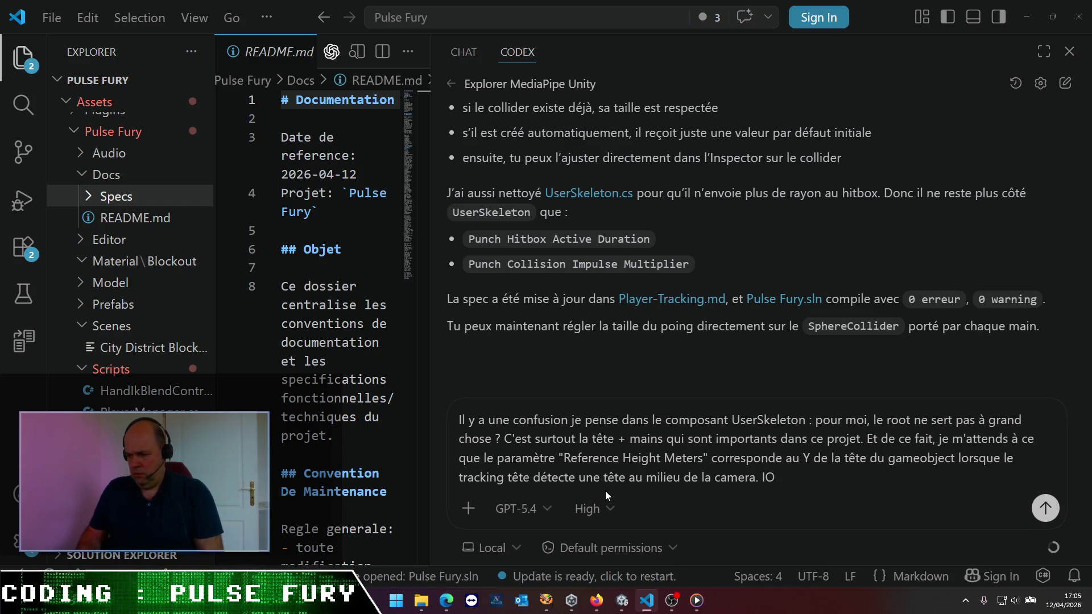
text(k ?)
key(Return)
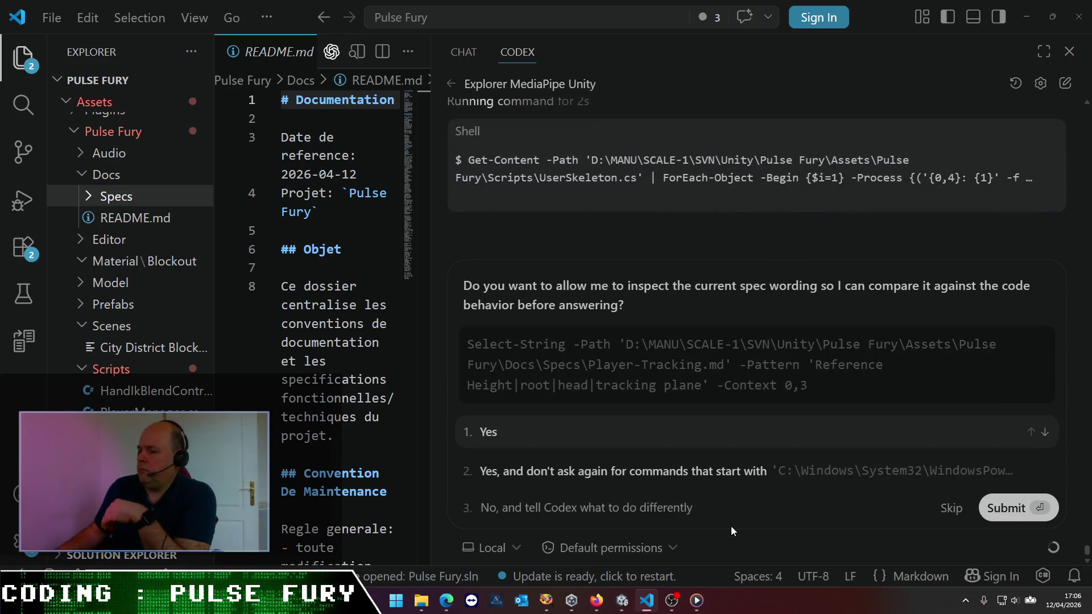
- Approve Codex's inspection commands with 'Yes, and don't ask again'
click(739, 470)
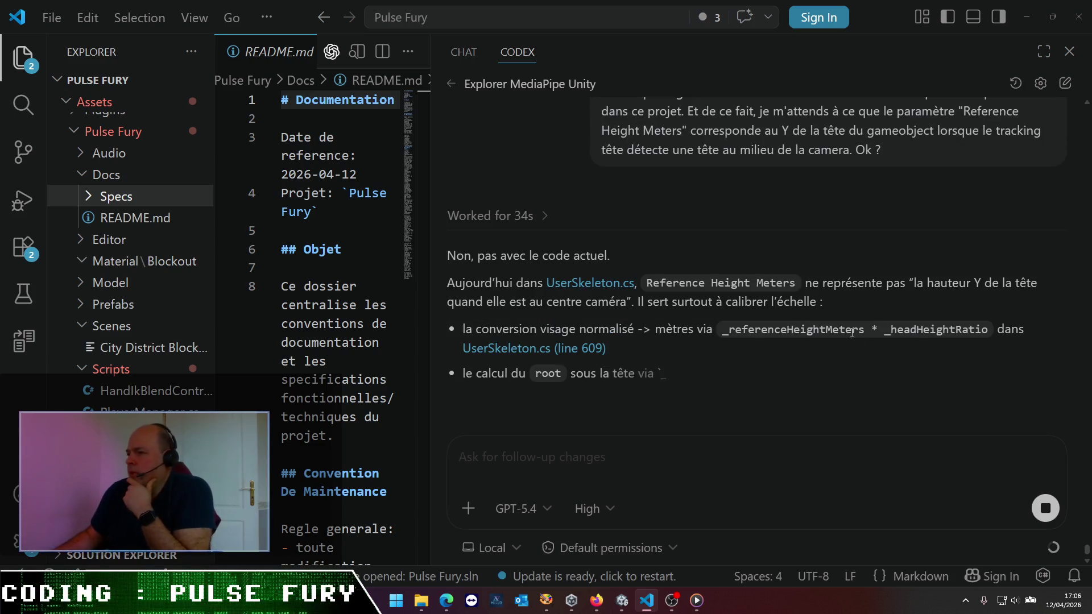
scroll(838, 332, up, 1)
scroll(838, 330, up, 2)
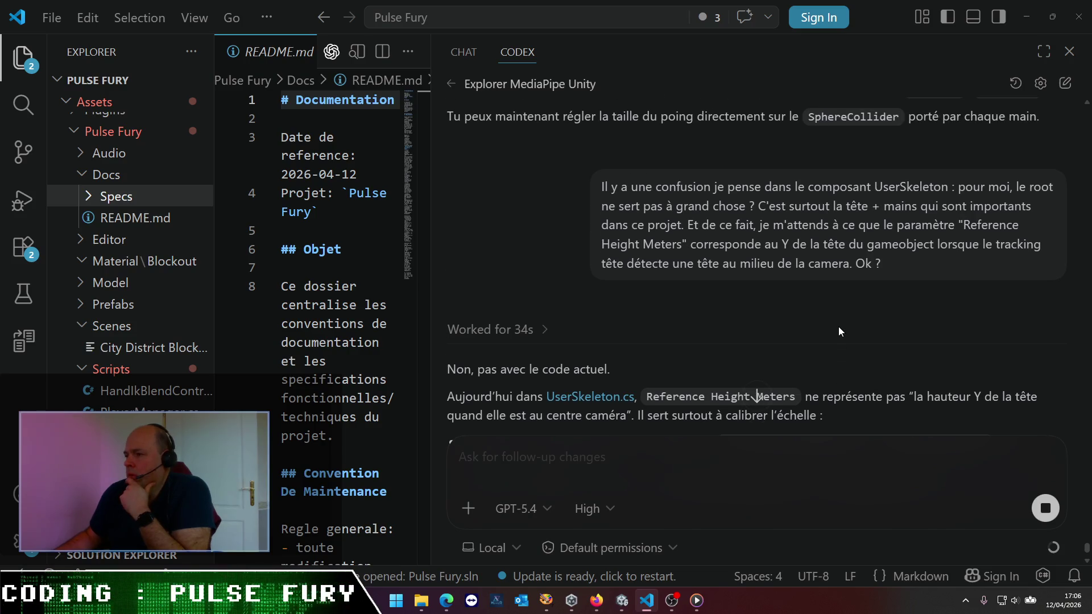
scroll(838, 326, down, 2)
scroll(838, 327, down, 2)
scroll(839, 327, down, 3)
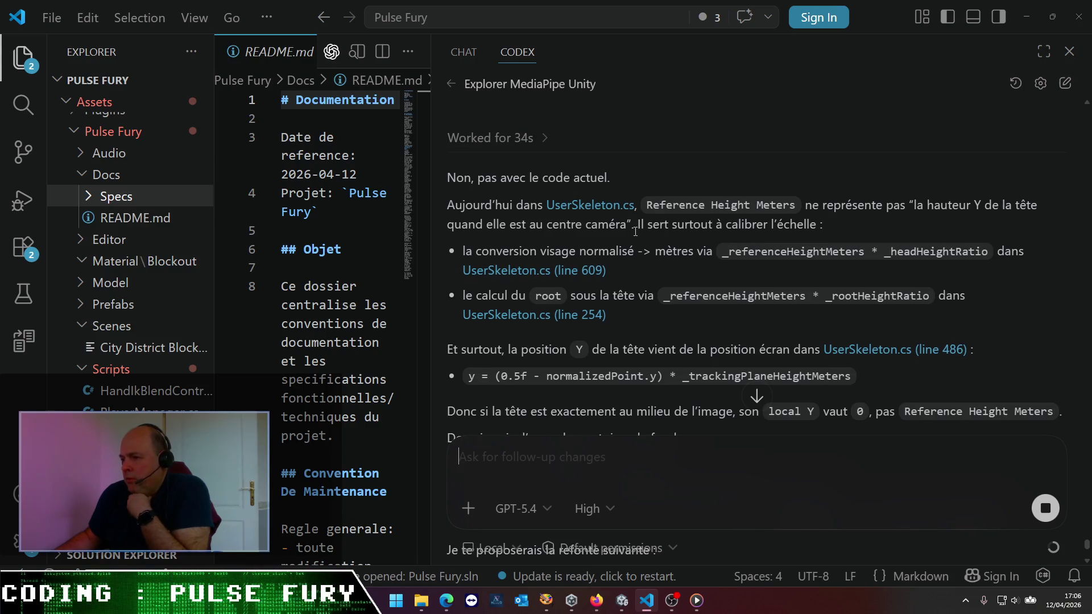
scroll(635, 231, down, 1)
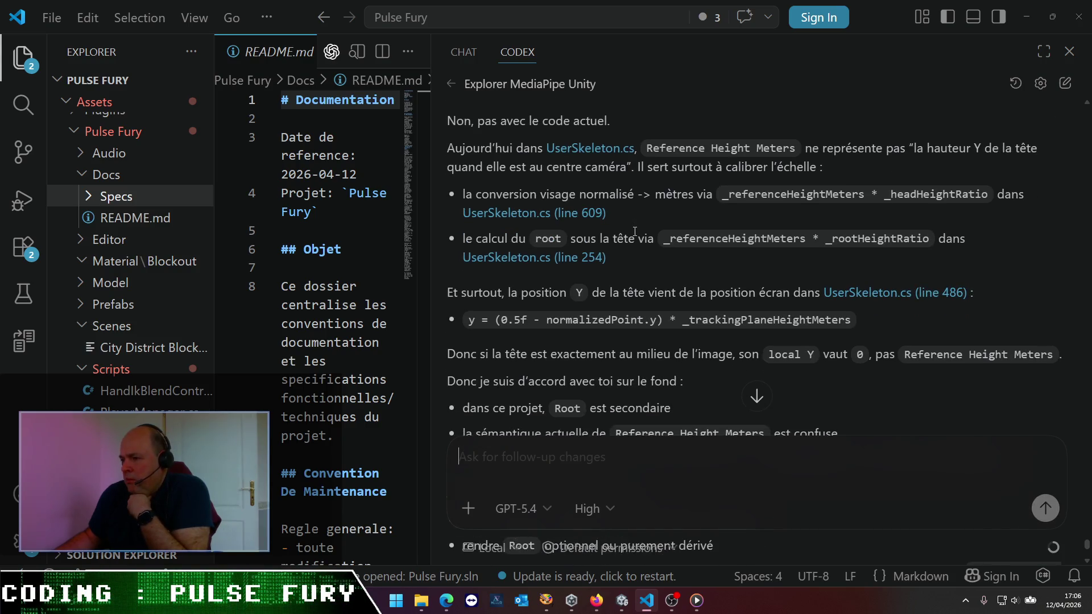
scroll(635, 231, down, 1)
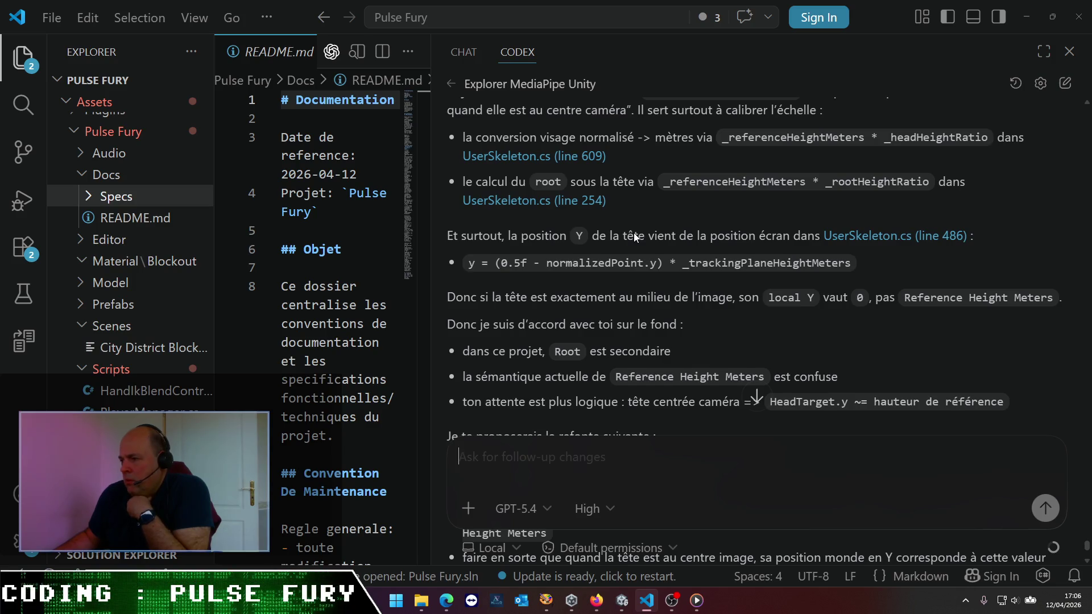
scroll(634, 236, down, 2)
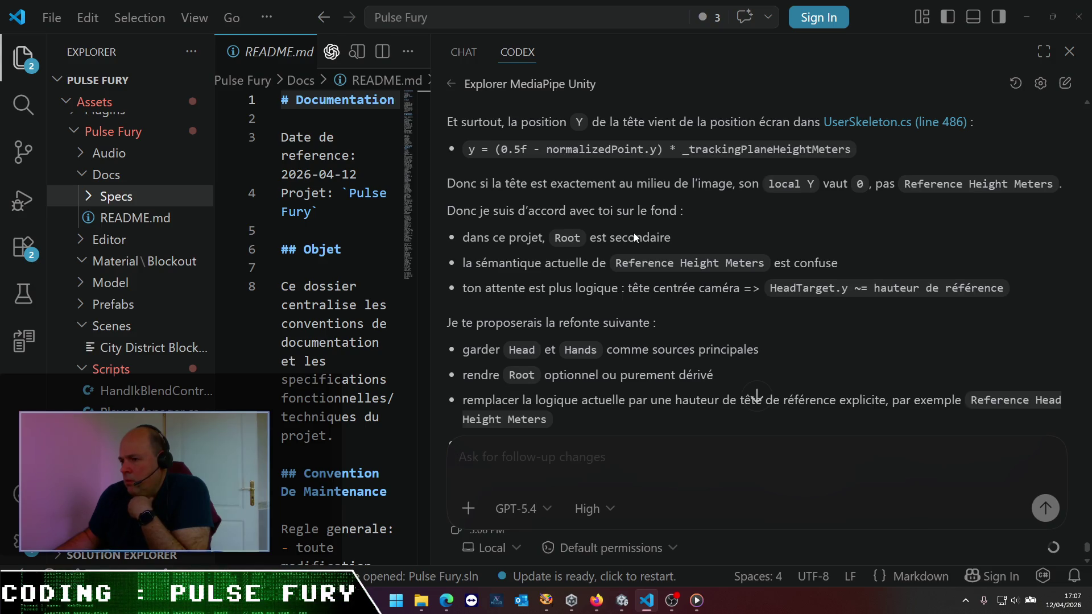
scroll(633, 233, down, 3)
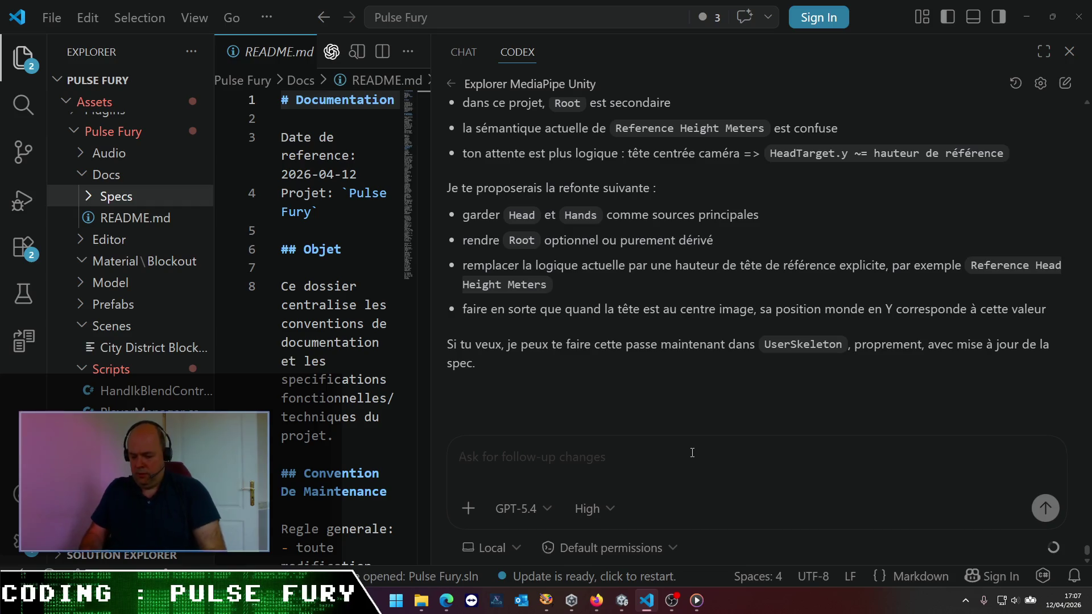
text(oui ok, tu peux )
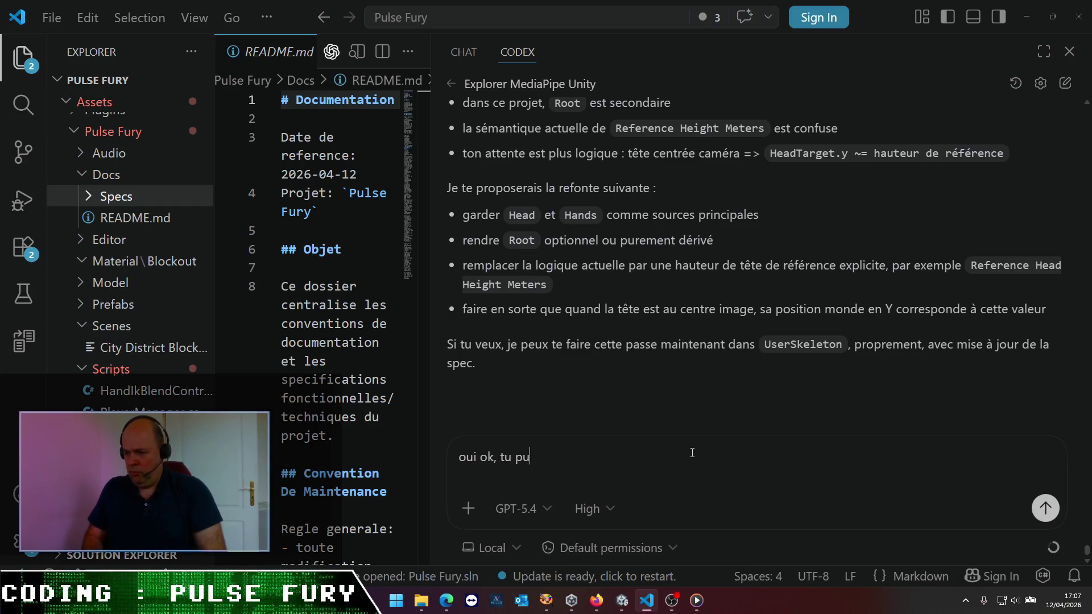
text(même carrément virer le Root)
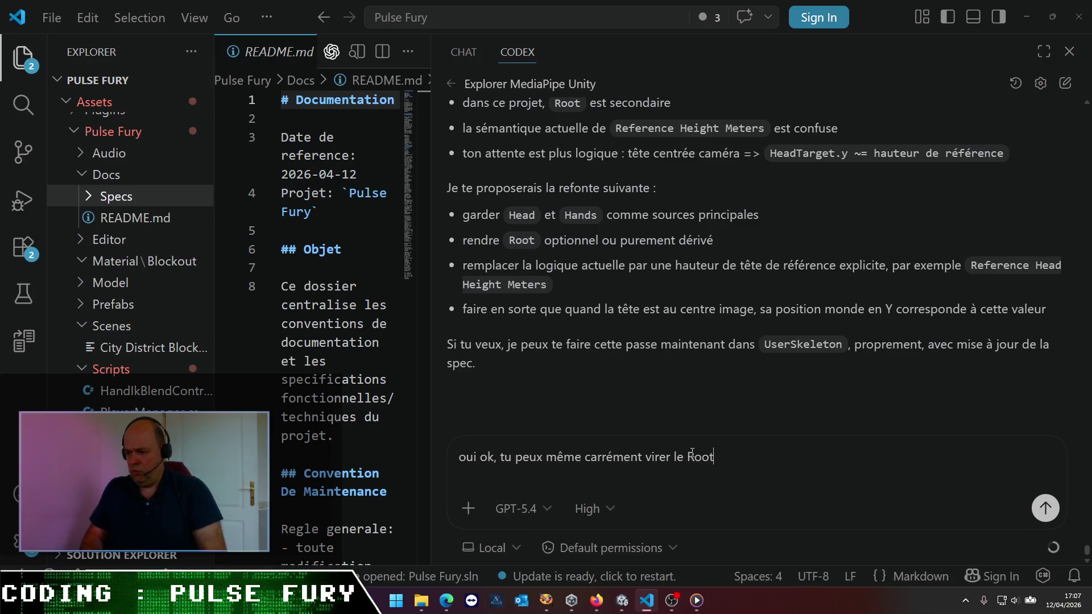
key(Return)
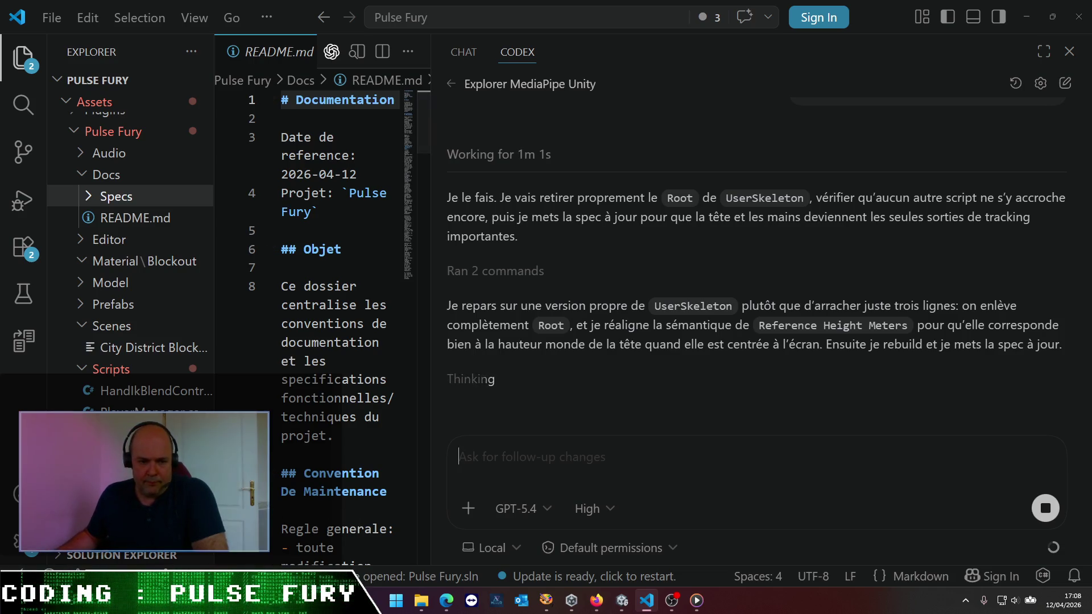
key(alt+Tab)
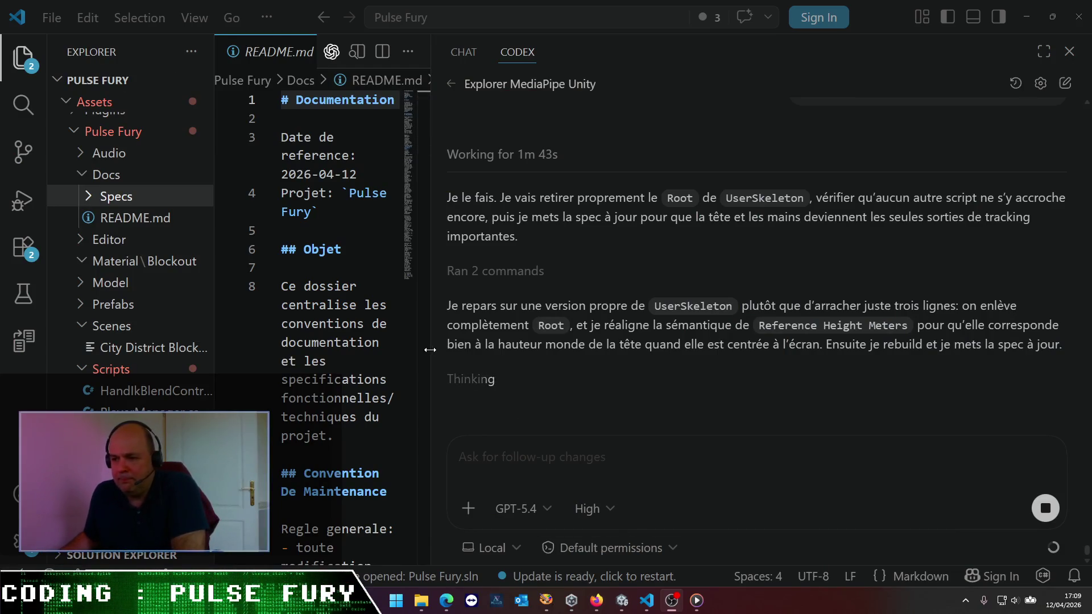
drag(431, 346, 606, 346)
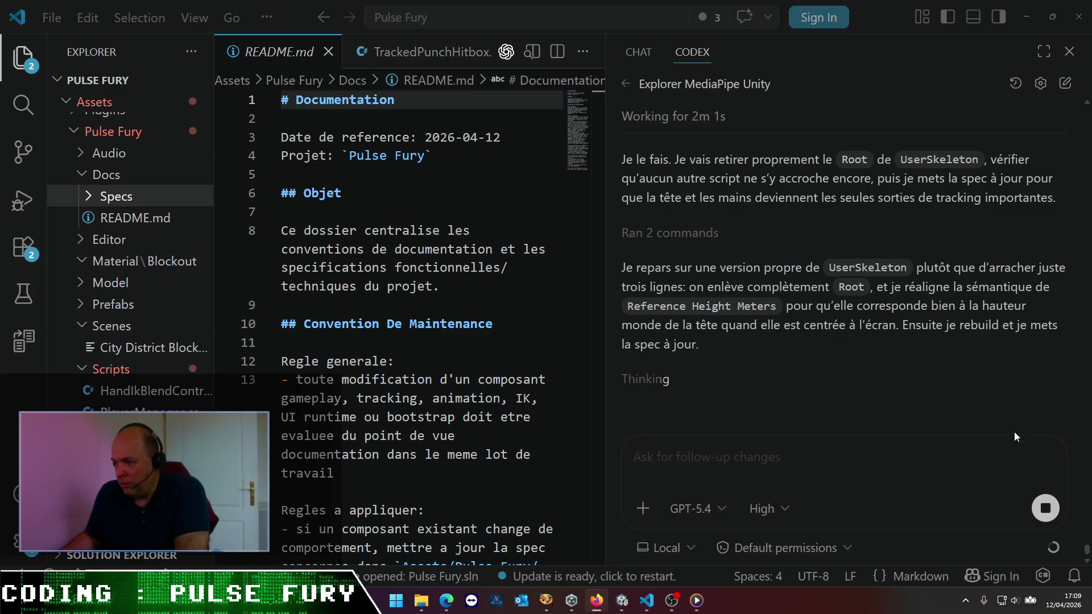
- Approve Codex's edit removing Root from the UserSkeleton script
mouse_move(1055, 548)
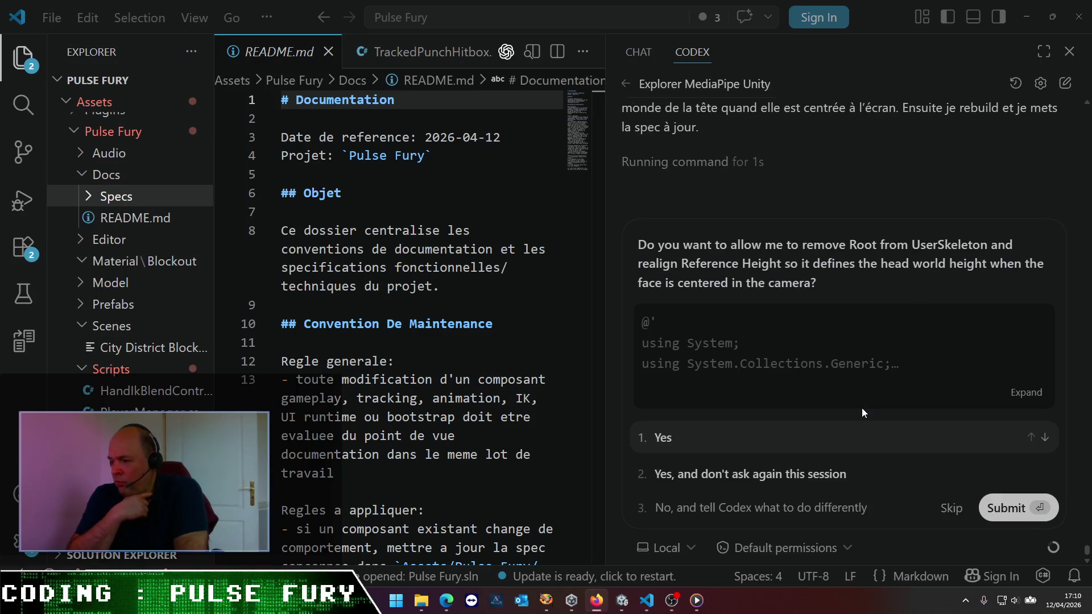
click(787, 465)
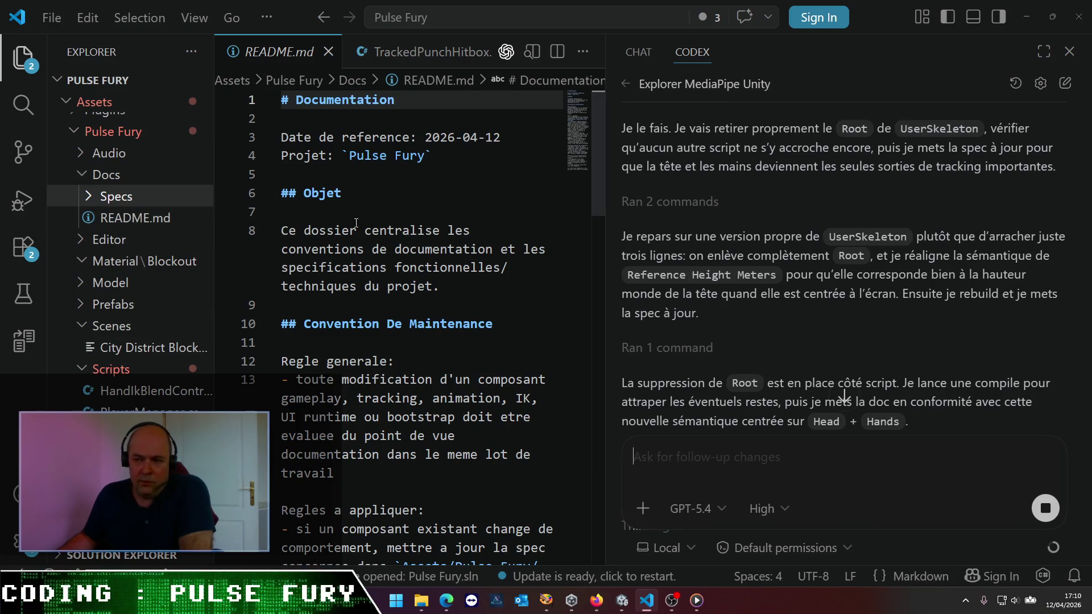
- Allow Codex to update the Player-Tracking spec without asking again this session
scroll(356, 223, down, 5)
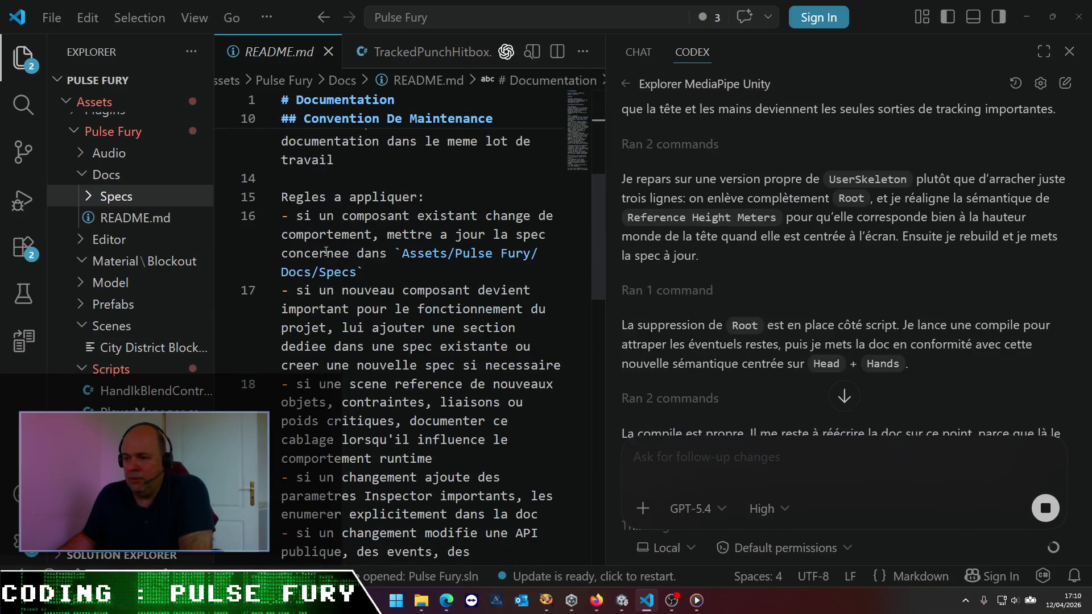
scroll(326, 251, down, 3)
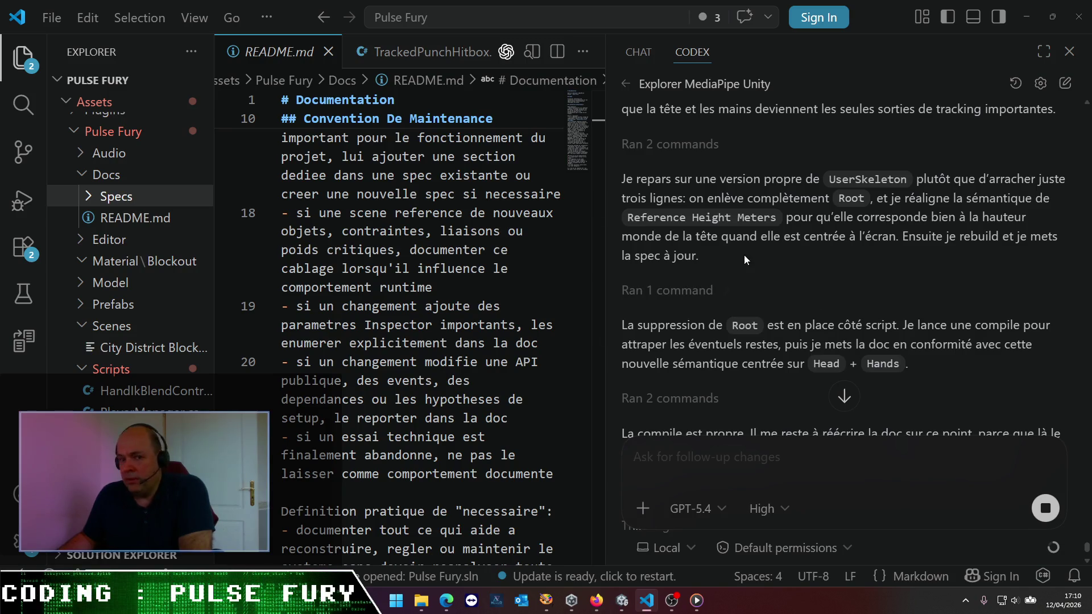
scroll(777, 256, up, 3)
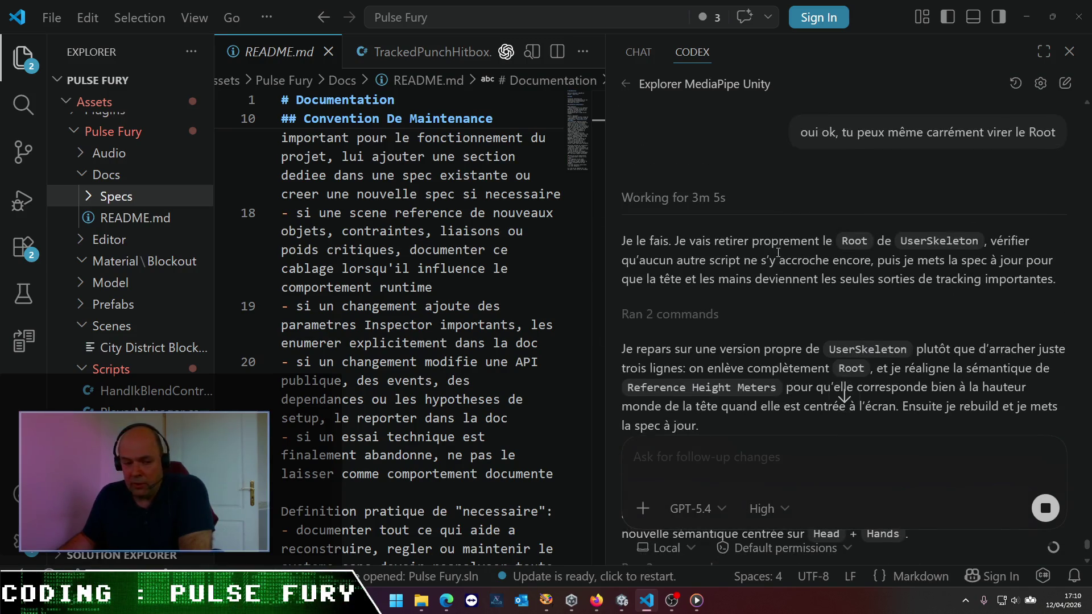
scroll(777, 253, down, 2)
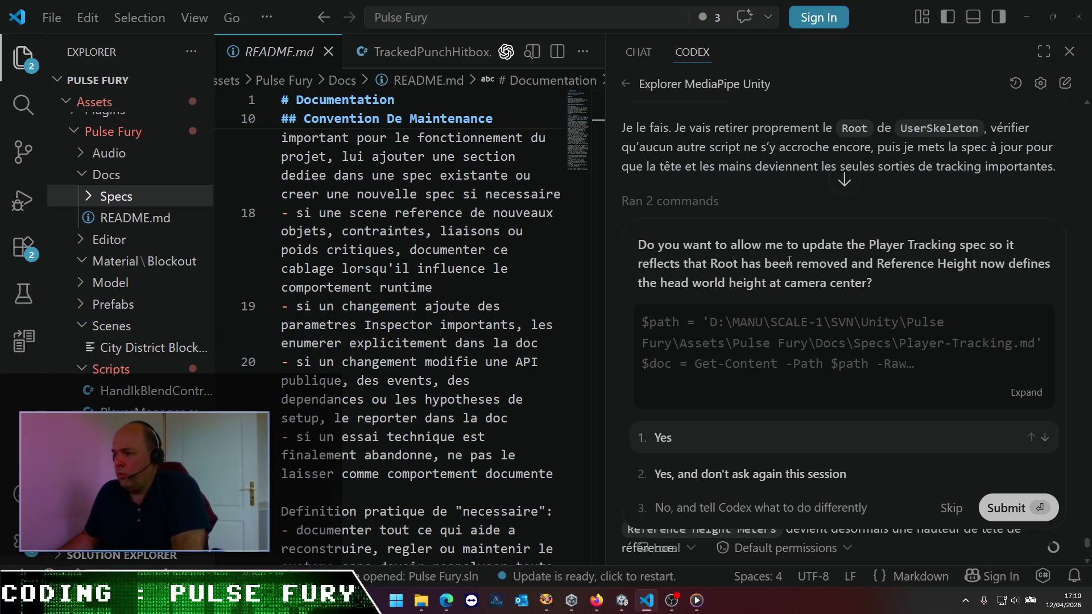
scroll(793, 259, up, 3)
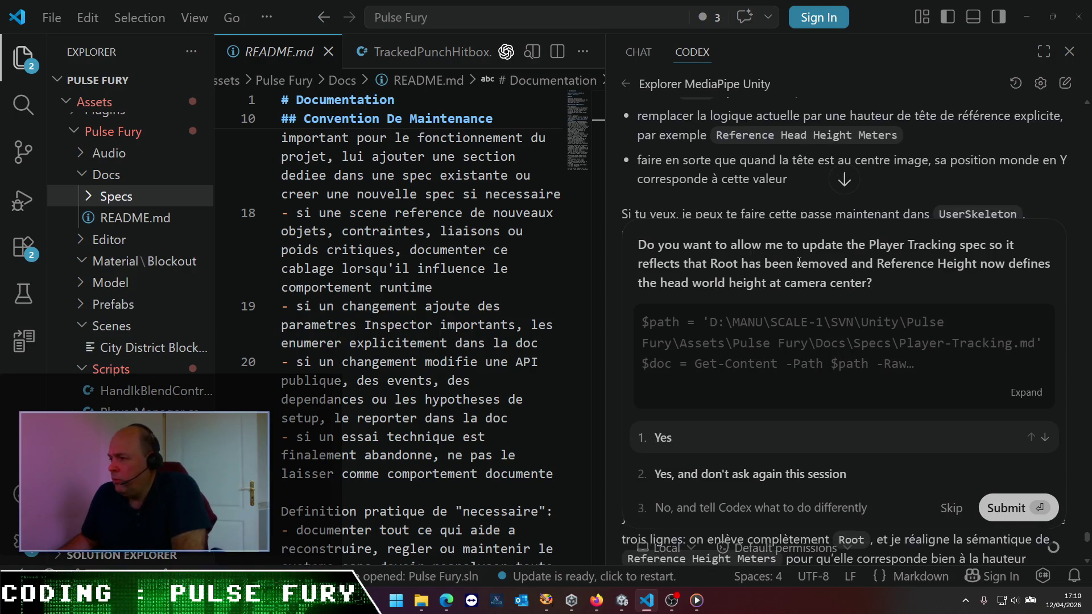
click(742, 476)
- Read Codex's final summary of the Root removal, clean compile and spec update
scroll(789, 253, up, 10)
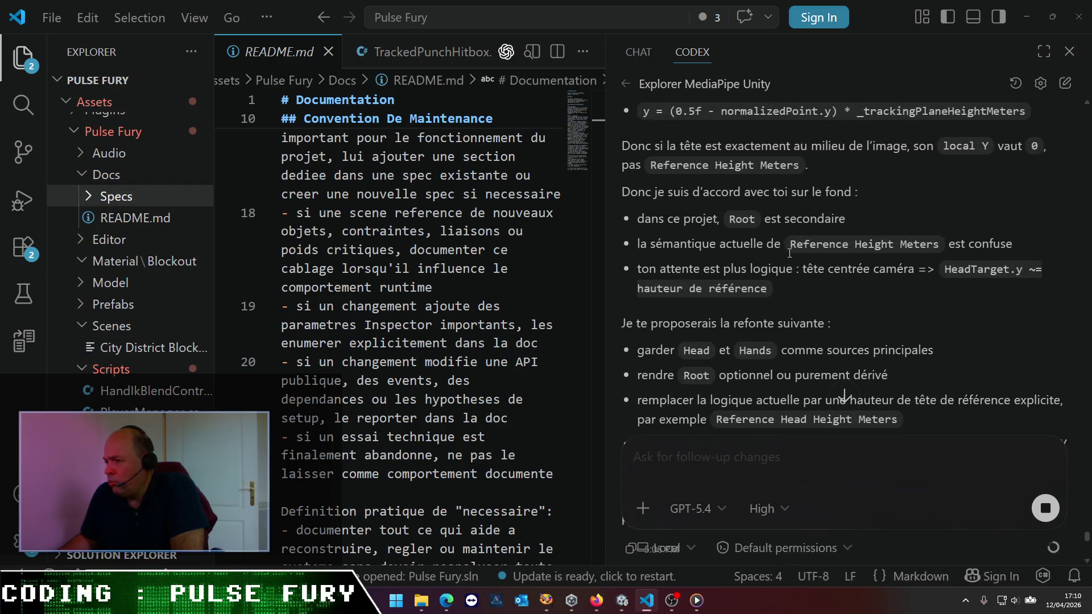
scroll(789, 252, up, 5)
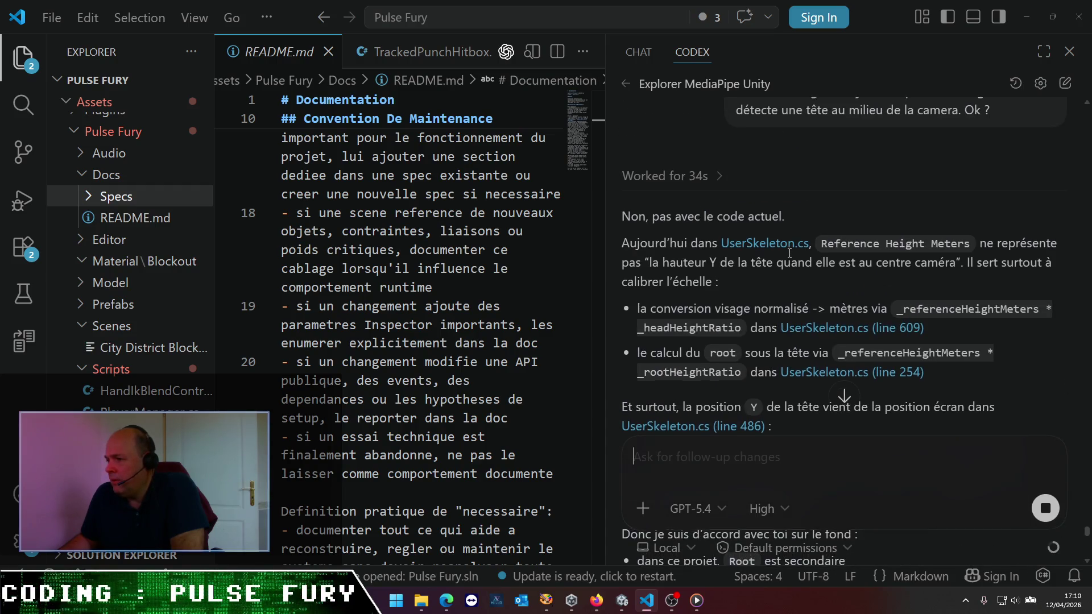
scroll(789, 253, down, 15)
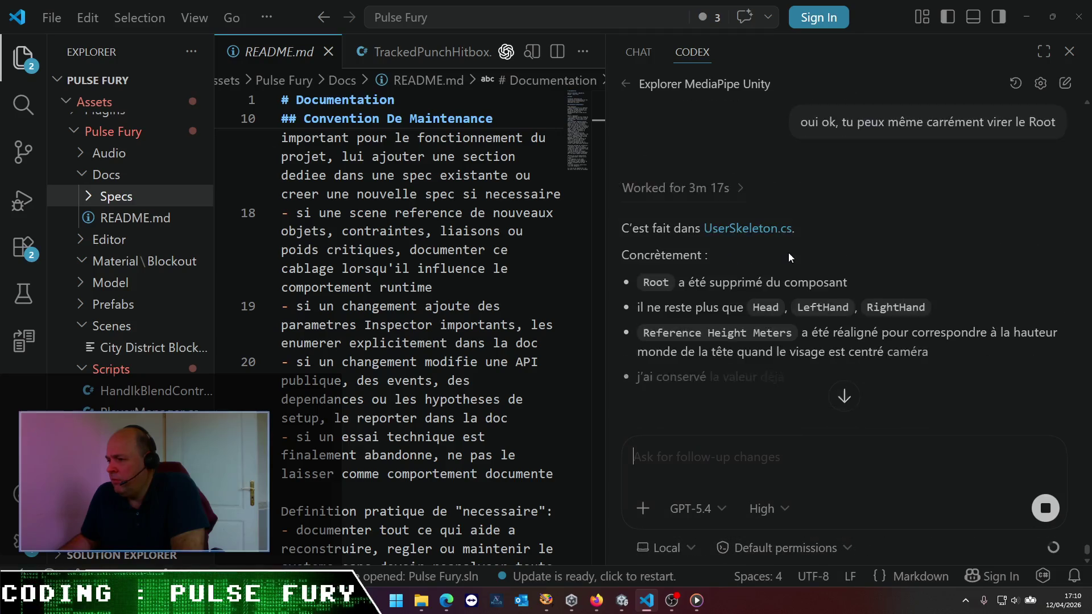
scroll(788, 253, up, 3)
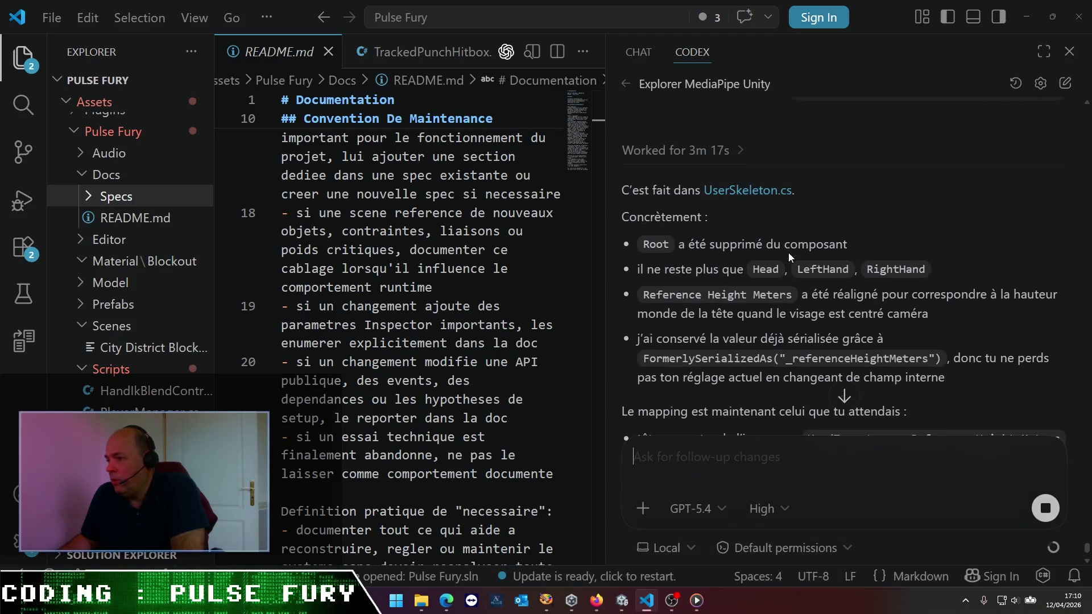
scroll(862, 251, down, 3)
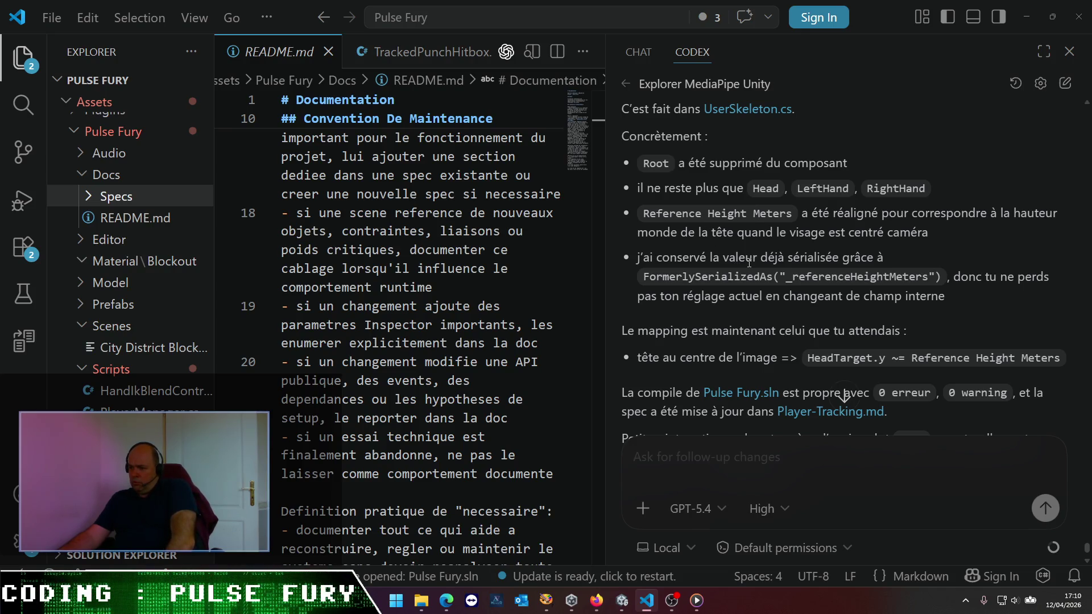
scroll(748, 263, down, 3)
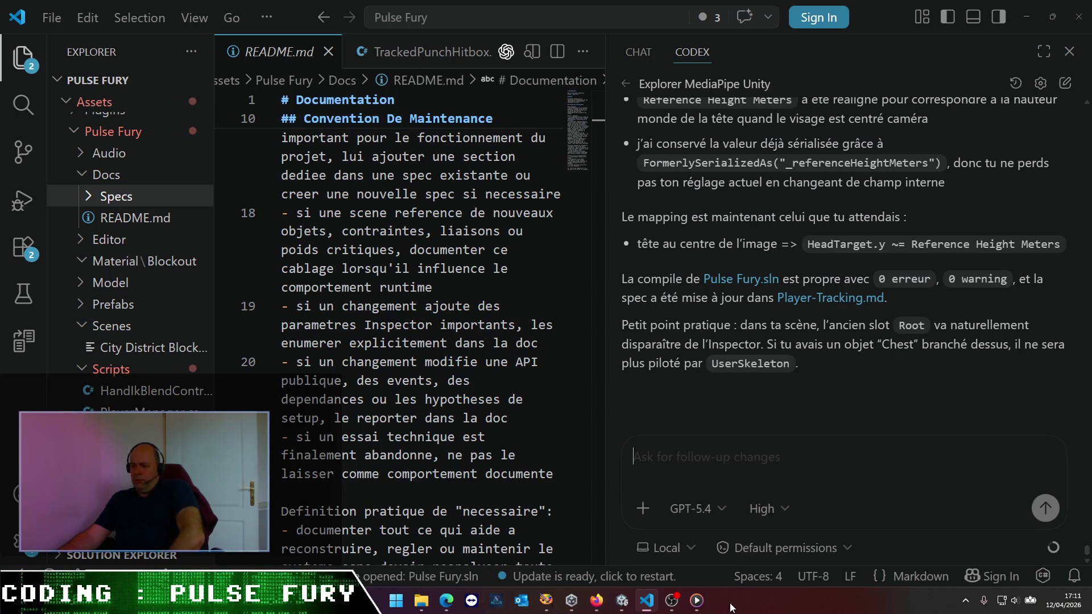
click(622, 606)
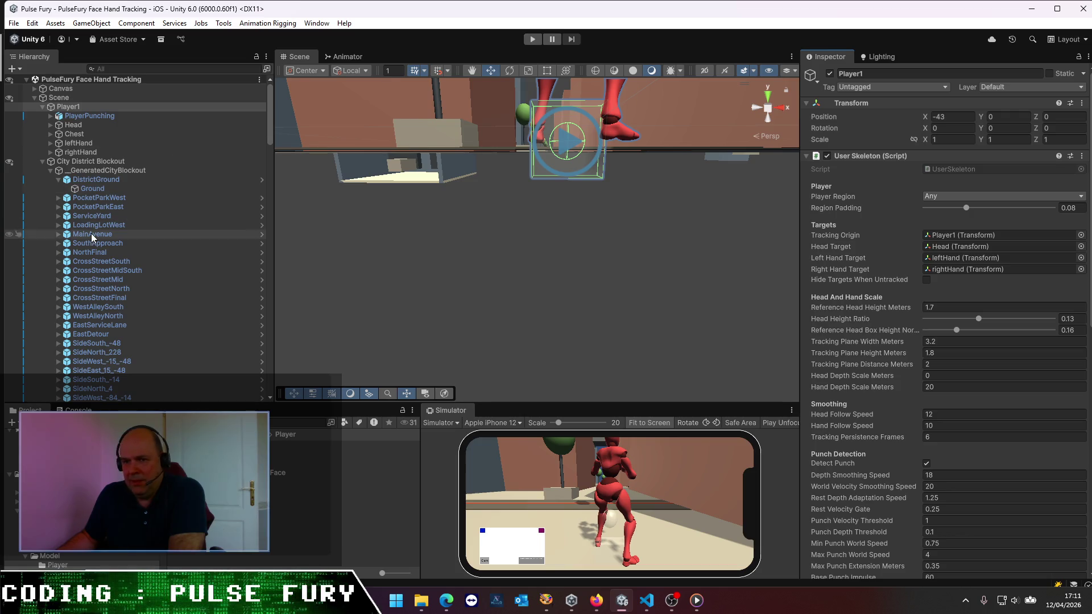
- Delete the Chest object and its chestMesh child from under Player1 in the Hierarchy
click(91, 179)
click(86, 115)
click(67, 136)
click(50, 133)
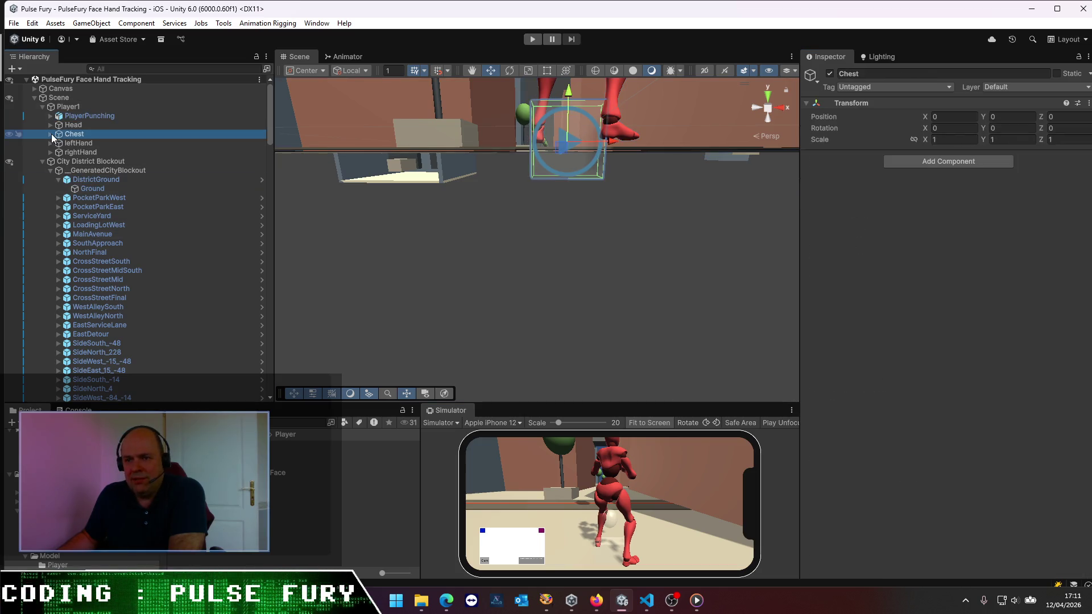
click(83, 138)
click(83, 134)
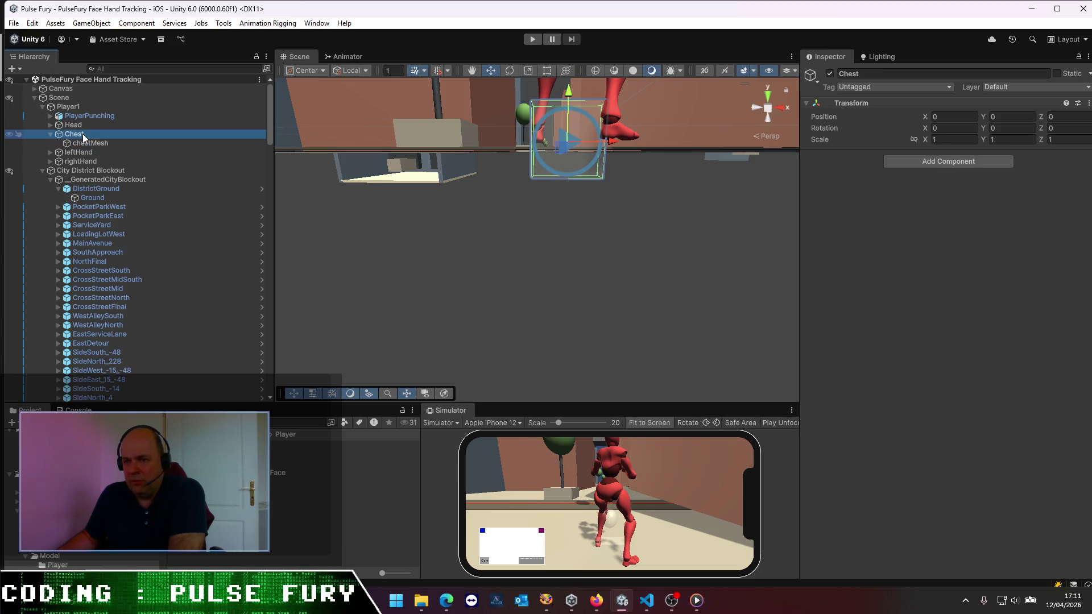
key(Delete)
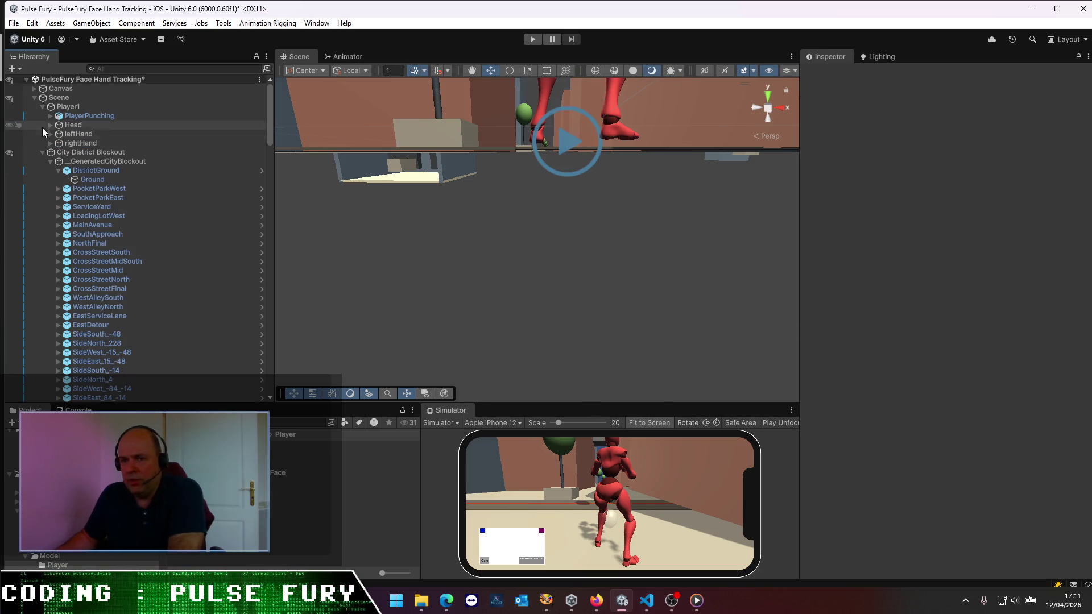
- Select Player1, confirm Reference Head Height Meters is 1.7, show the Console, and enter Play mode
click(69, 106)
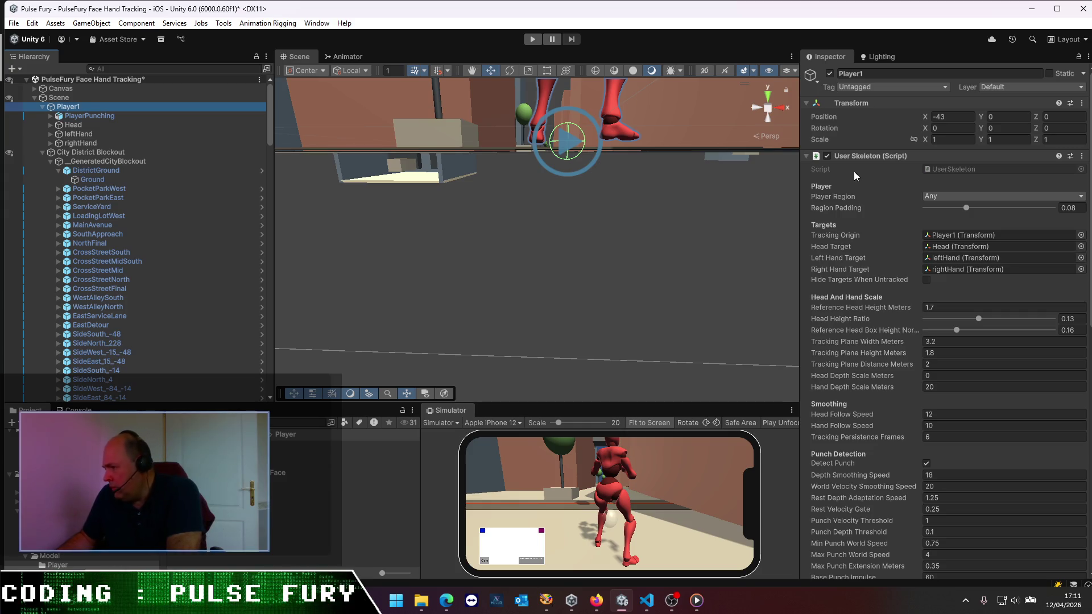
click(946, 308)
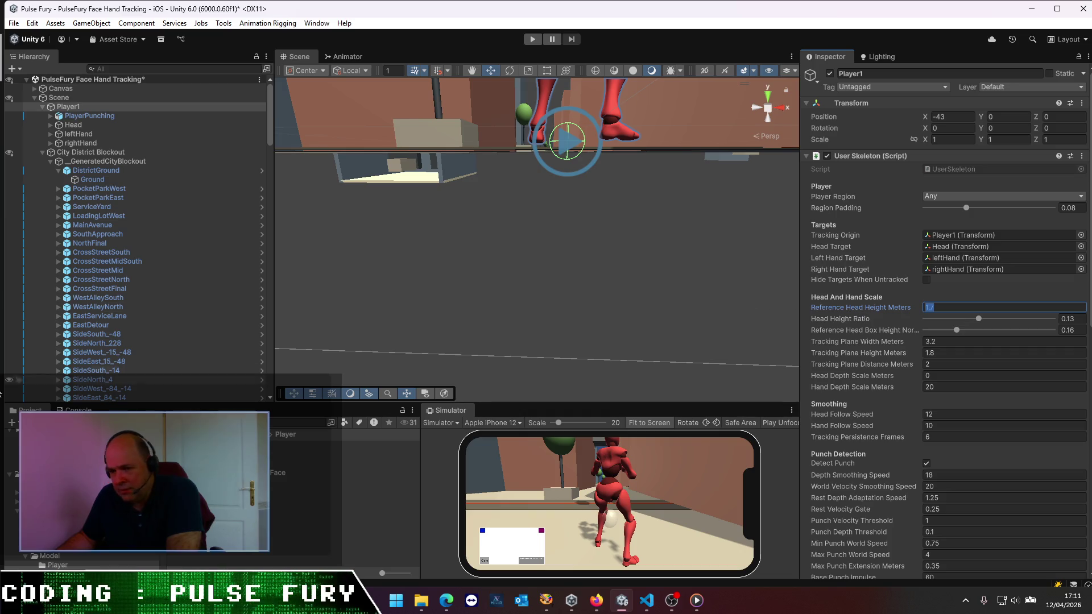
click(78, 410)
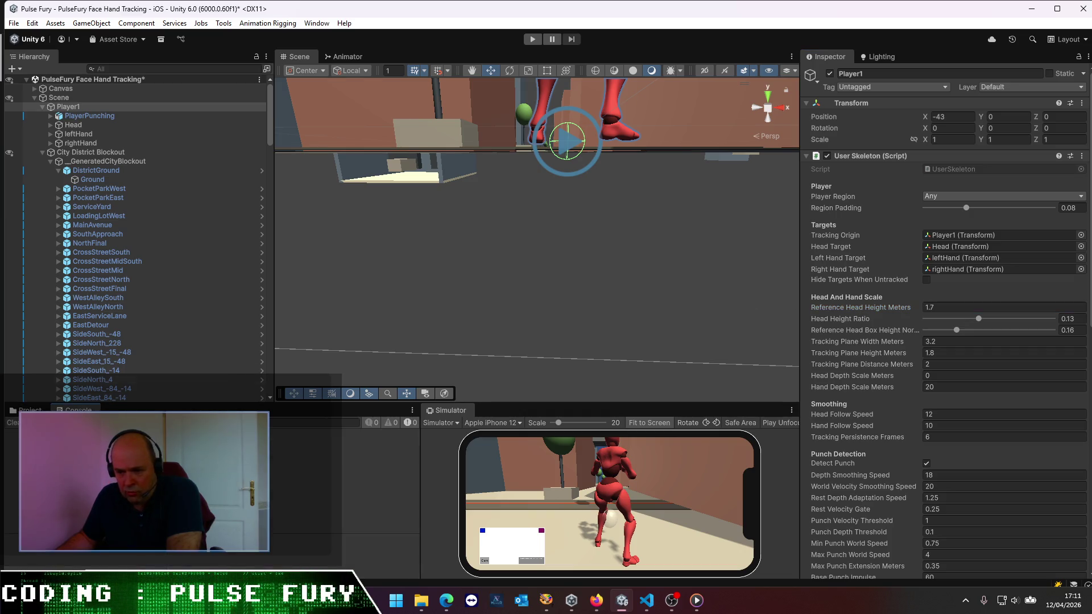
click(532, 38)
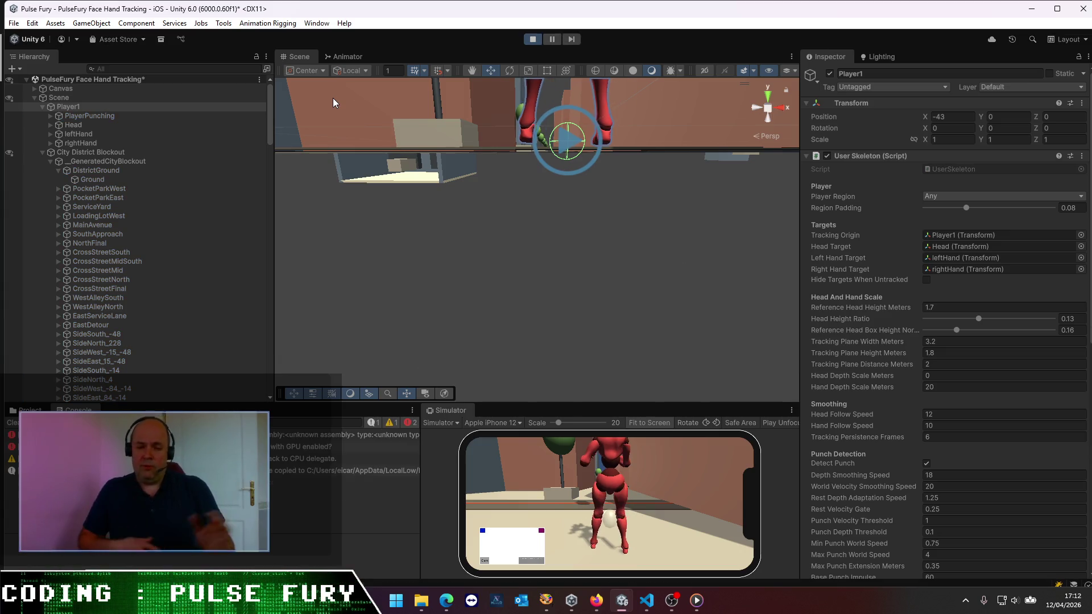
- Move the scene camera behind the character and inspect the leftHand and Head tracking targets
mouse_move(600, 263)
mouse_down()
mouse_move(614, 222)
mouse_move(556, 285)
mouse_move(596, 343)
mouse_move(577, 353)
mouse_move(615, 295)
mouse_move(575, 295)
mouse_up()
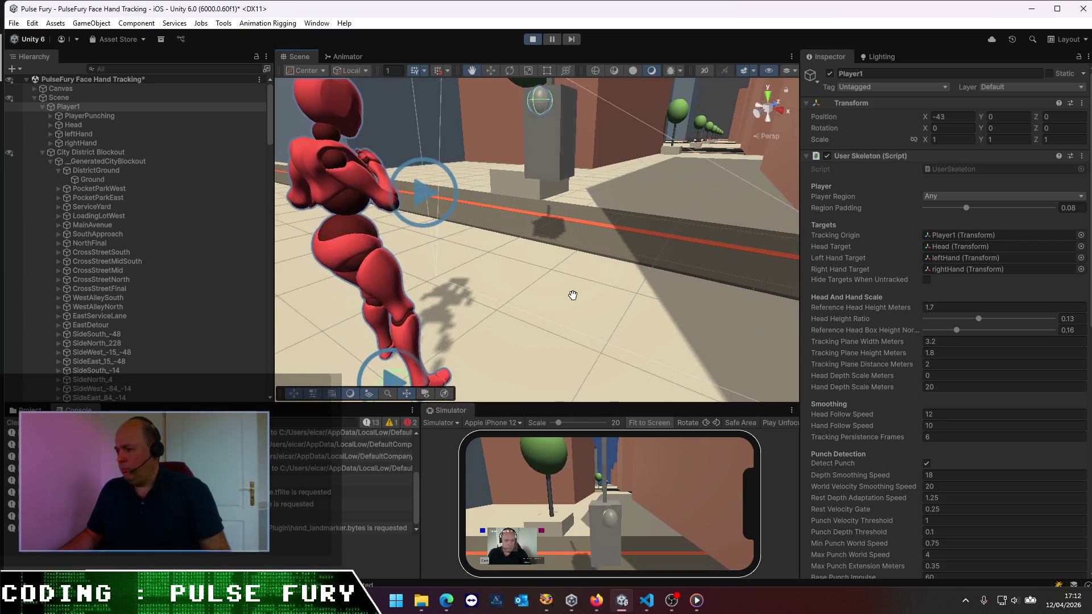
scroll(575, 300, down, 2)
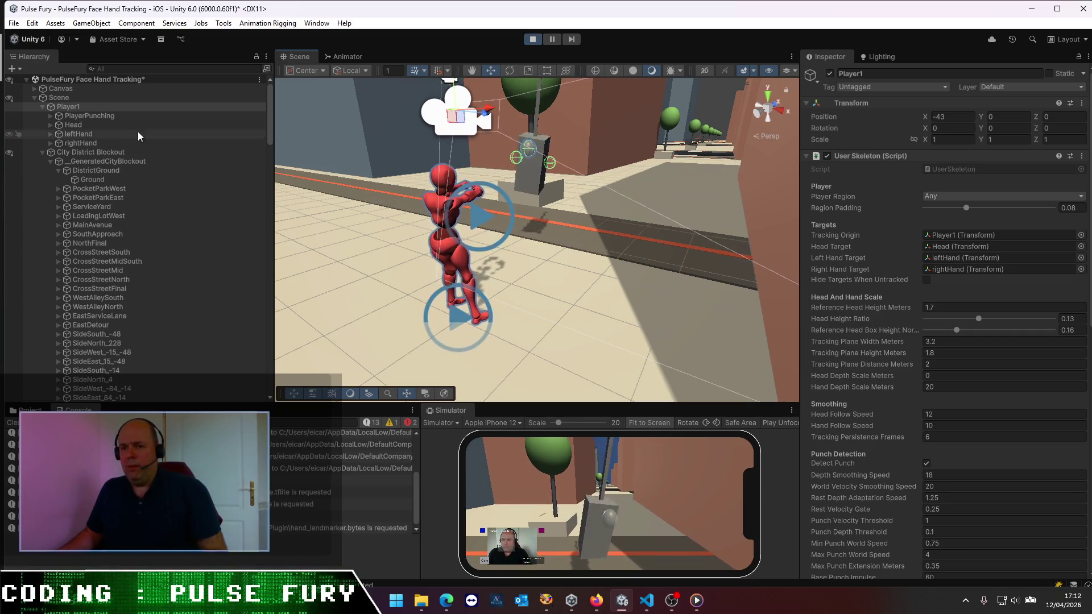
click(80, 130)
click(80, 126)
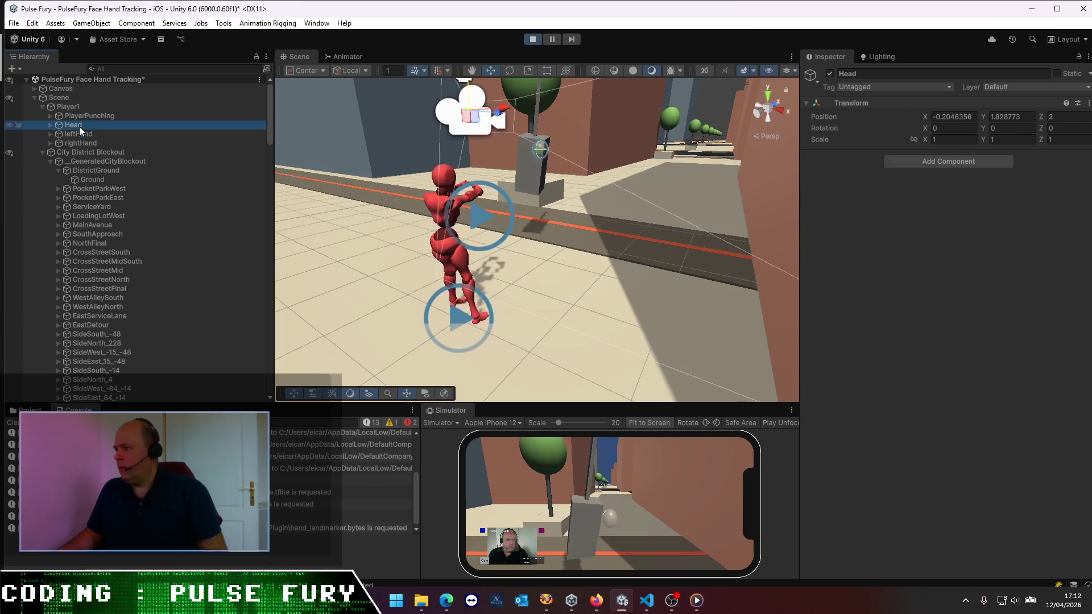
click(80, 108)
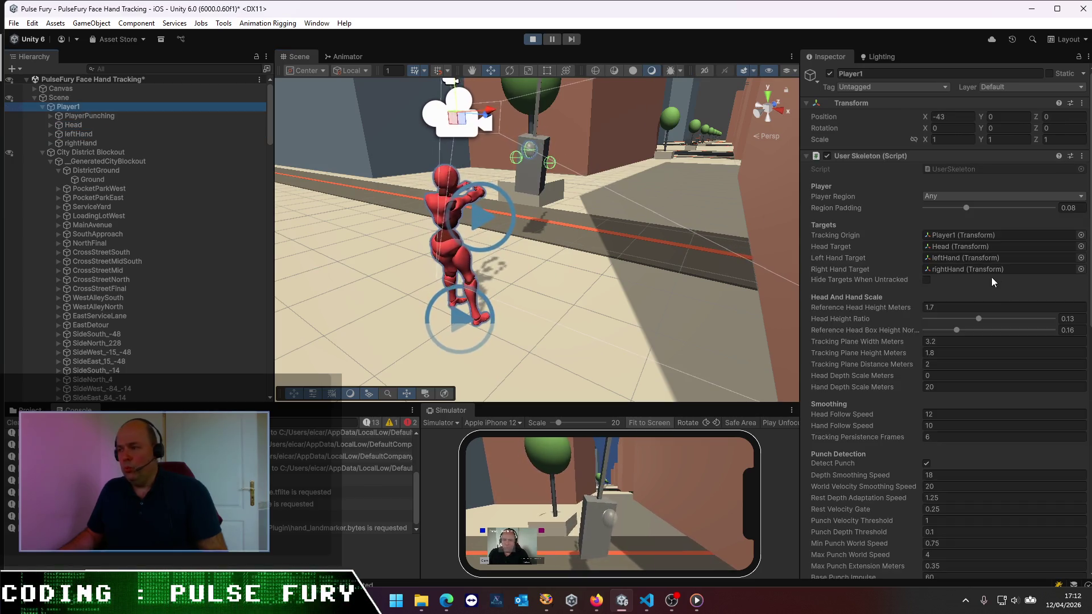
scroll(951, 293, down, 2)
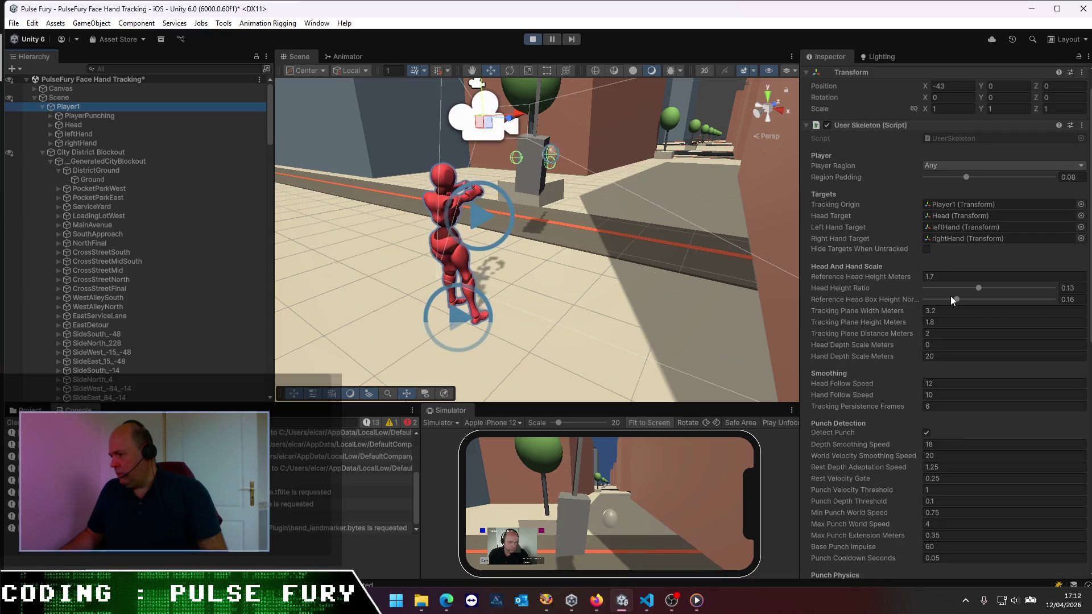
scroll(951, 296, down, 3)
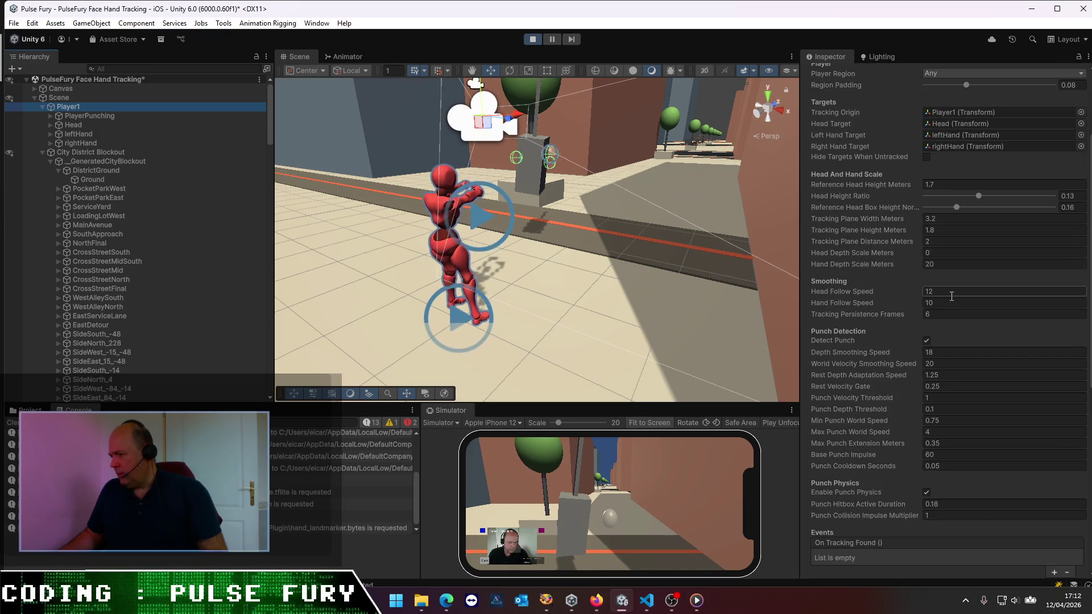
- Set Tracking Plane Distance Meters to 0.1, check PlayerPunching, then stop the play test
click(937, 242)
text(0.1)
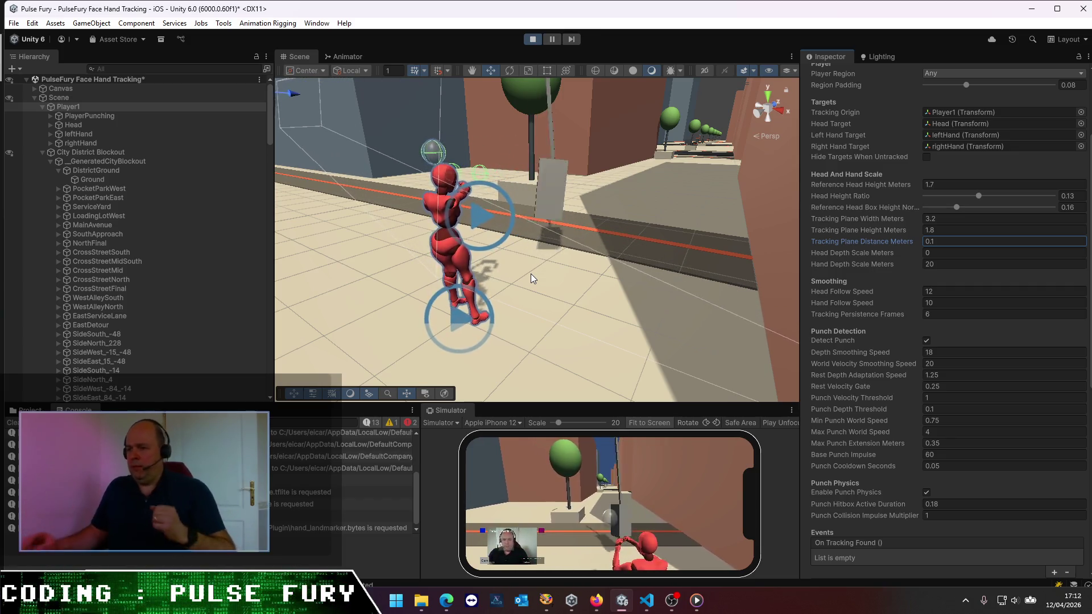
mouse_move(584, 207)
mouse_down()
mouse_move(575, 258)
mouse_move(472, 241)
mouse_up()
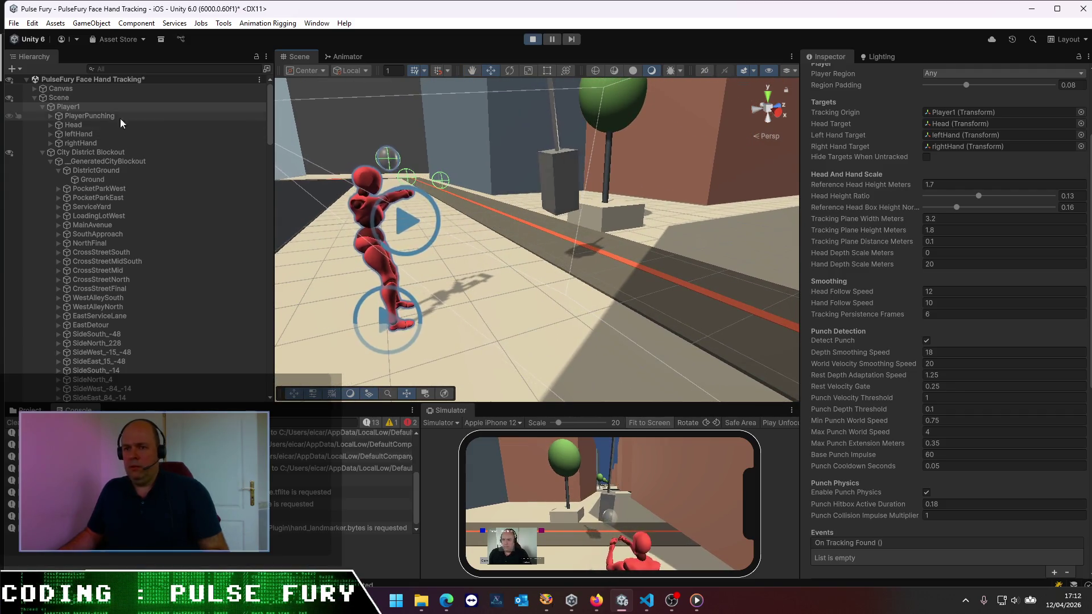
click(104, 115)
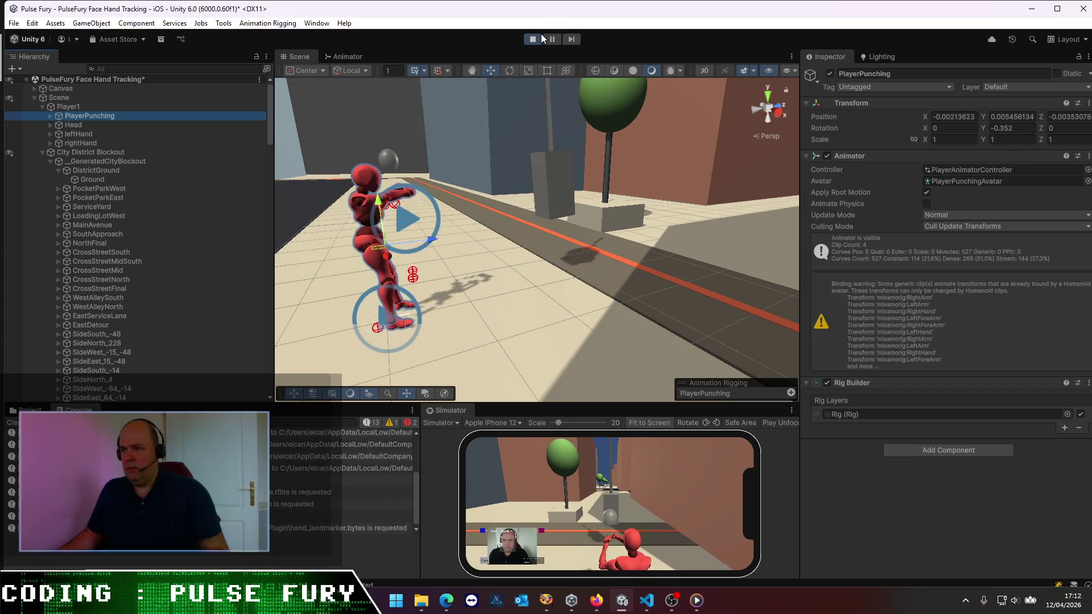
click(533, 38)
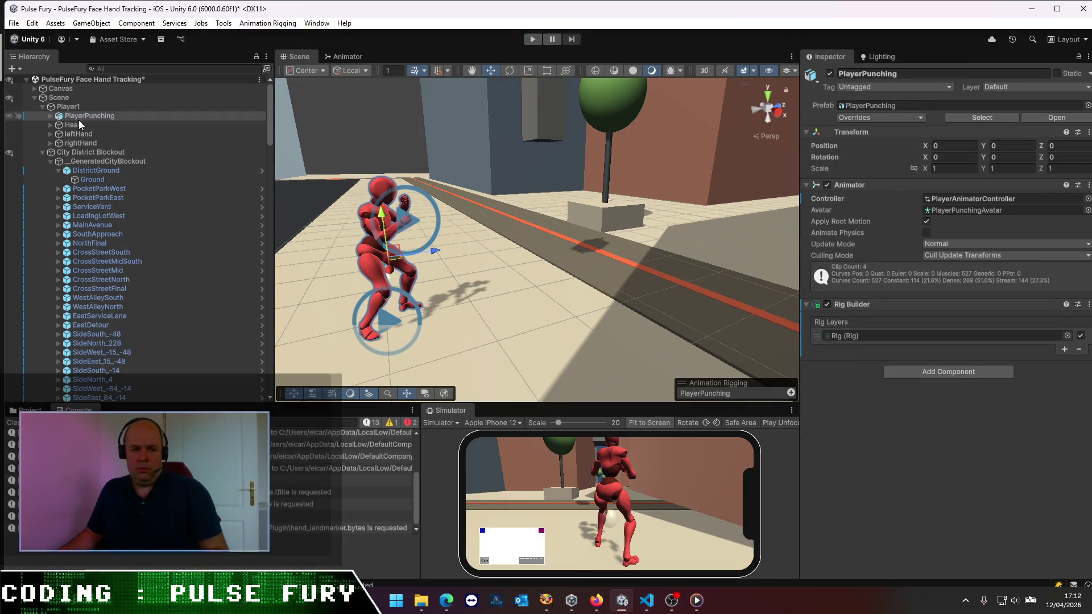
- Restore Player1's Tracking Plane Distance Meters to 2 after trying 0.1, save the scene, and start a play test
click(90, 108)
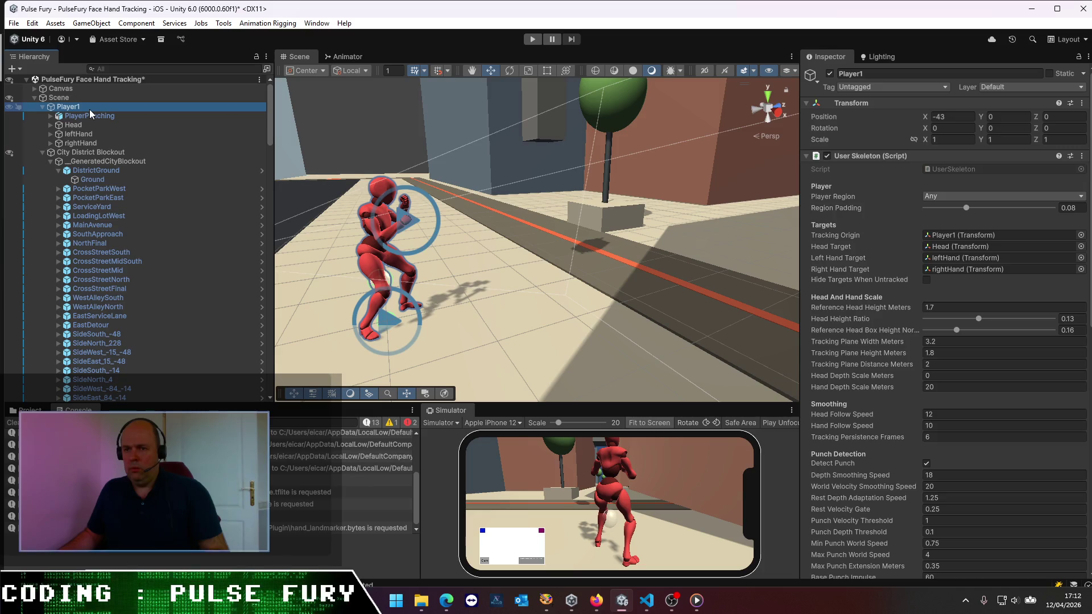
click(944, 364)
text(0.1)
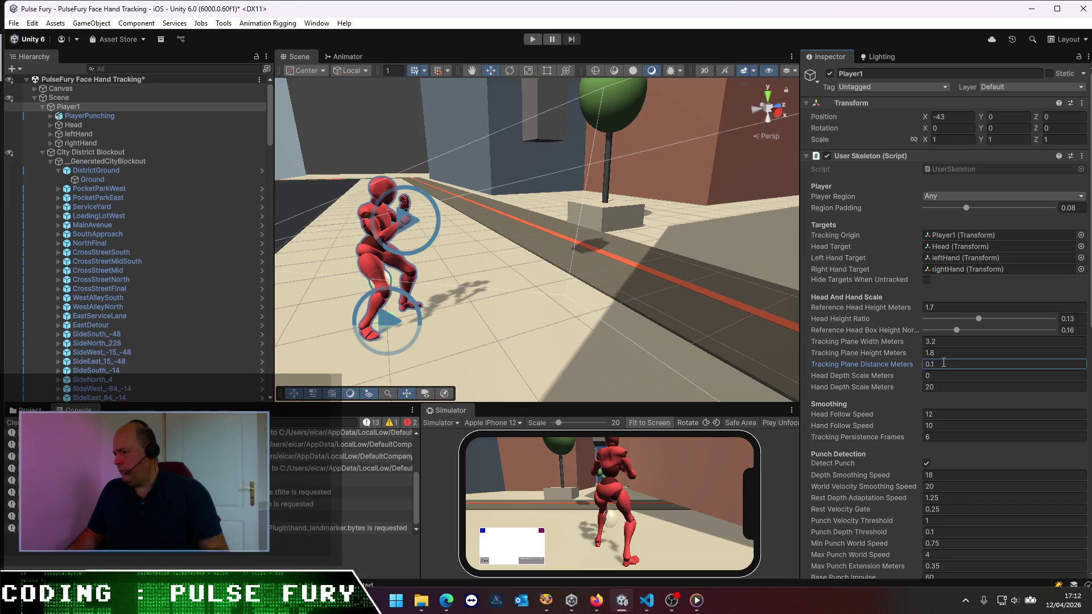
text(0)
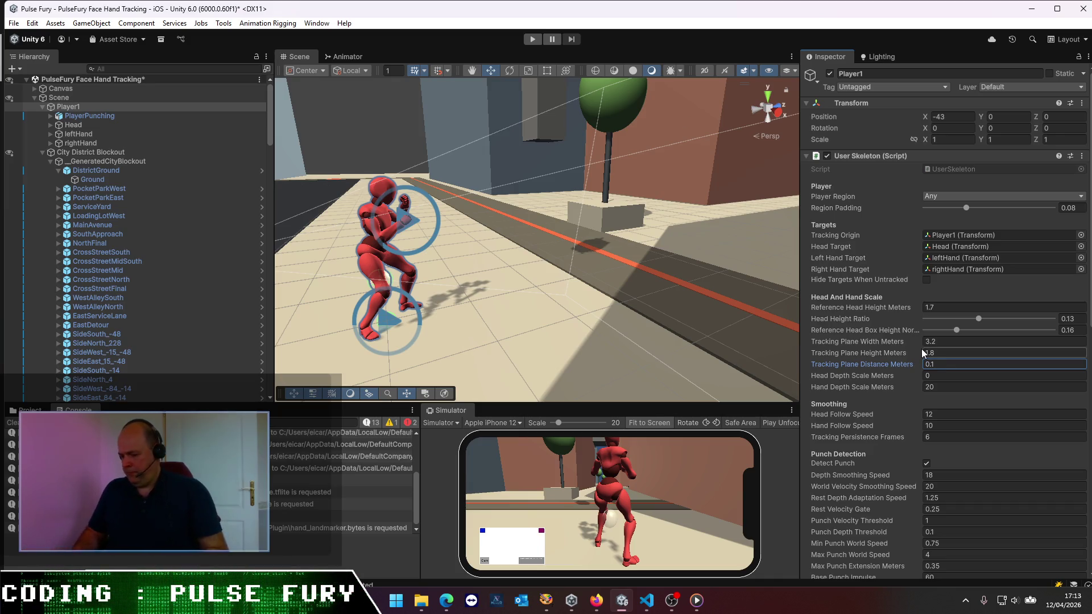
click(945, 367)
text(2)
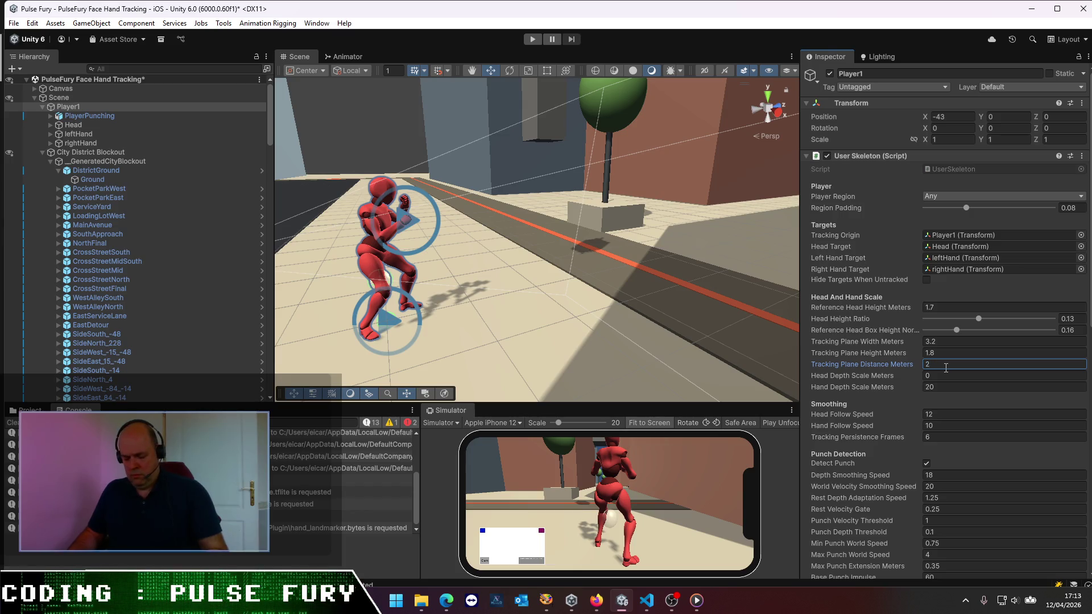
key(ctrl+s)
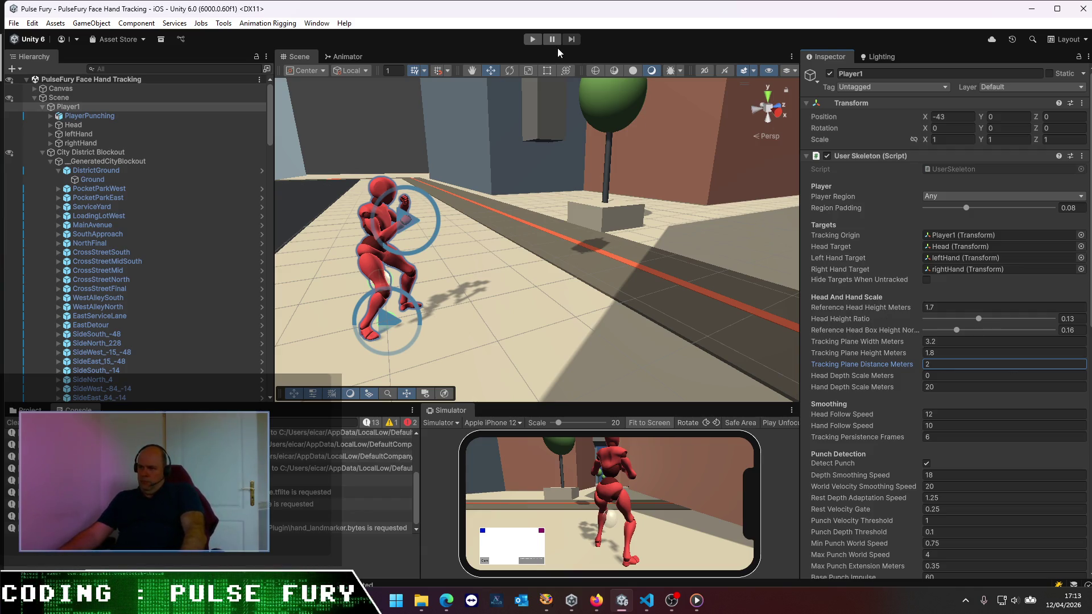
click(530, 39)
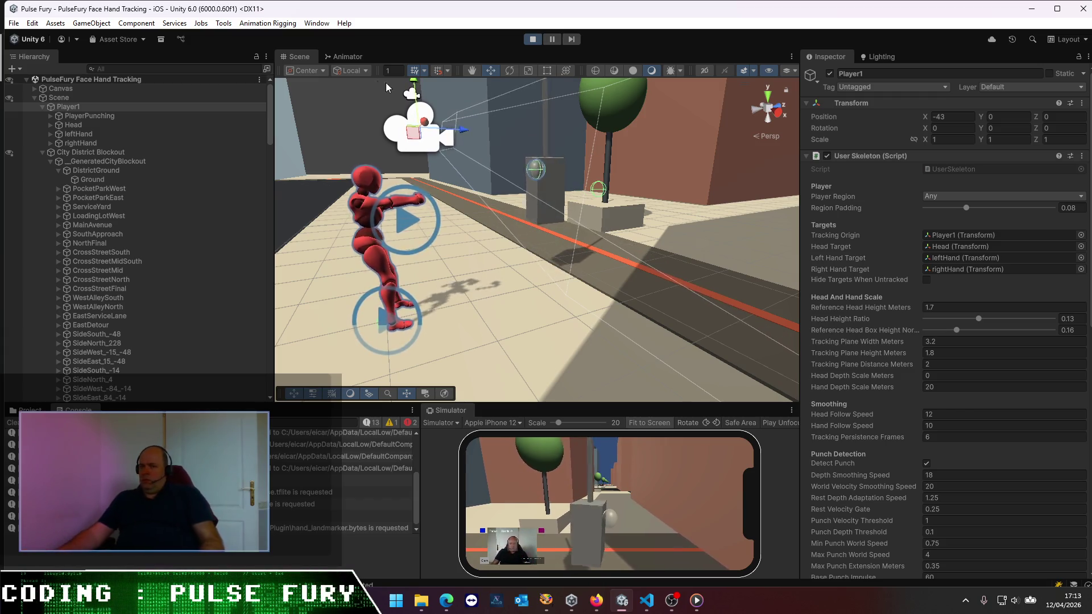
- Select PlayerPunching during play, pan the Scene view to follow it, then stop the test
click(108, 114)
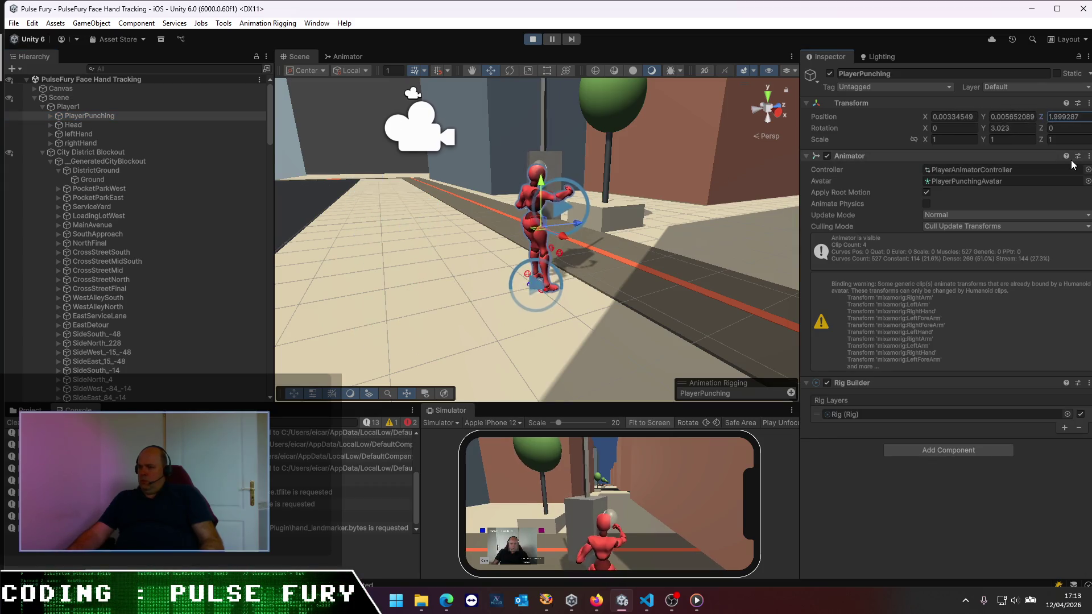
mouse_move(561, 279)
mouse_down()
mouse_move(693, 312)
mouse_move(567, 340)
mouse_move(629, 351)
mouse_up()
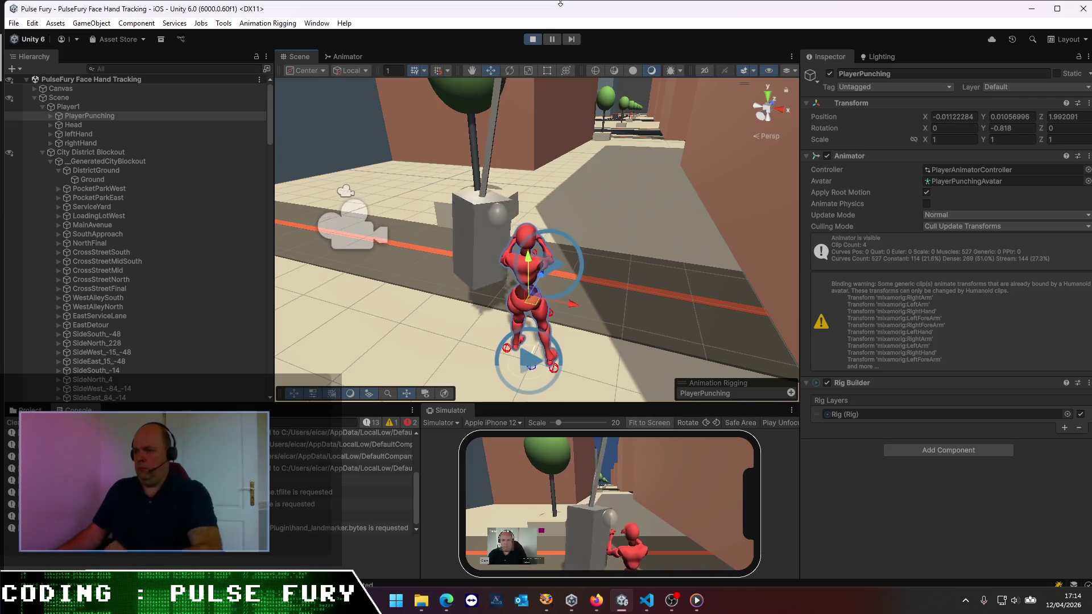
click(531, 39)
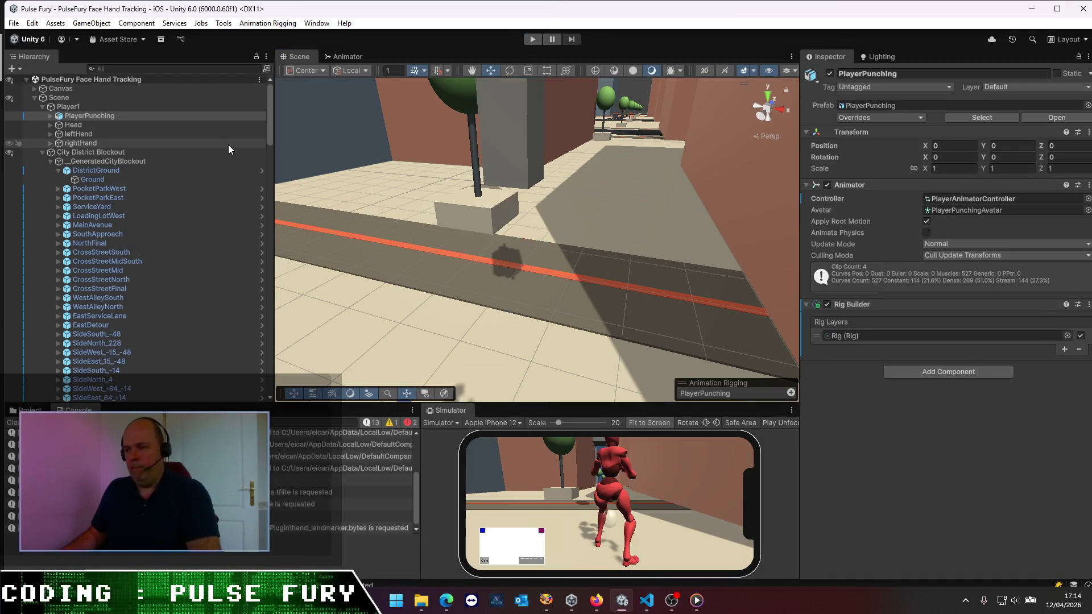
- Set PlayerPunching's Transform Position Z to 2, save the scene, and switch to VS Code
click(87, 116)
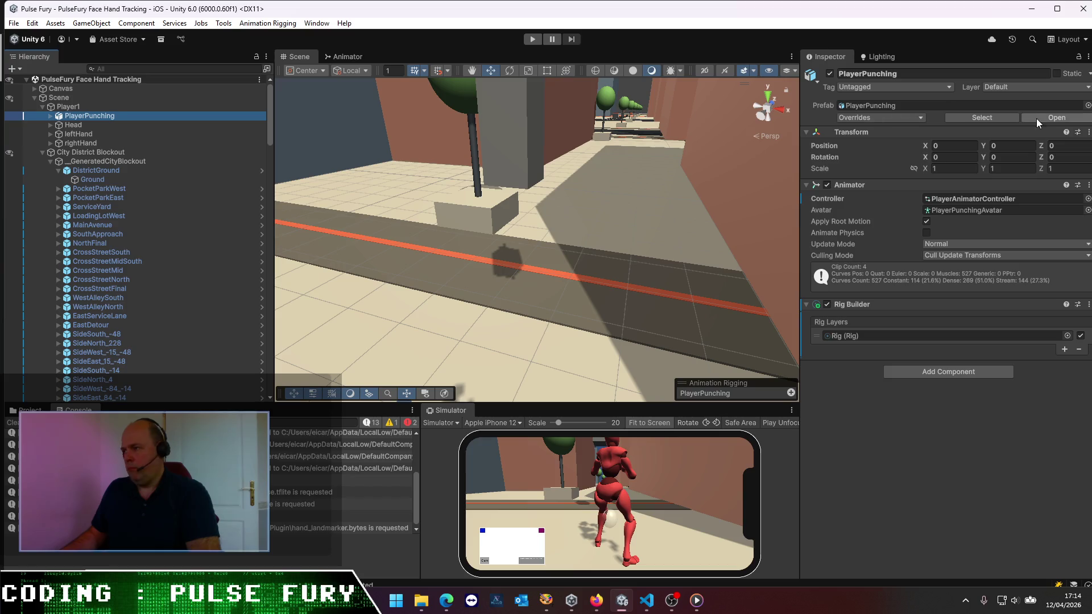
click(1057, 146)
text(2)
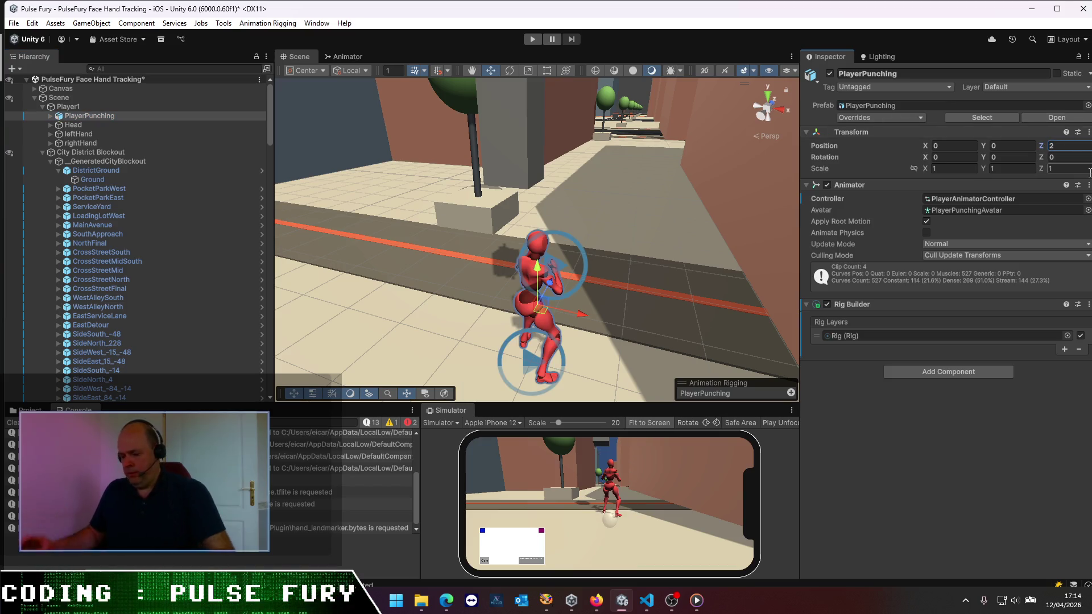
key(ctrl+s)
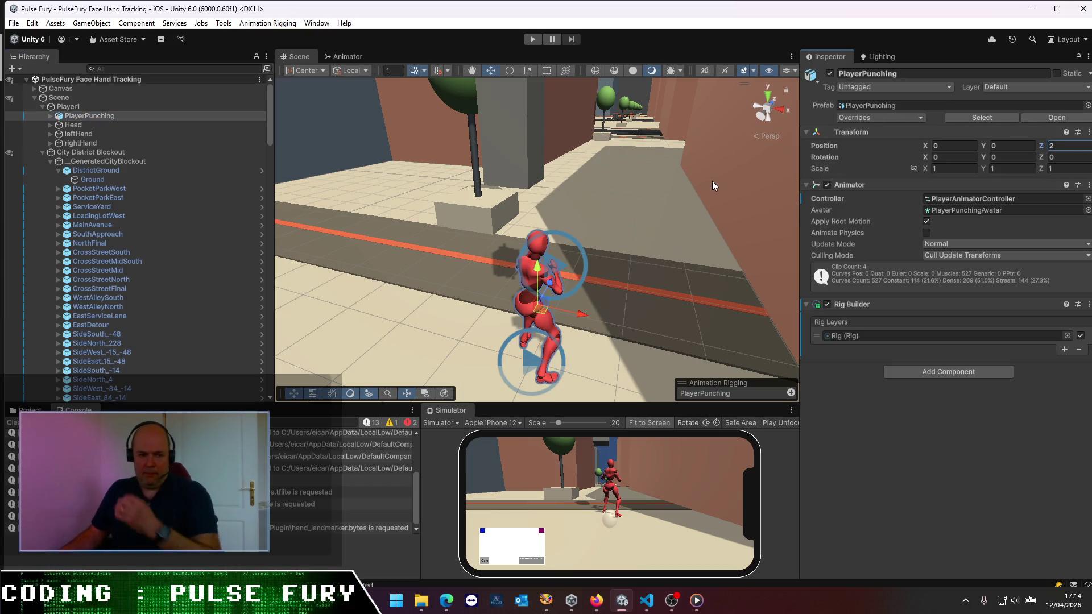
mouse_move(643, 596)
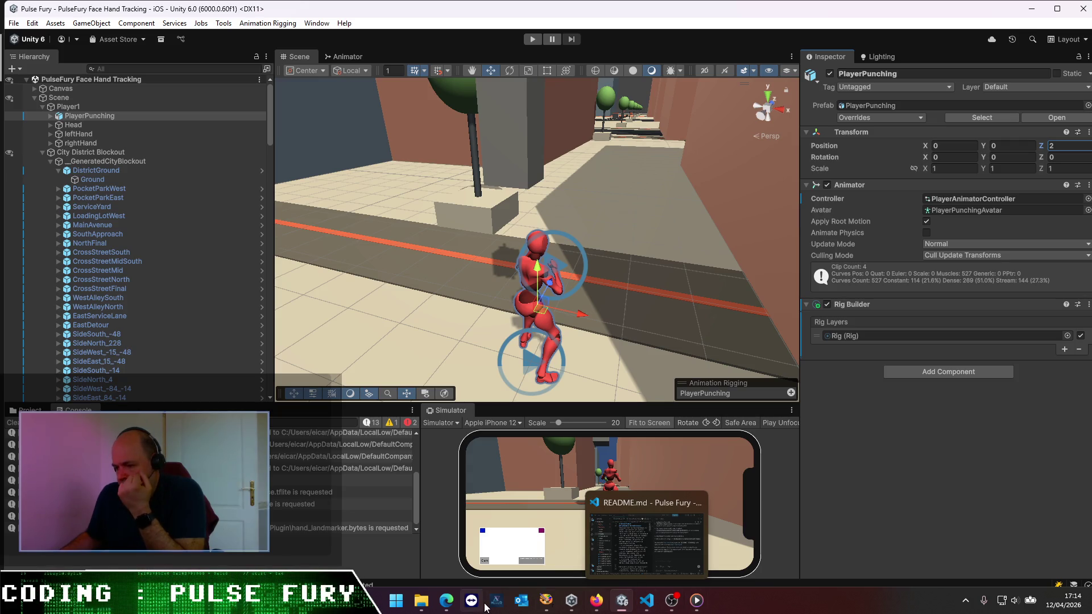
click(642, 605)
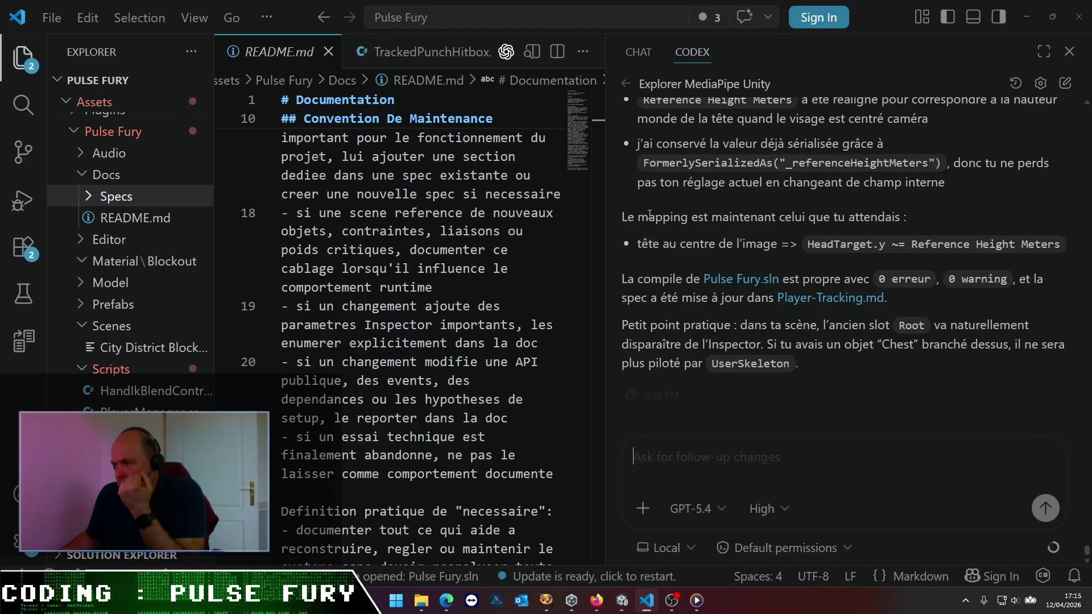
- Open the 'Corrige l'IK du PlayerPunching' Codex task, settle the zoom level, and widen the chat pane
click(626, 84)
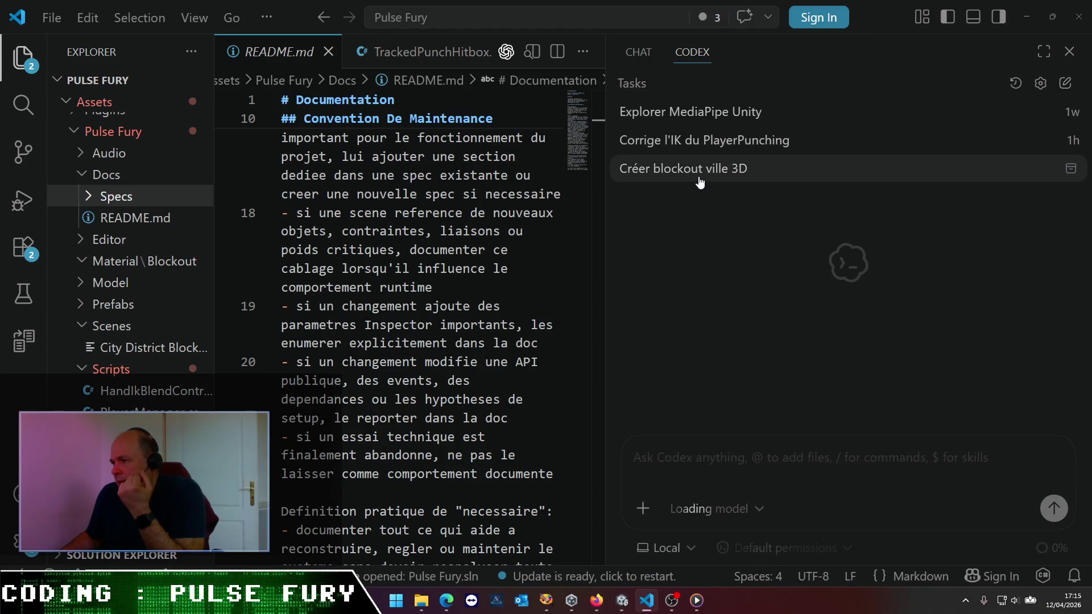
click(690, 142)
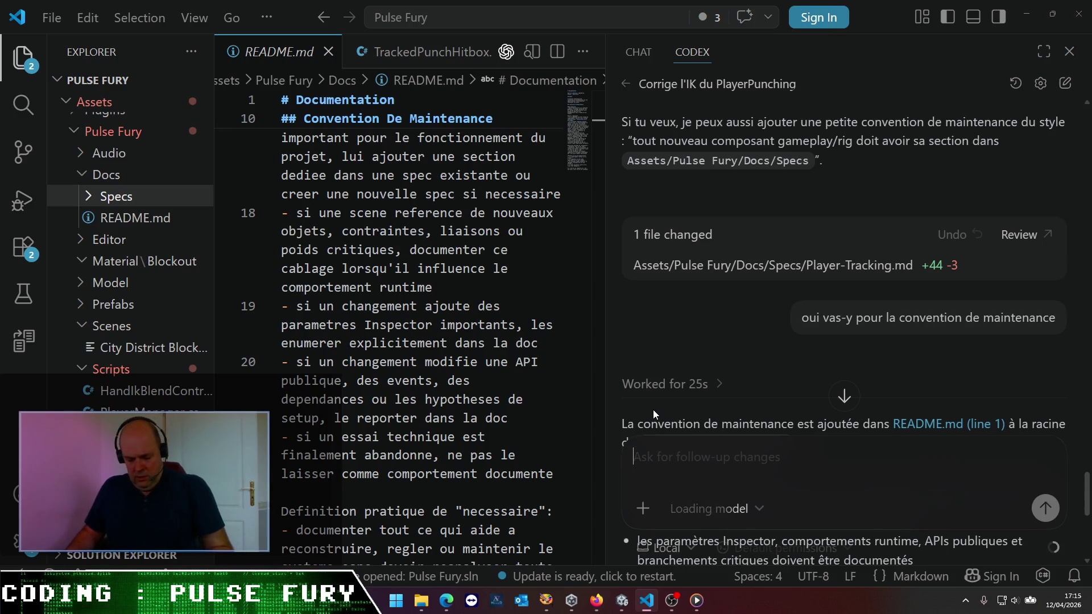
key(ctrl+minus)
key(ctrl+minus)
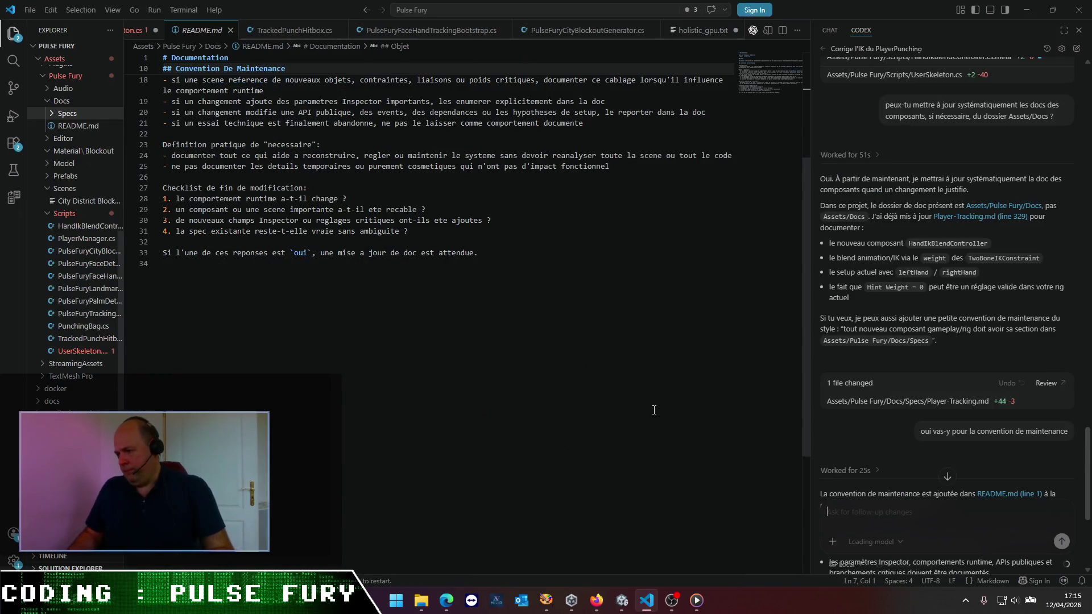
key(ctrl+equal)
key(ctrl+equal)
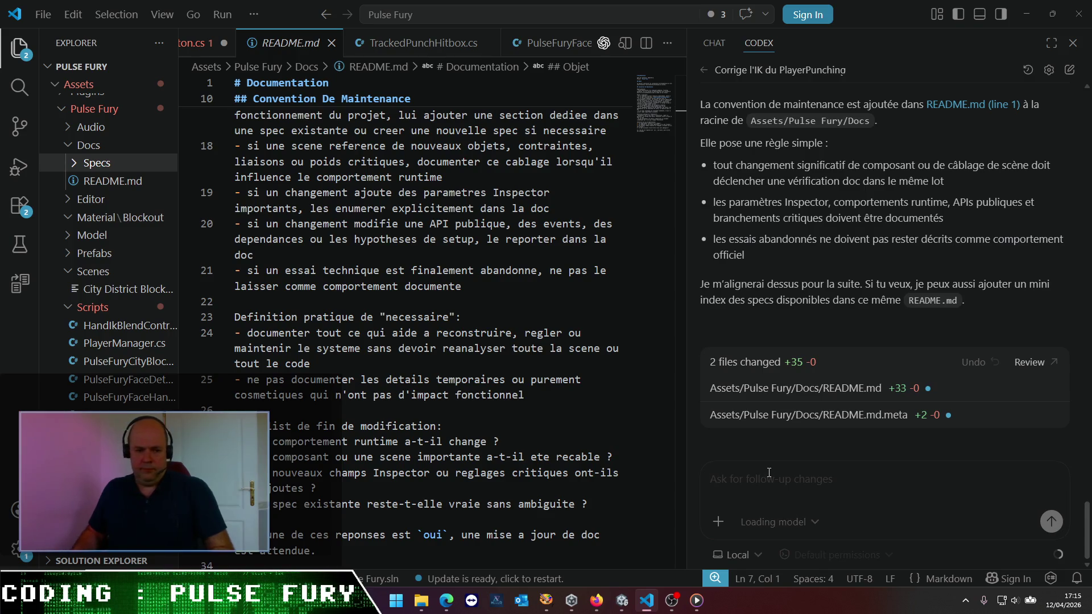
text(Bien. M)
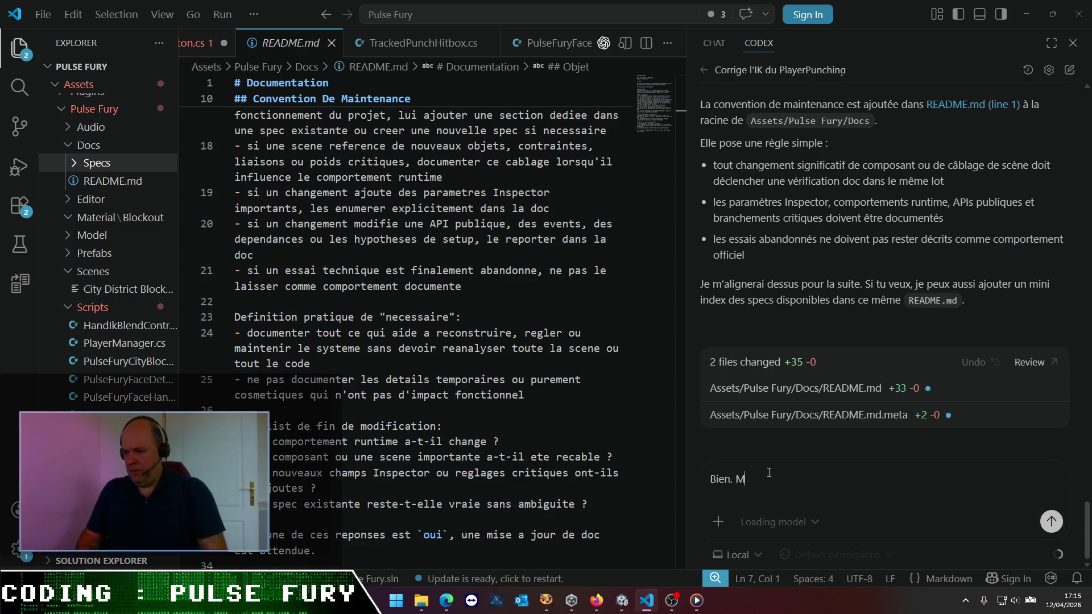
key(BackSpace)
key(BackSpace)
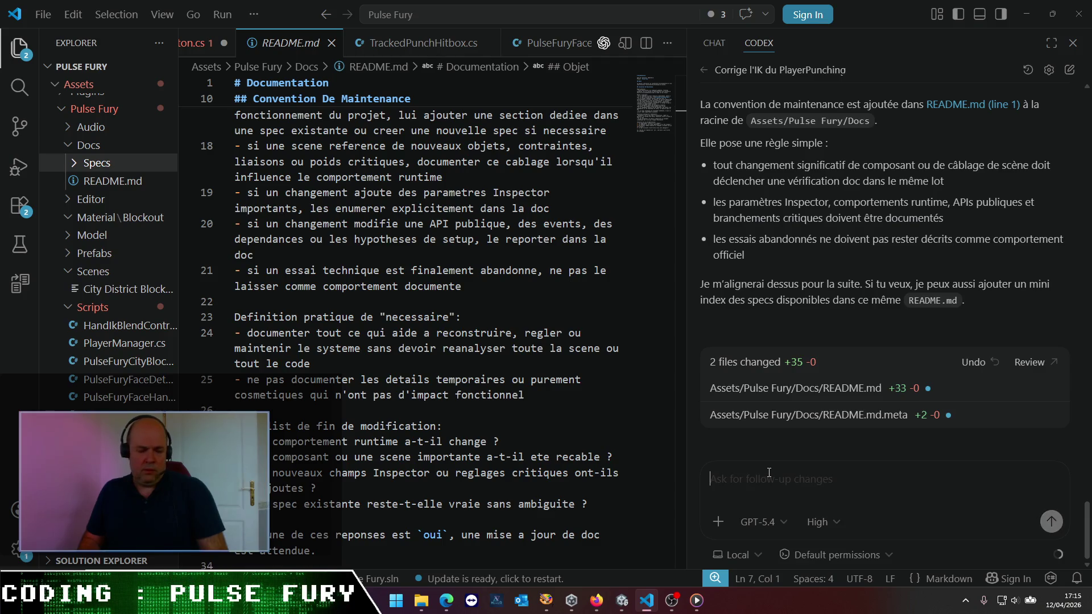
key(ctrl+plus)
key(ctrl+plus)
key(ctrl+plus)
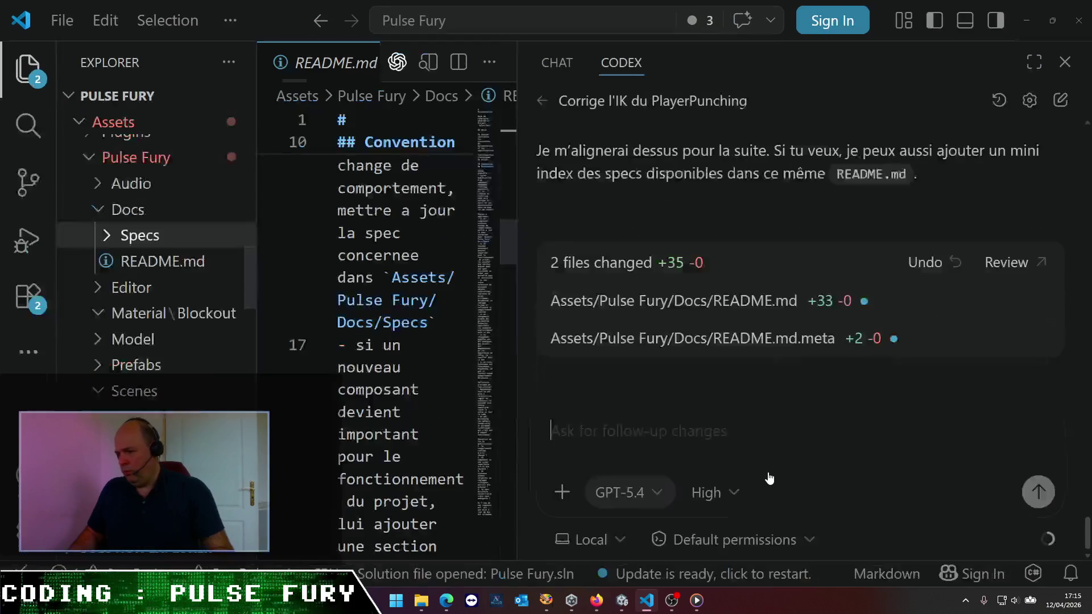
key(ctrl+minus)
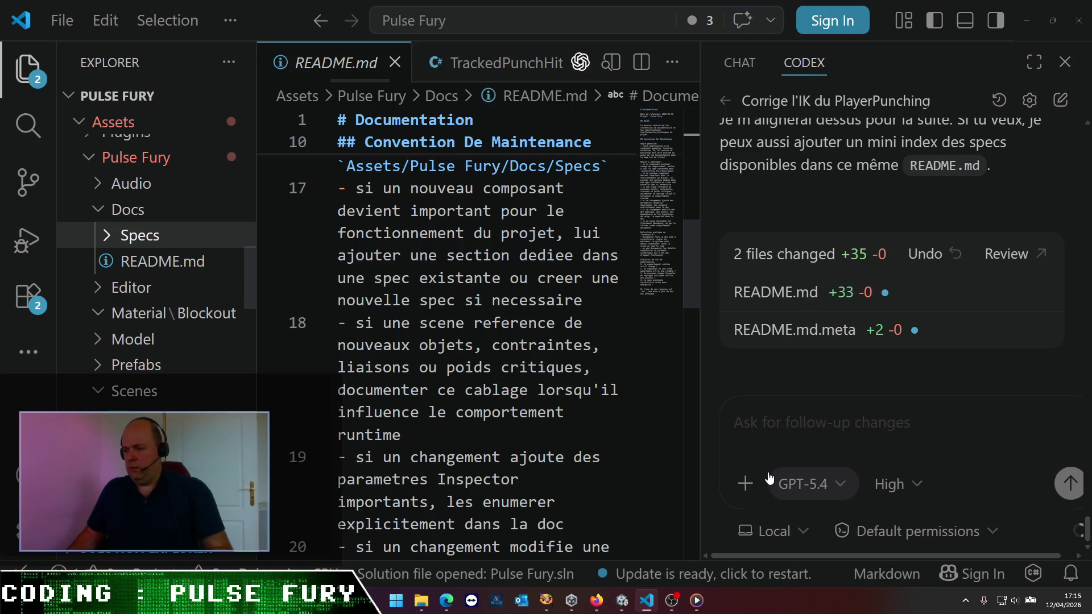
drag(700, 375, 425, 361)
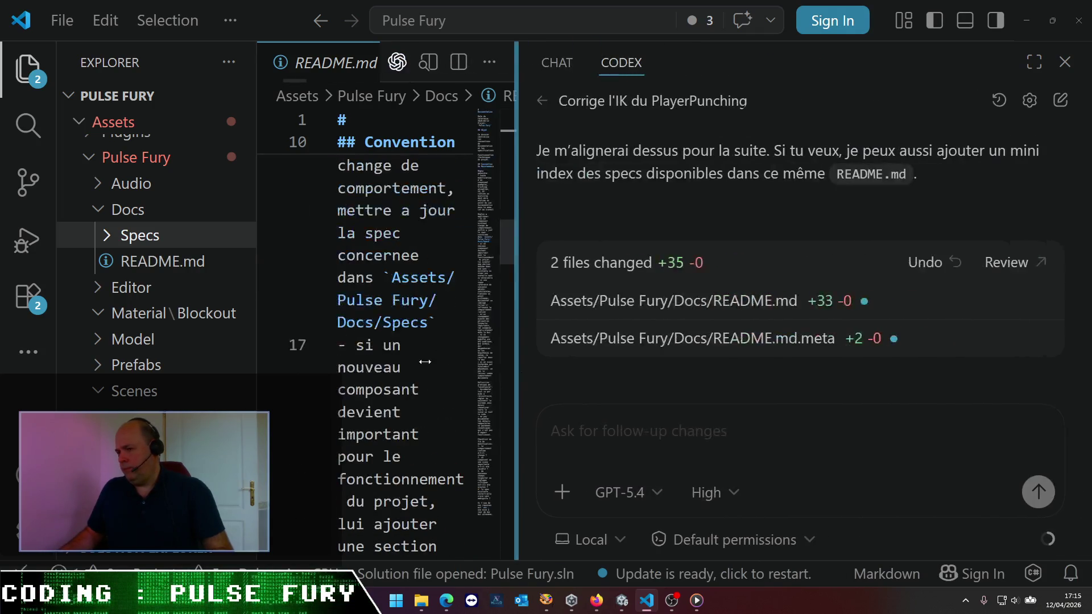
- Send Codex a French follow-up asking the avatar to follow the tracked head with a coherent walk animation
click(686, 426)
text(Ok à ce stade, m)
key(BackSpace)
key(BackSpace)
key(BackSpace)
text(les mains sont )
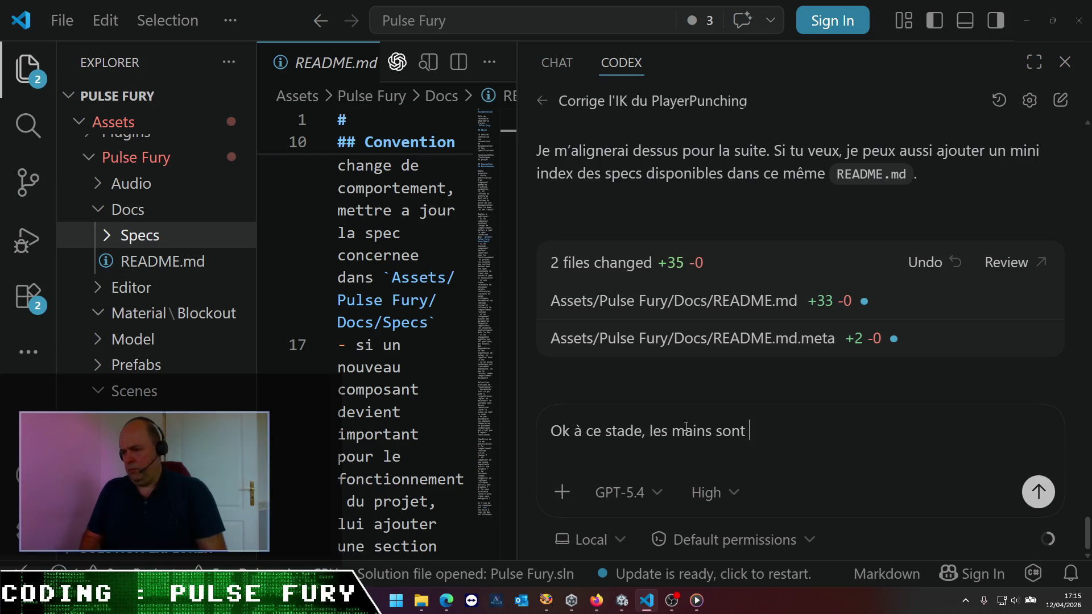
text(ak)
text(ck)
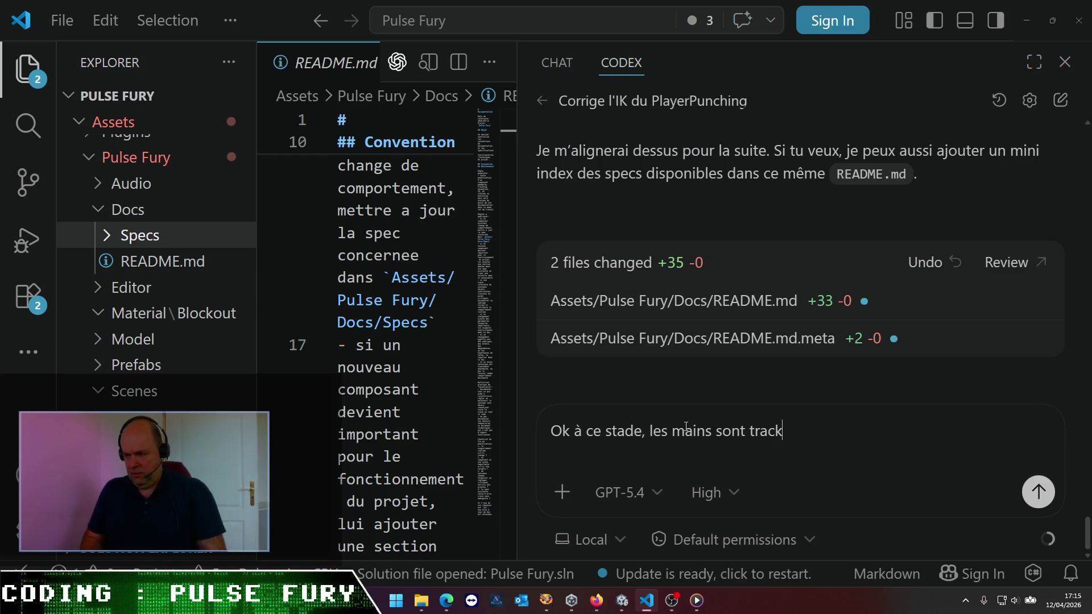
key(BackSpace)
key(BackSpace)
key(BackSpace)
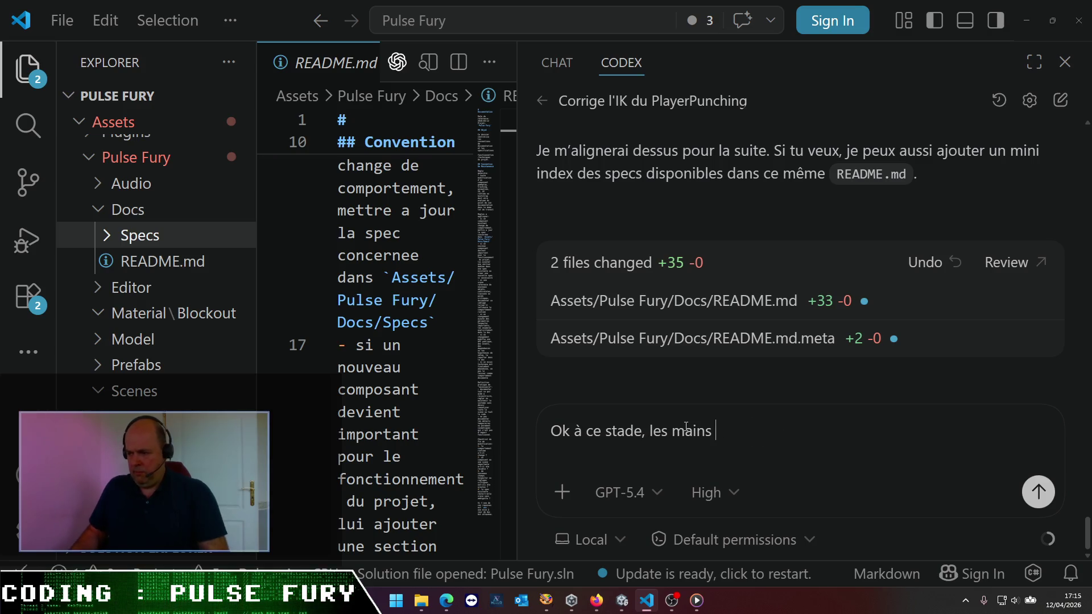
text(la ête sontbien tracké)
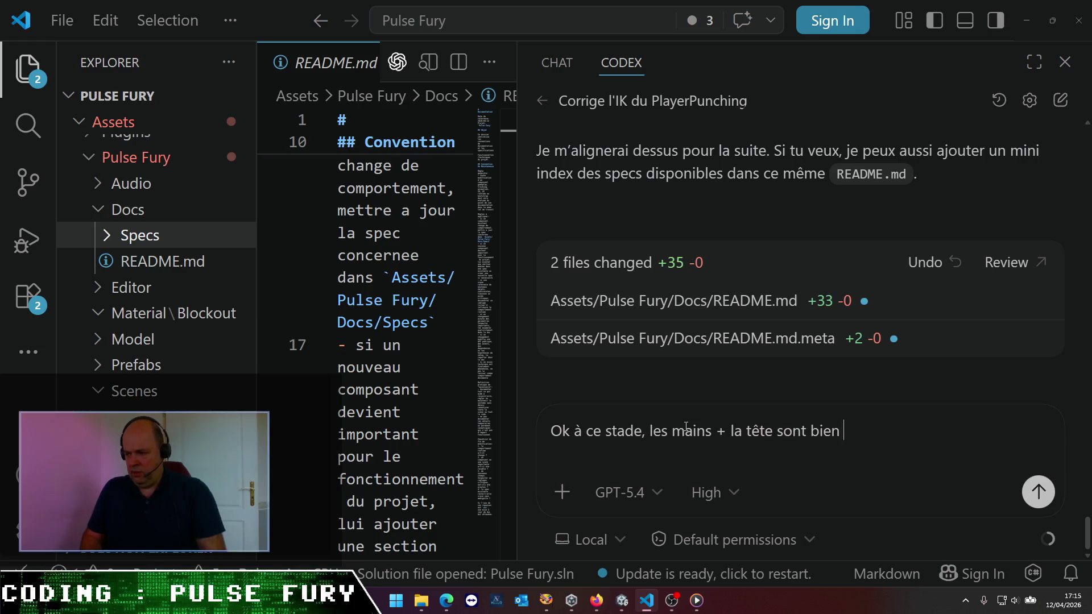
text(év)
key(BackSpace)
key(BackSpace)
text(ar mappe)
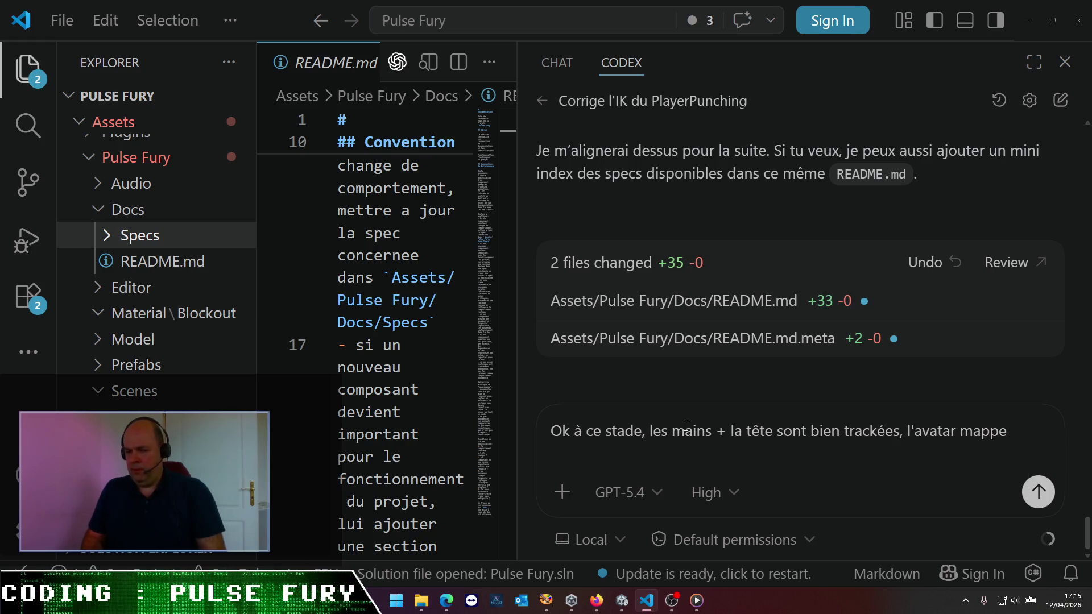
text( à peu )
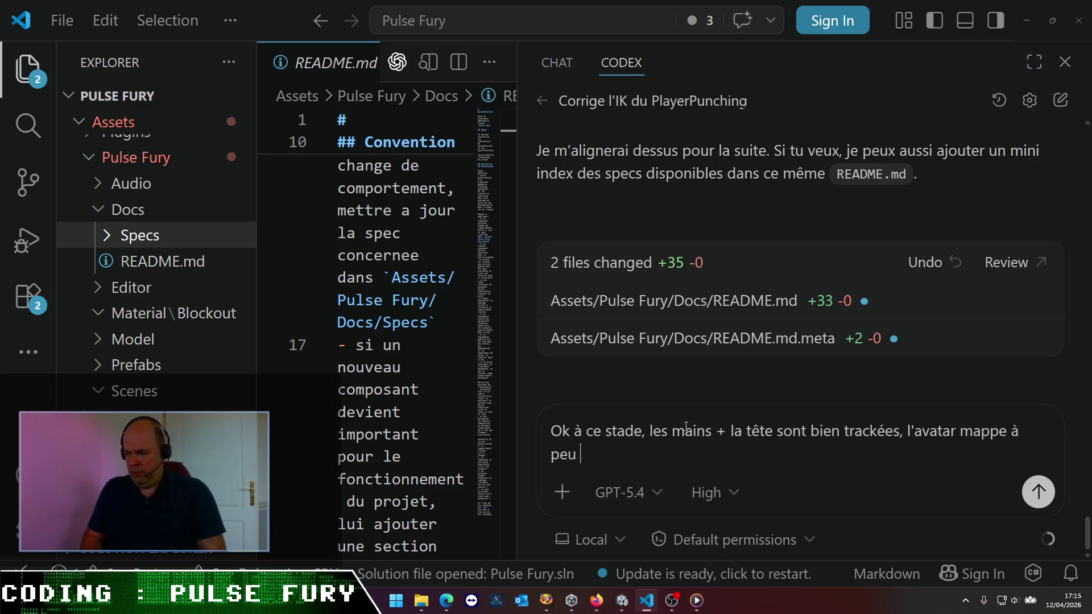
text(près correct)
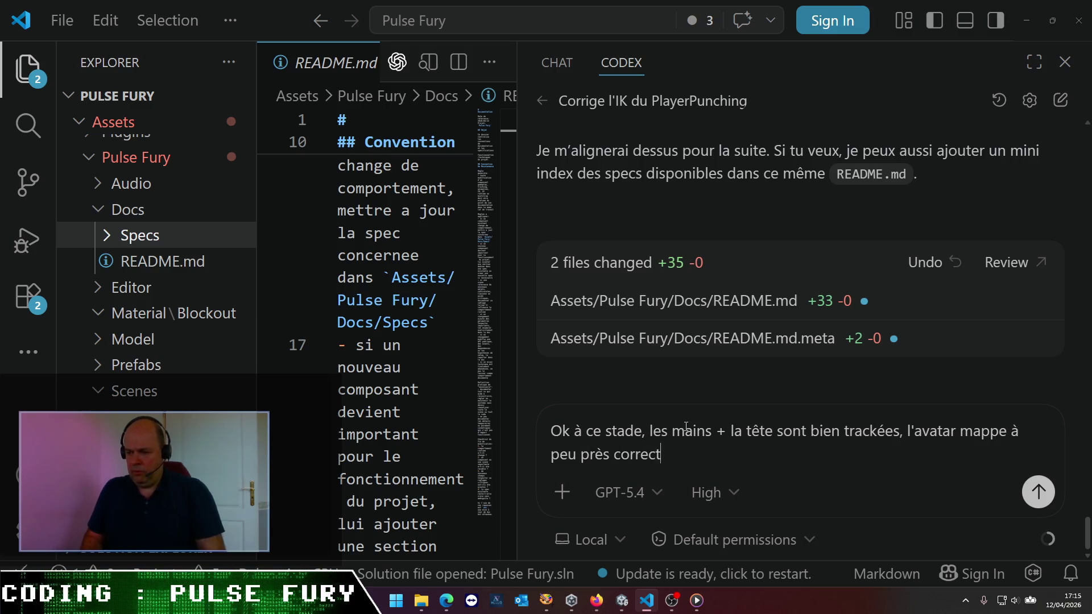
text(ement s ma)
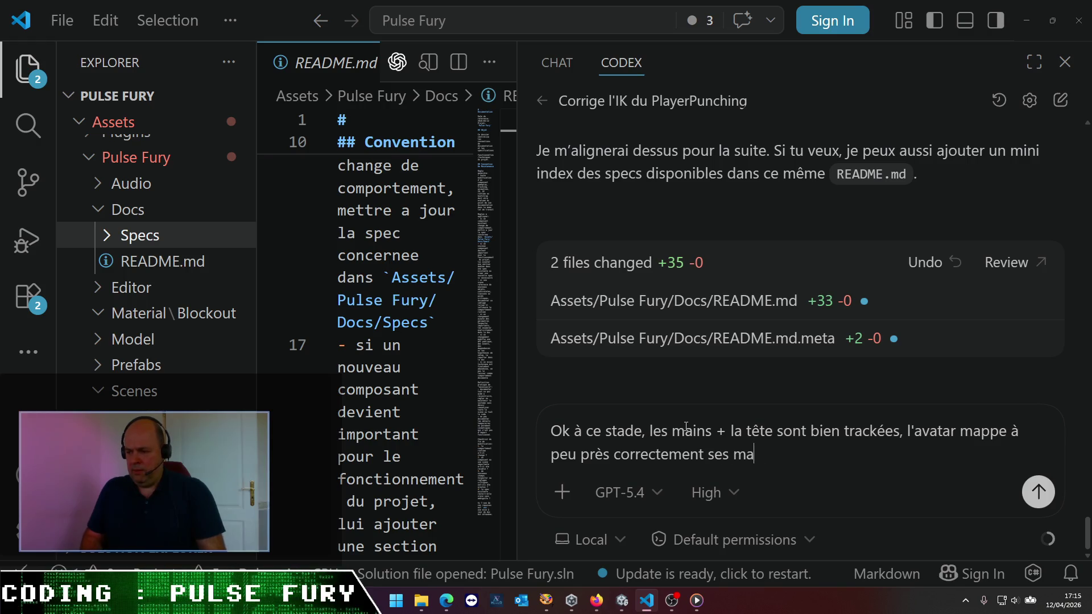
text(ins sur les maon)
key(BackSpace)
key(BackSpace)
text(int)
key(BackSpace)
text(s)
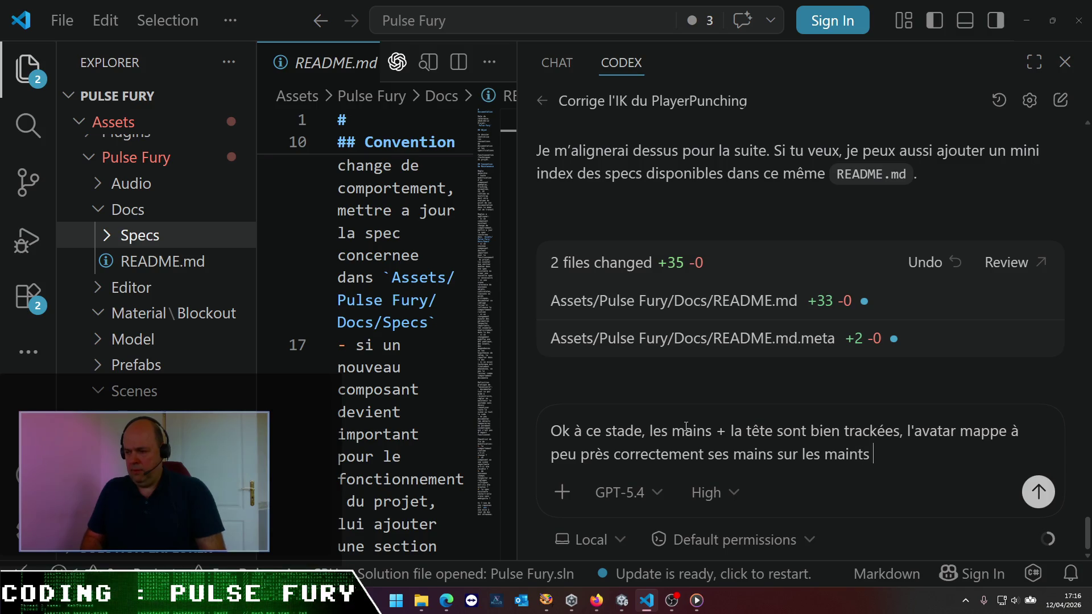
text(ak)
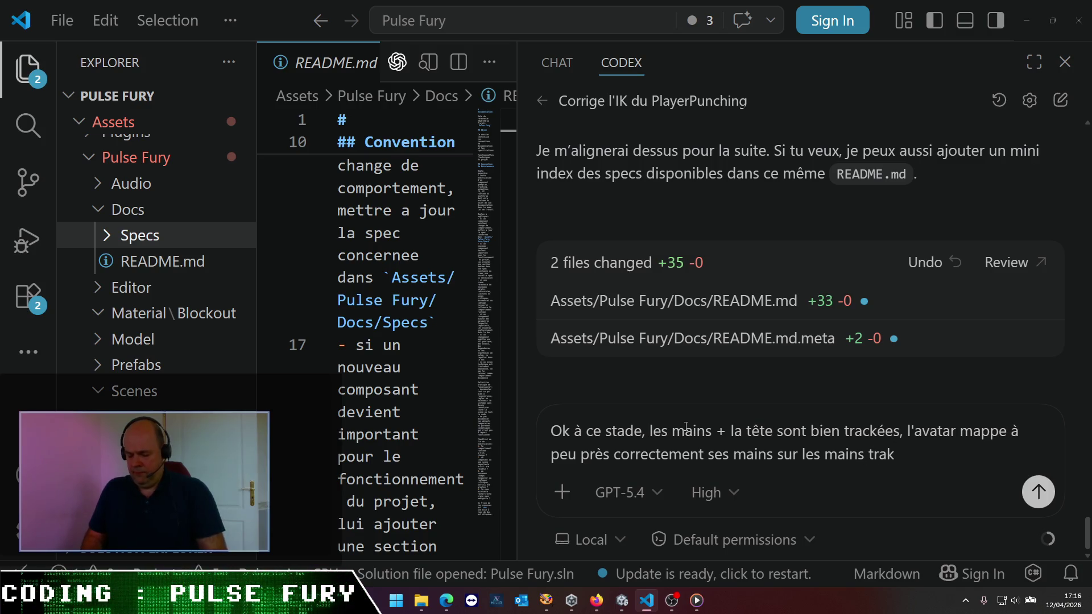
text(kées, c)
text(ça c'est ok !Maintenant)
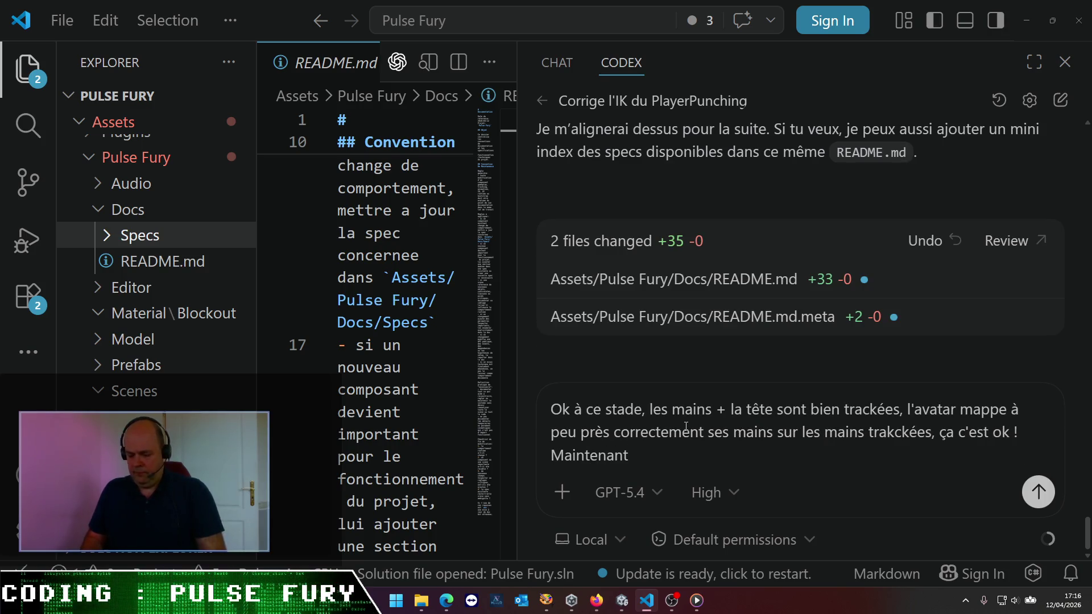
text( : qua)
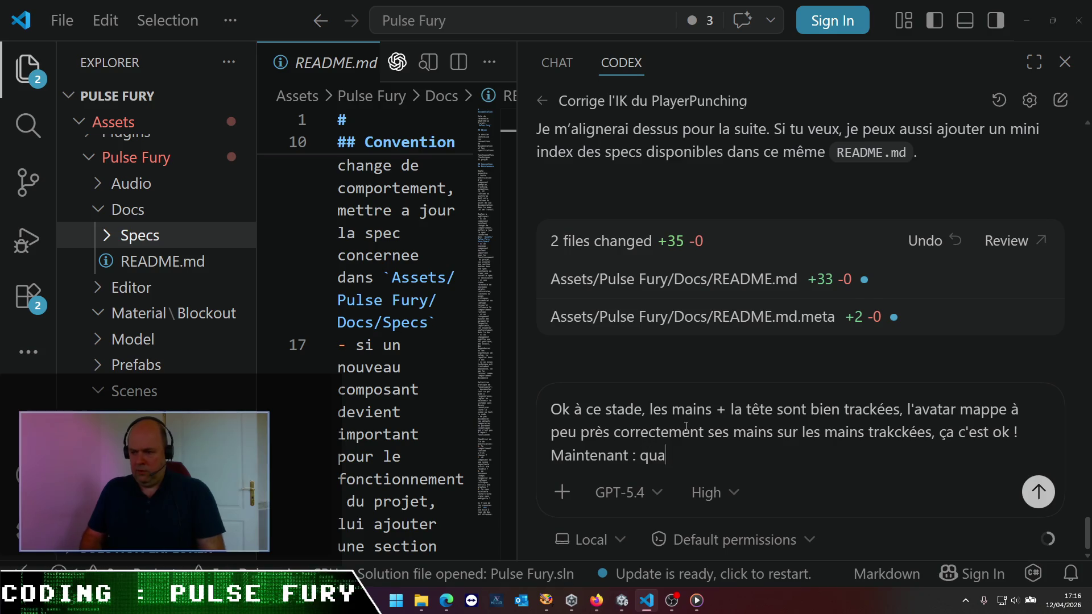
text(nd la êt)
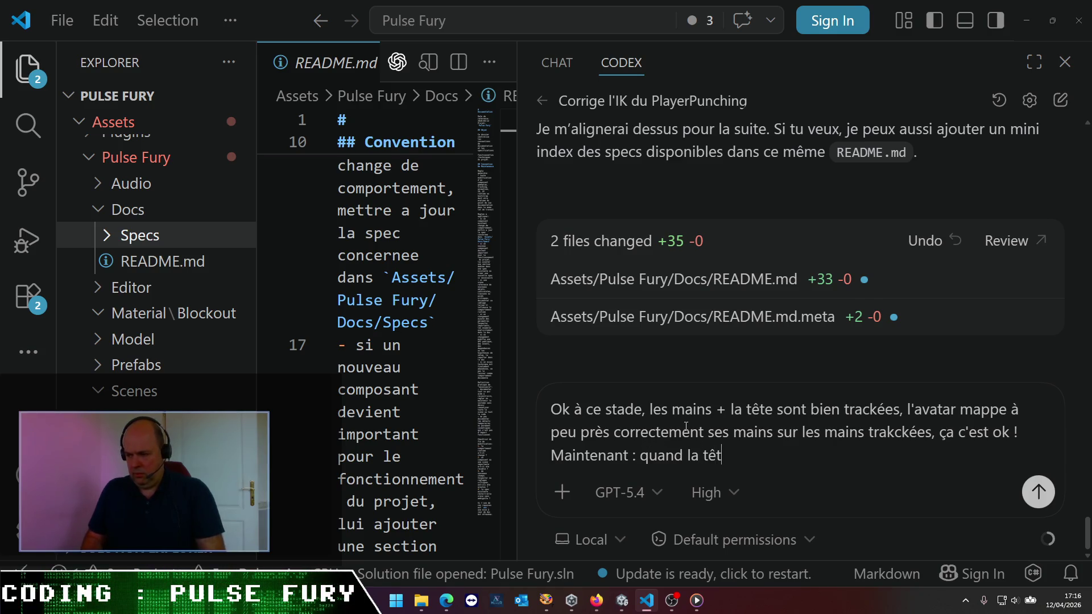
text(e ug)
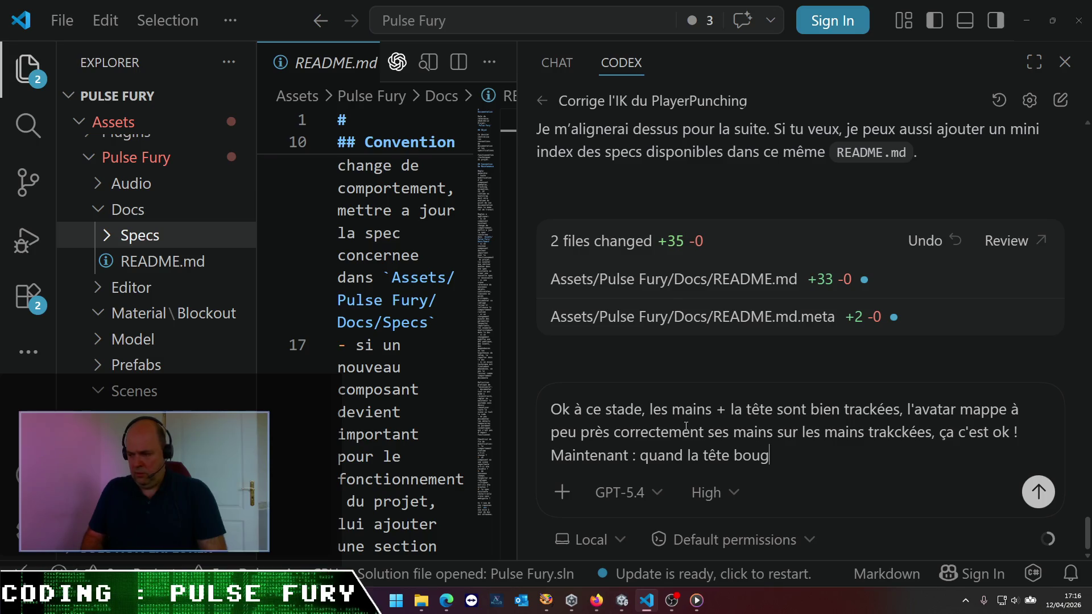
text(e trackée)
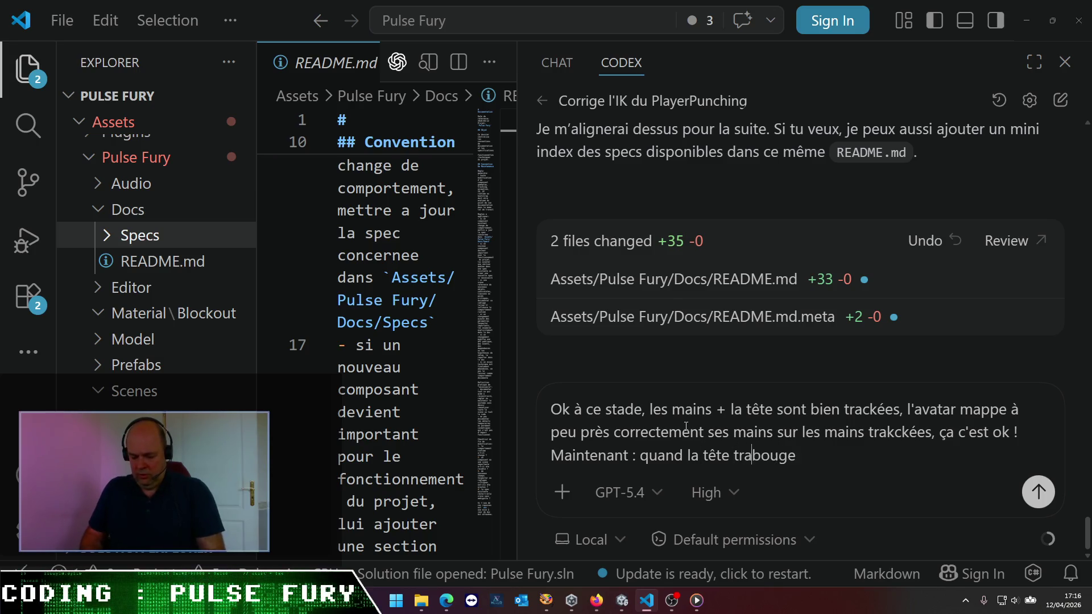
key(BackSpace)
text(, je soui)
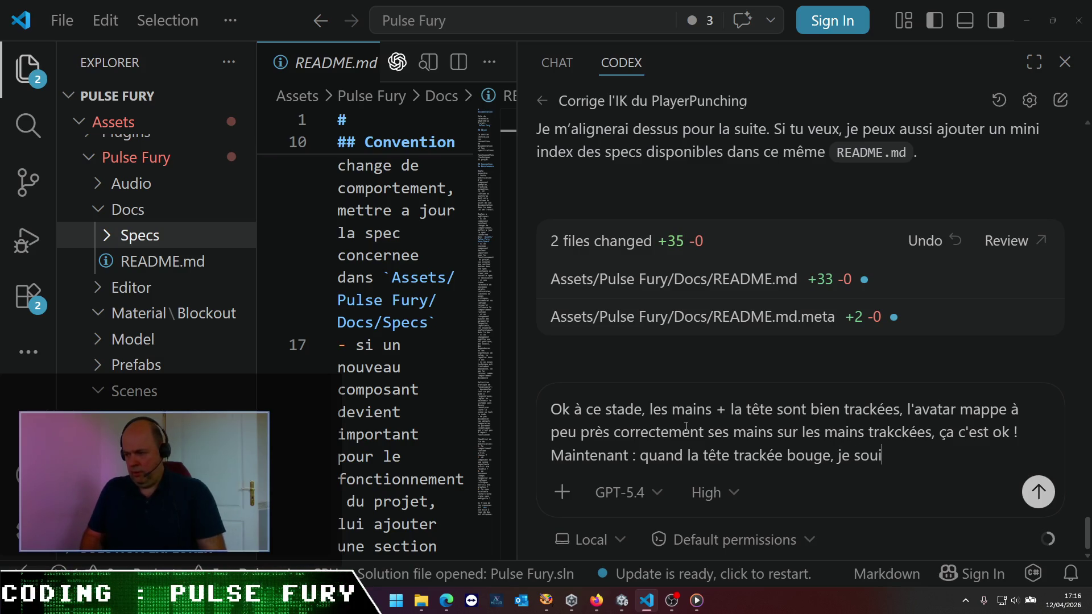
key(BackSpace)
text(haiterais que l'av)
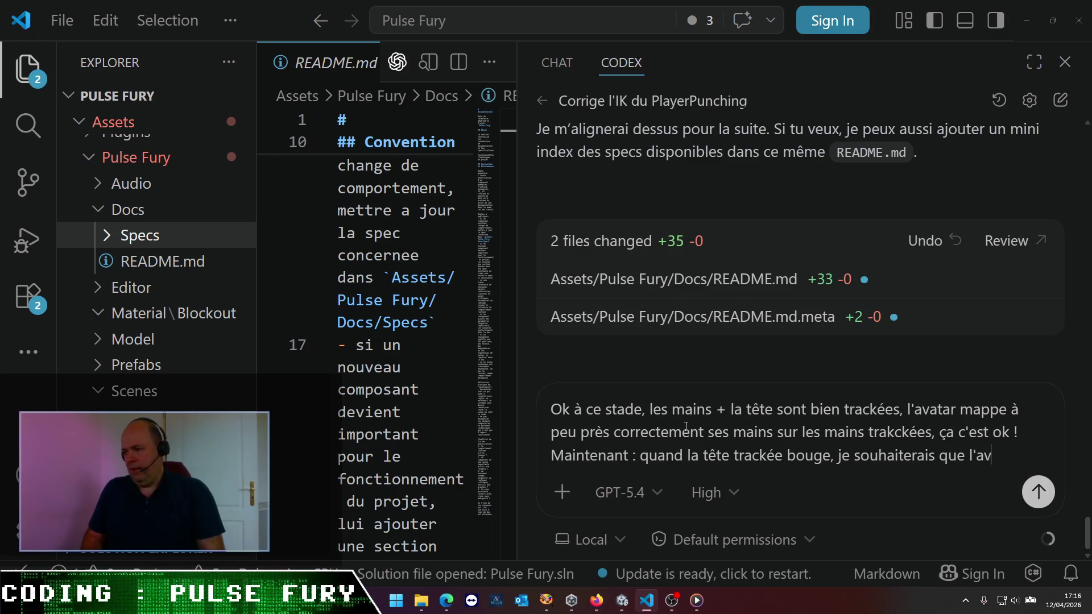
text(atar su)
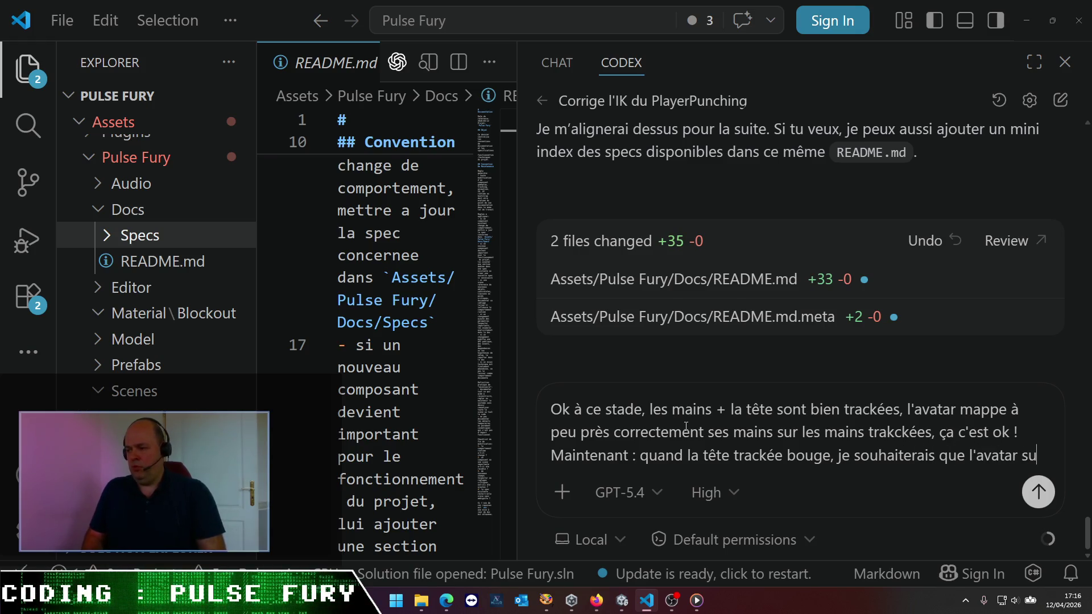
text(ivr)
key(BackSpace)
key(BackSpace)
text(e globalement ; )
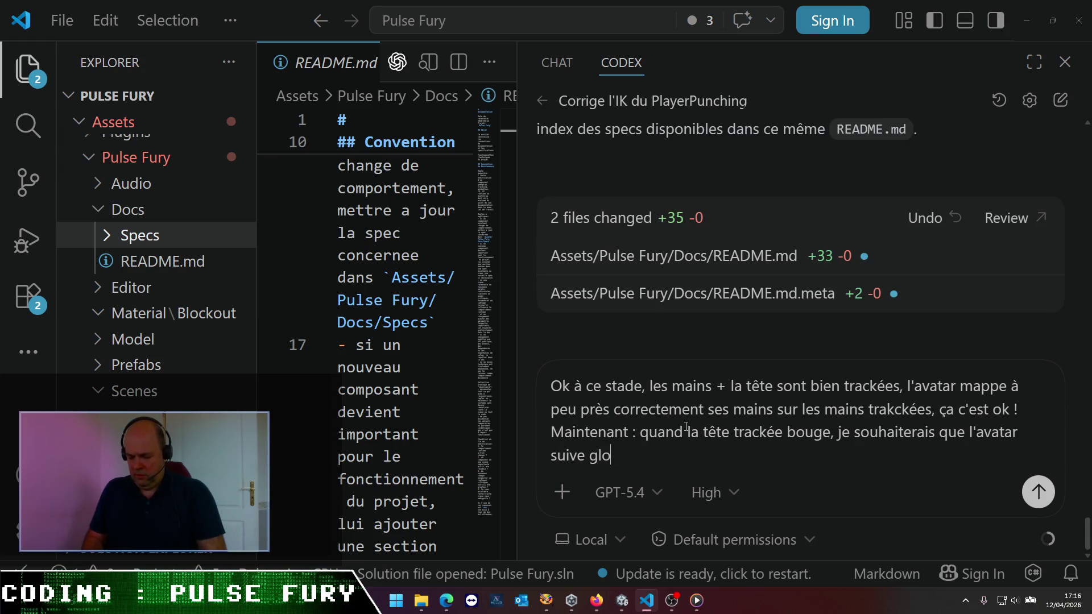
text(idé)
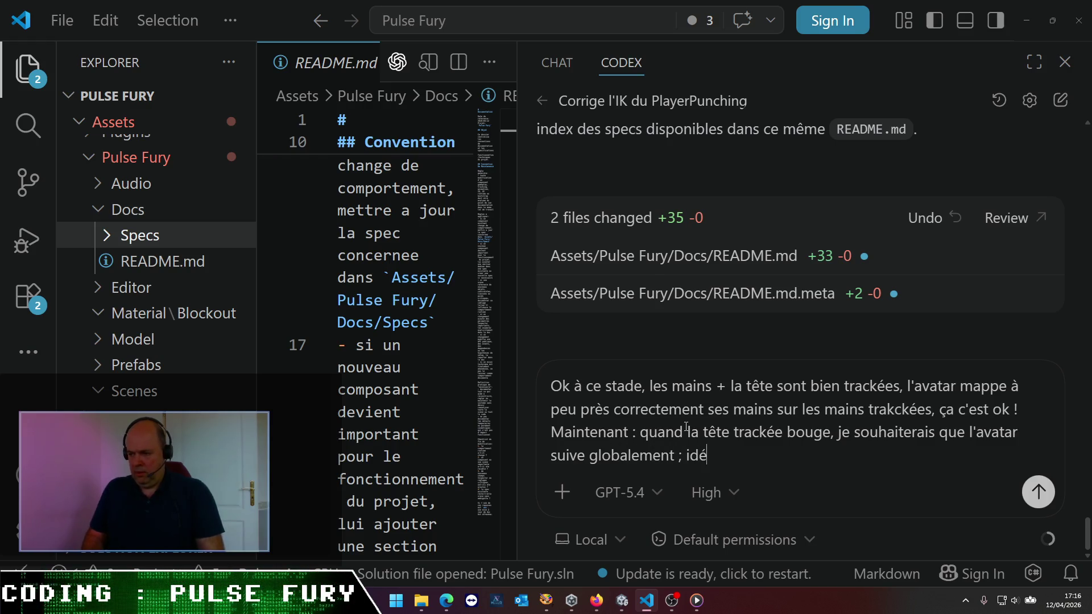
text(alement avec iun)
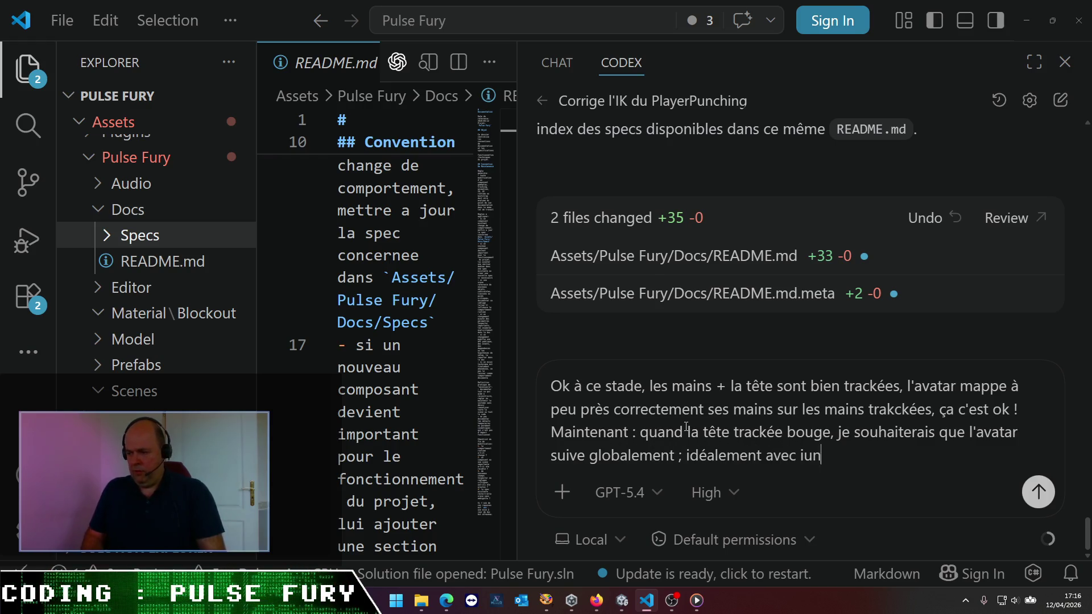
key(BackSpace)
key(BackSpace)
key(BackSpace)
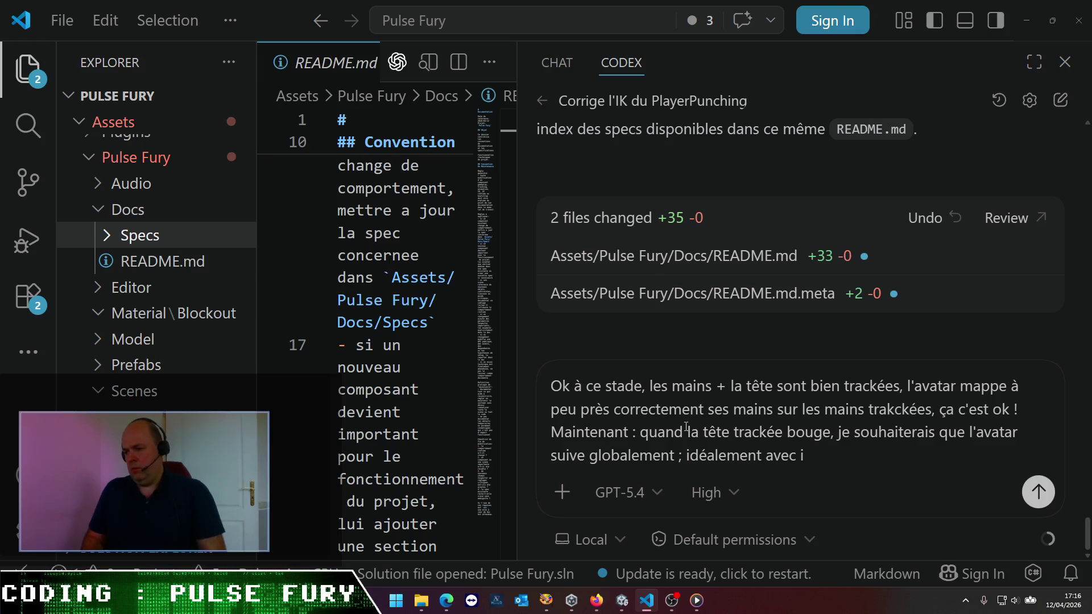
text(une )
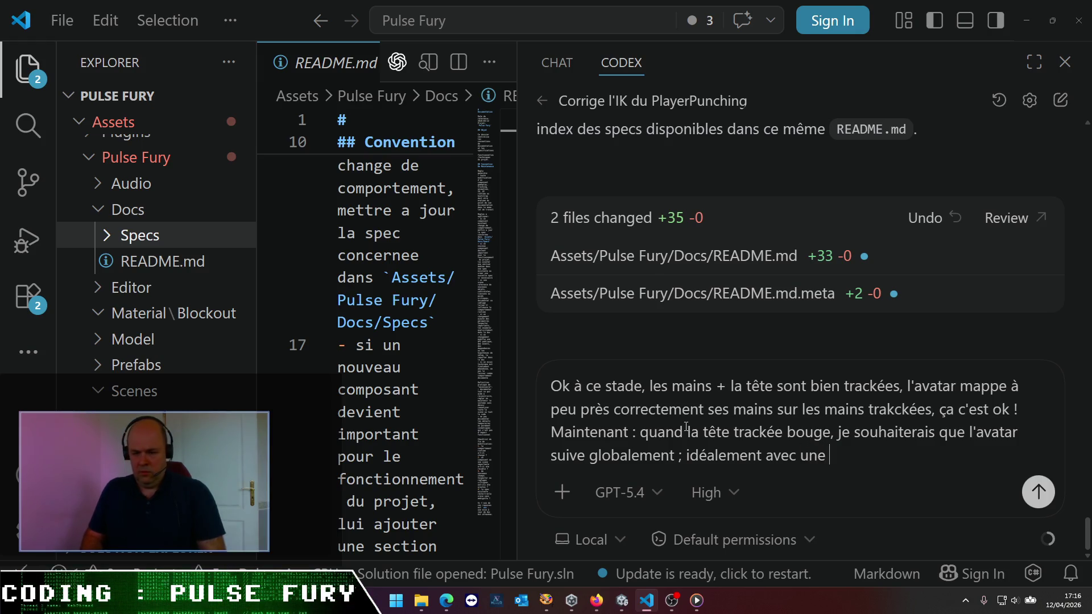
text(animation de t)
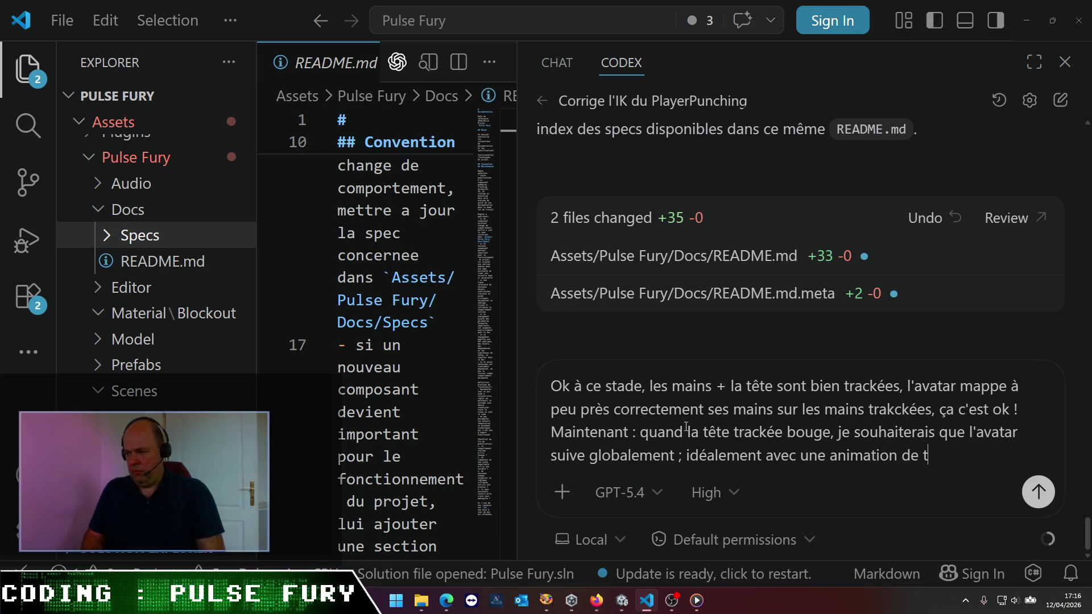
key(BackSpace)
text(walk)
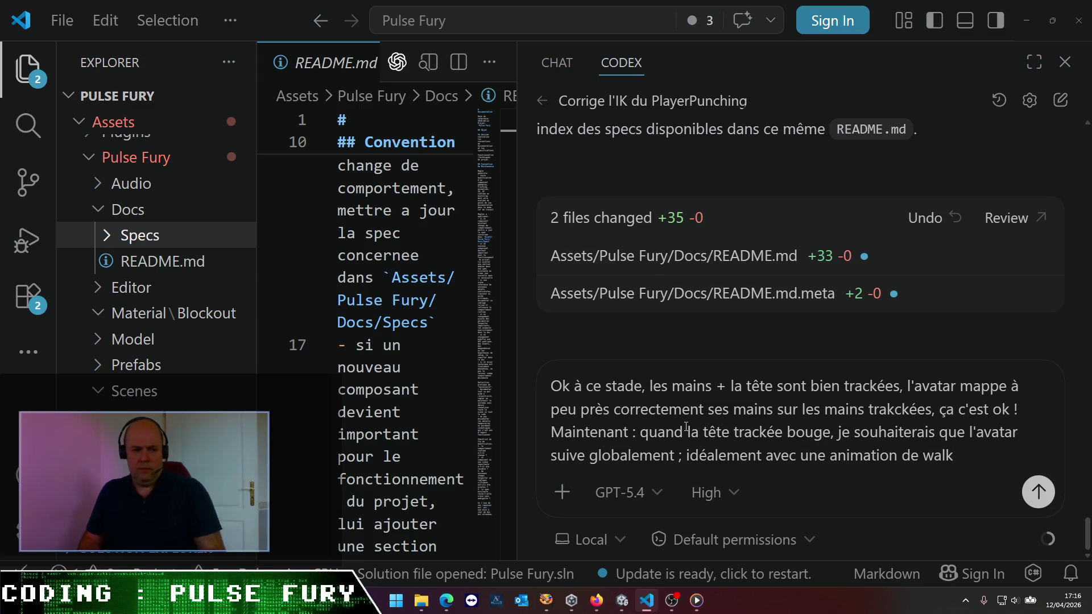
text( cohérente. )
text(Est-ce poss)
text(ible ?)
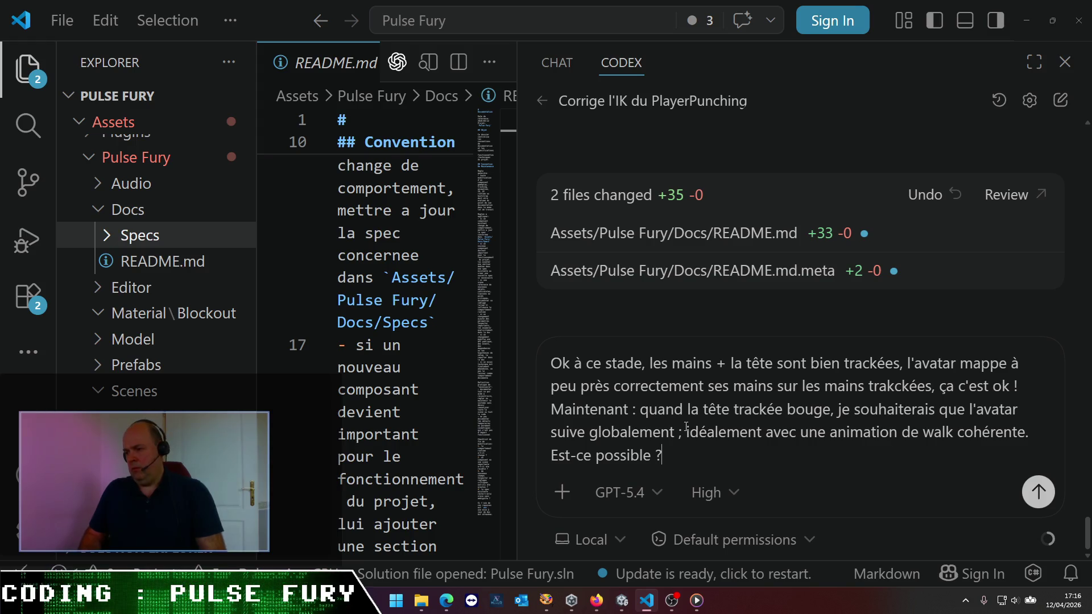
key(Return)
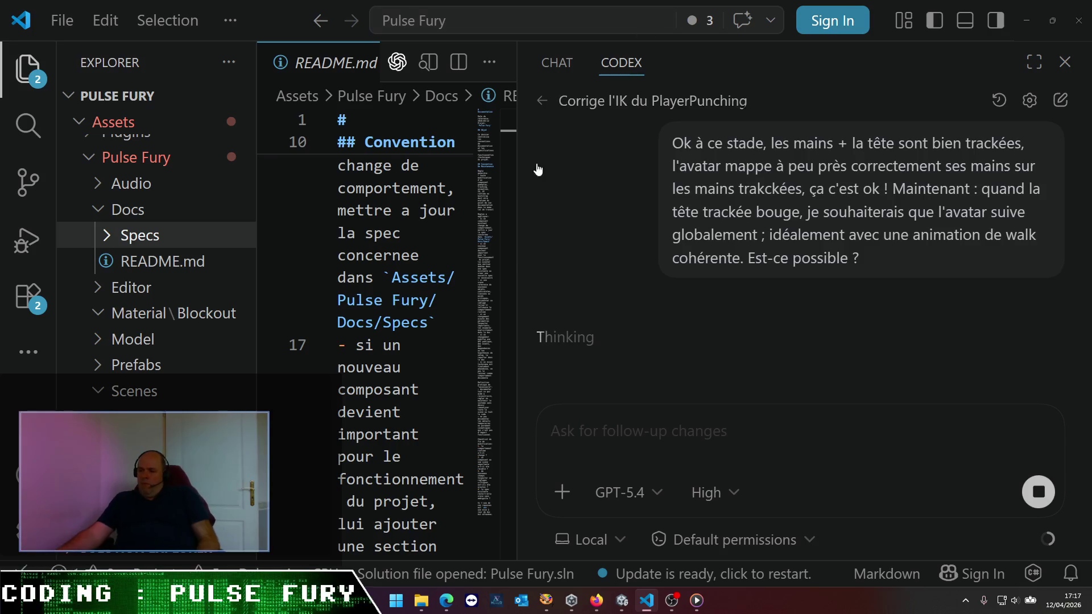
- Switch from VS Code to the Unity editor while Codex is still thinking
key(alt+Tab)
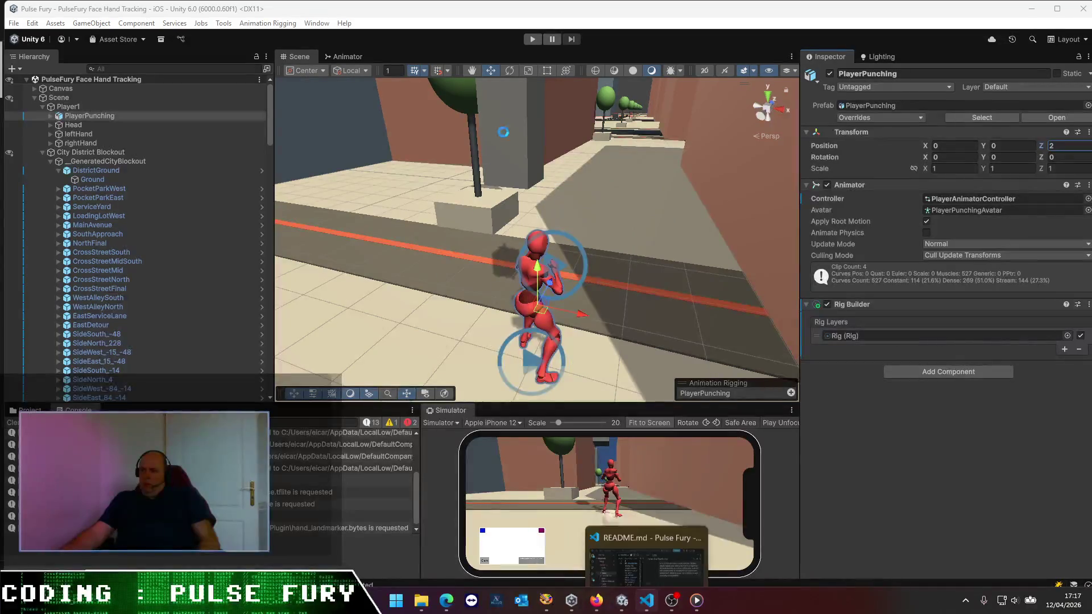
- Save the Unity scene with File > Save, then switch back to VS Code
click(14, 23)
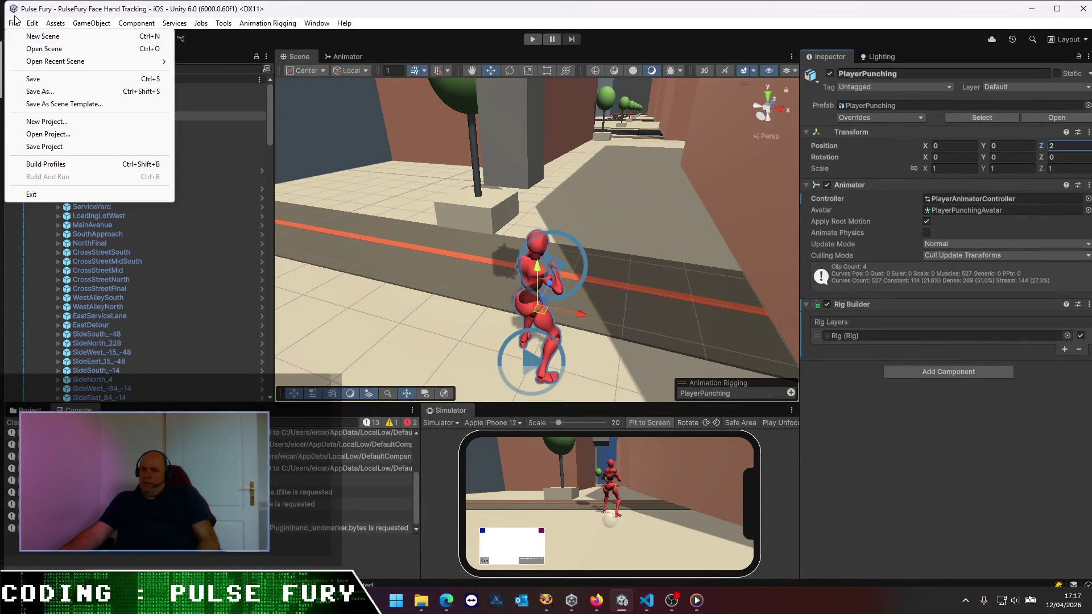
click(34, 78)
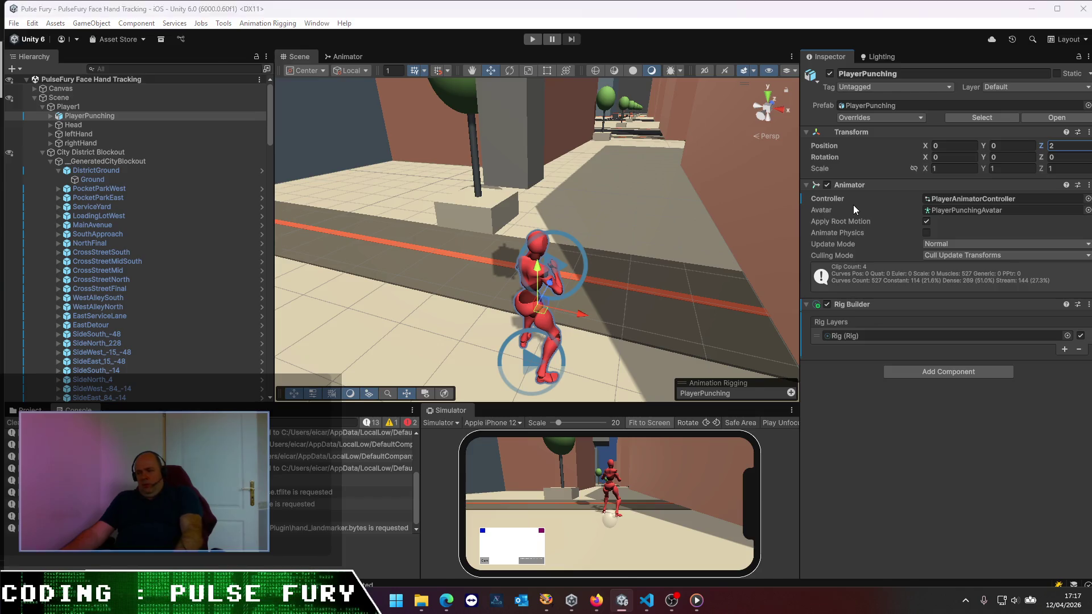
key(alt+Tab)
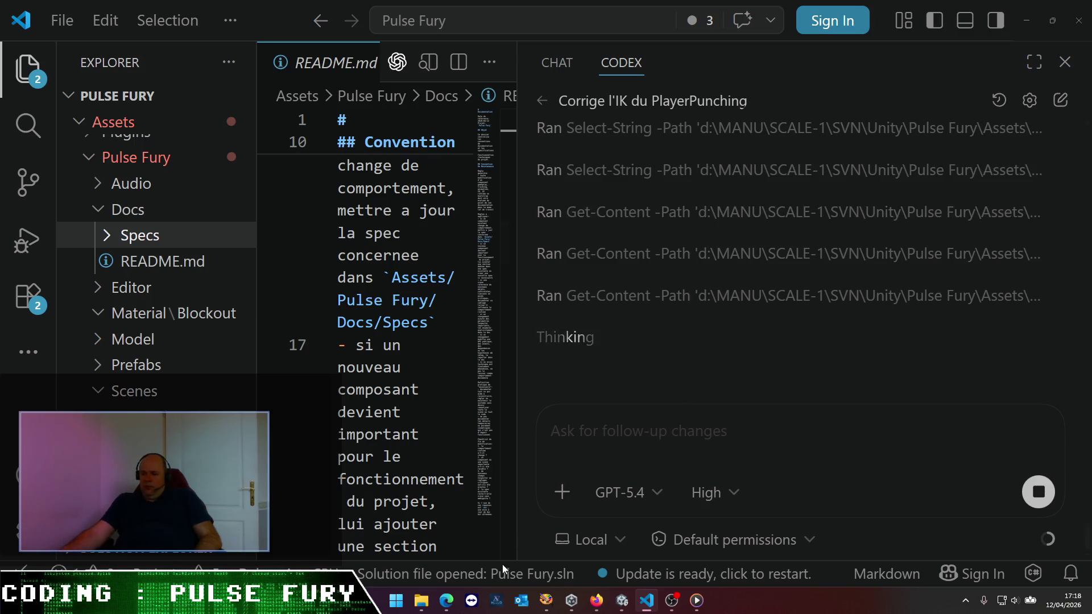
- In the browser, open a new tab and reach the Unity Asset Store through a web search
mouse_move(446, 601)
click(485, 558)
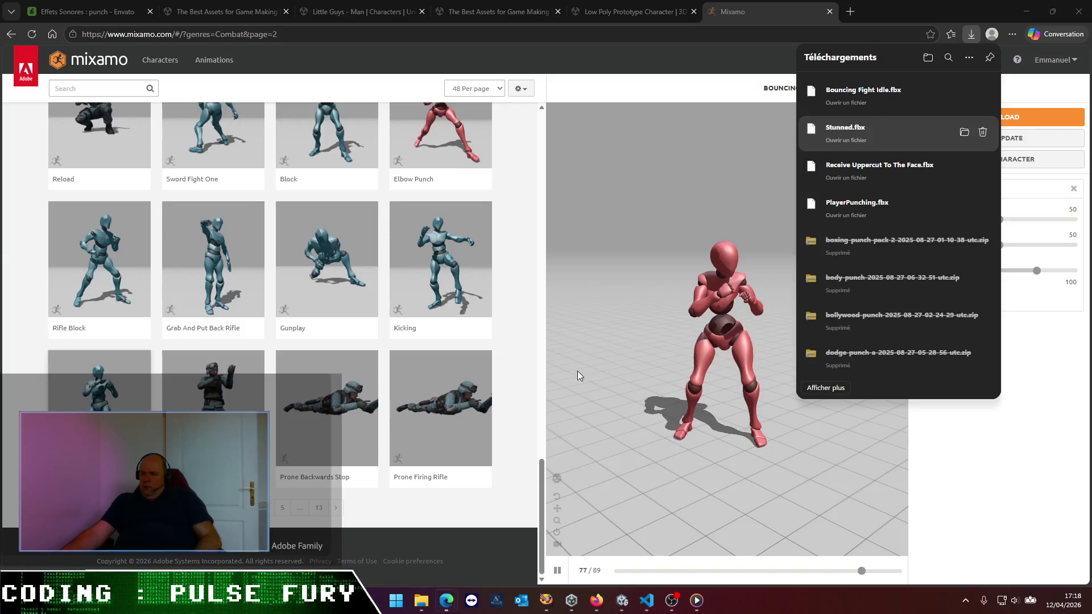
click(850, 12)
click(850, 12)
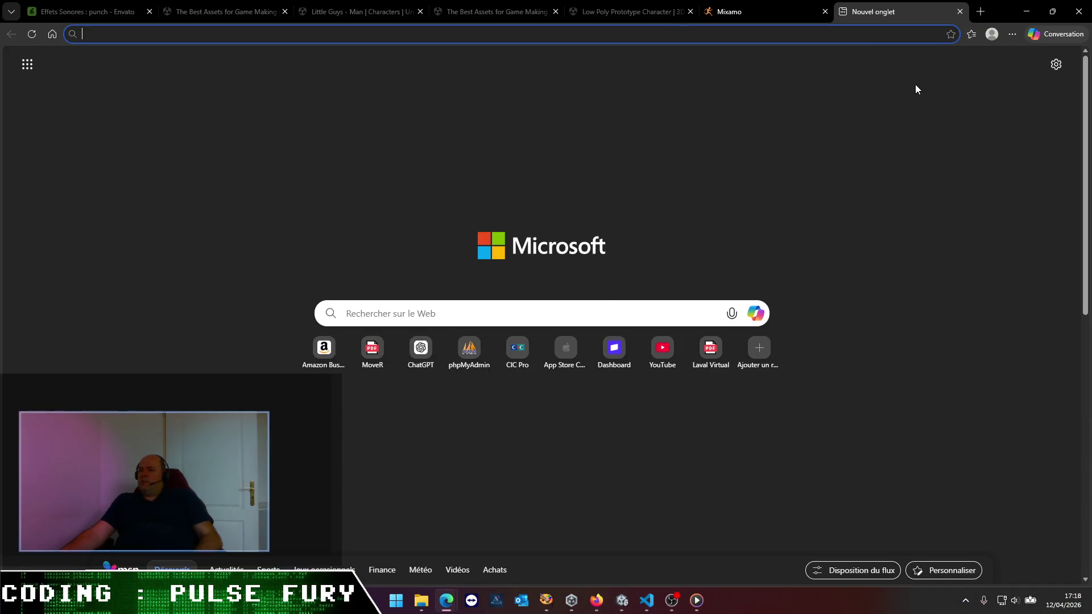
text(unity as)
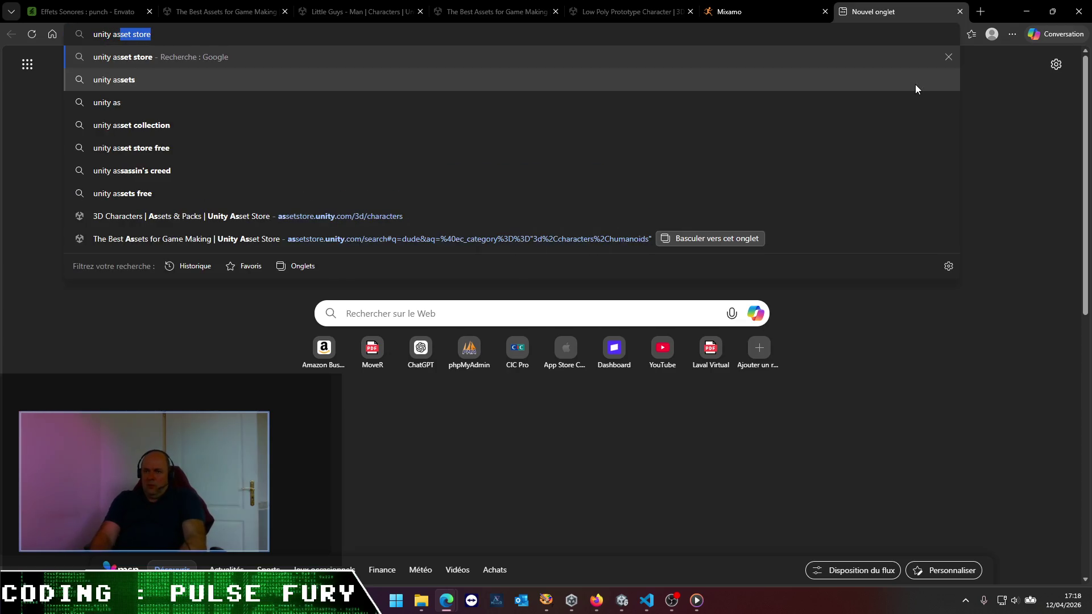
key(Return)
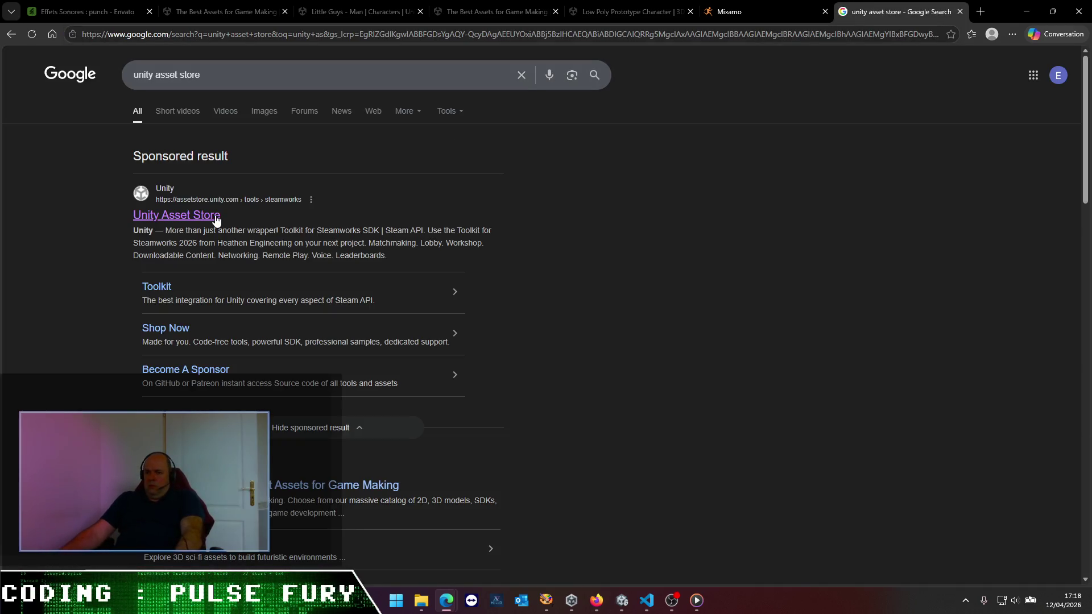
click(216, 216)
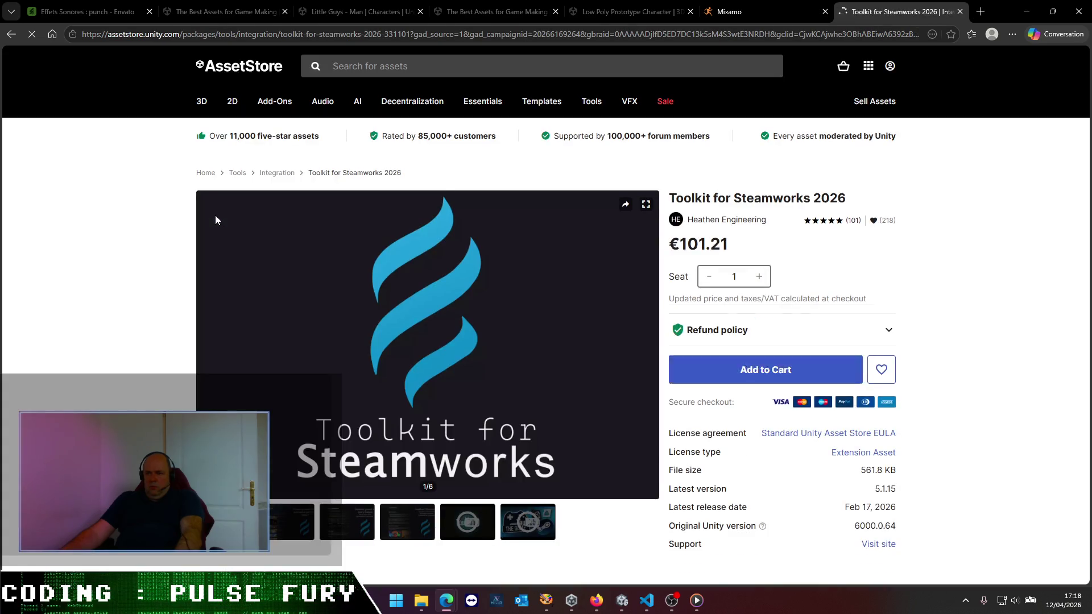
- Search the Asset Store for 'locomotion' across all categories and scroll the results
click(435, 68)
text(locomotio)
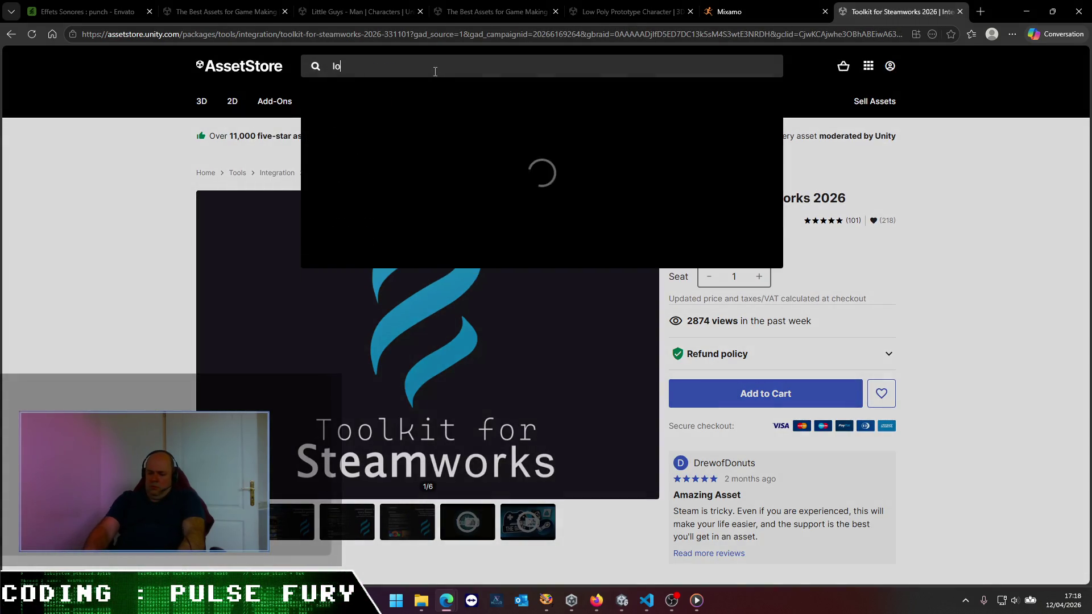
key(Return)
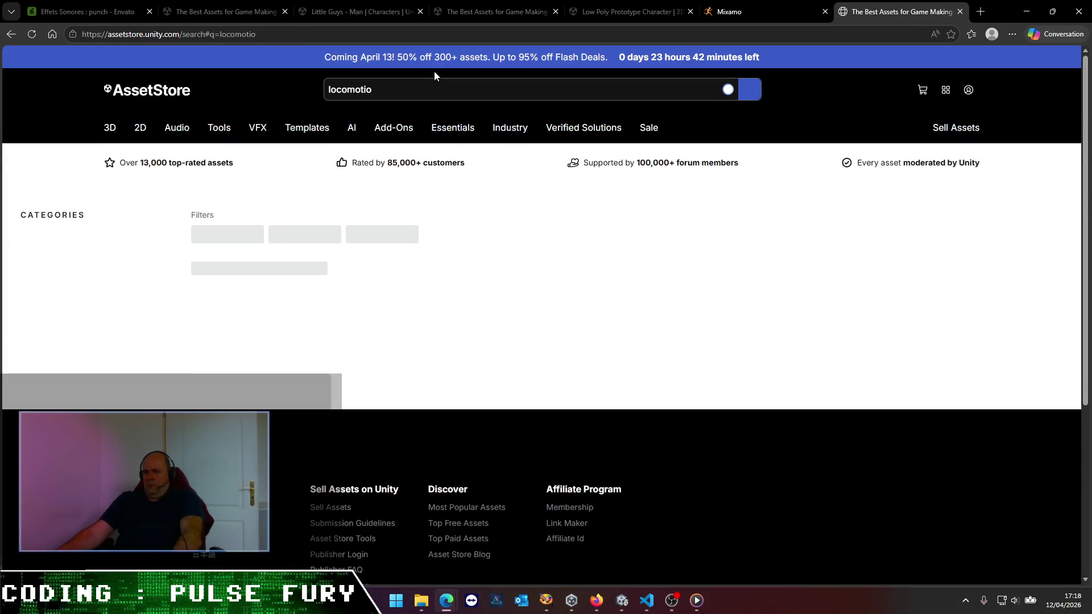
click(413, 92)
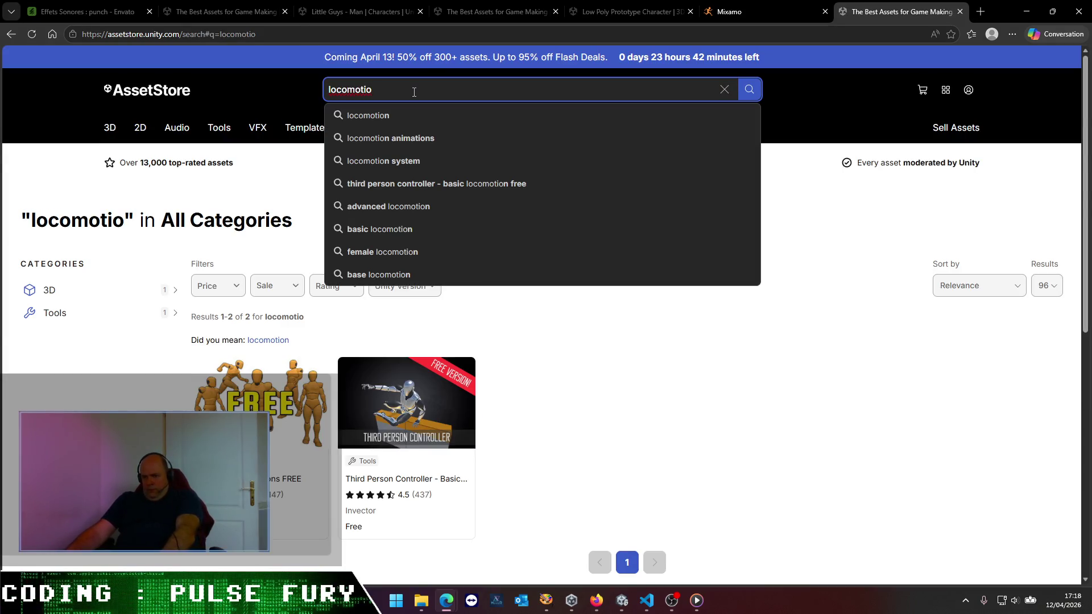
key(Escape)
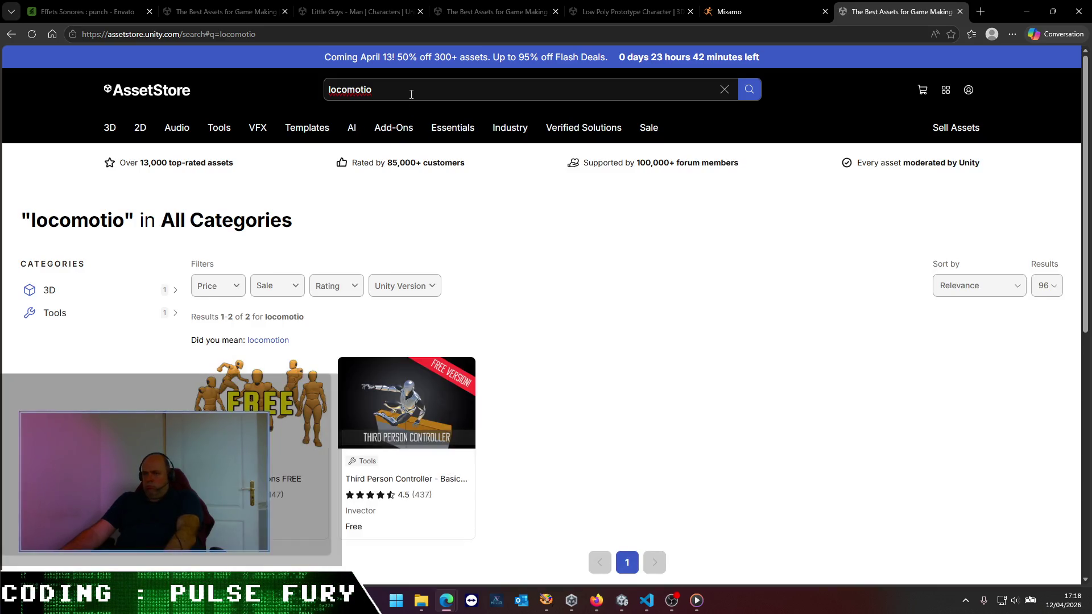
click(411, 92)
click(409, 114)
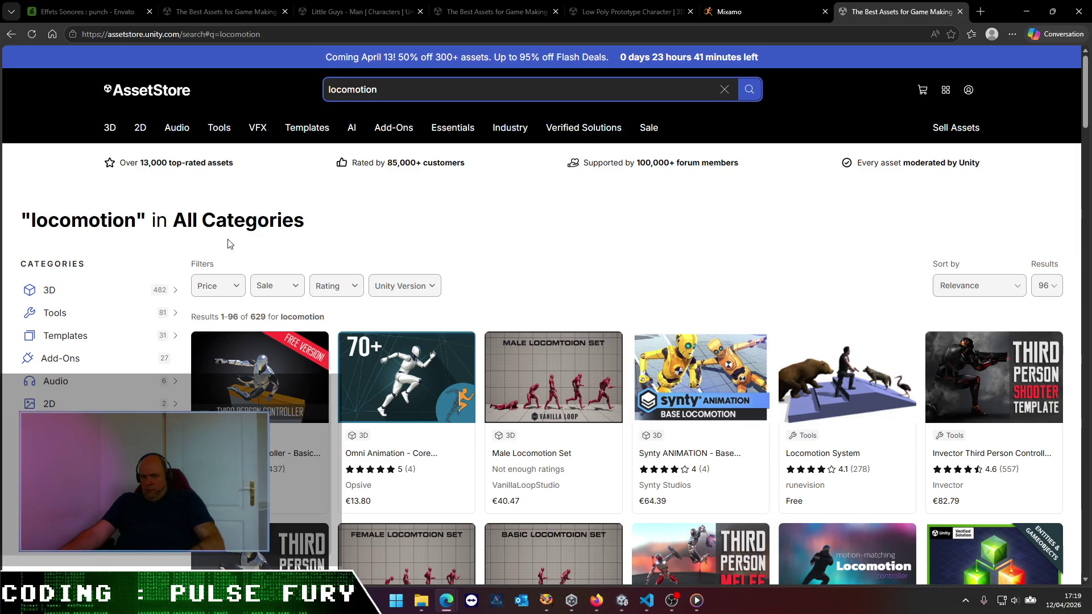
scroll(761, 268, down, 10)
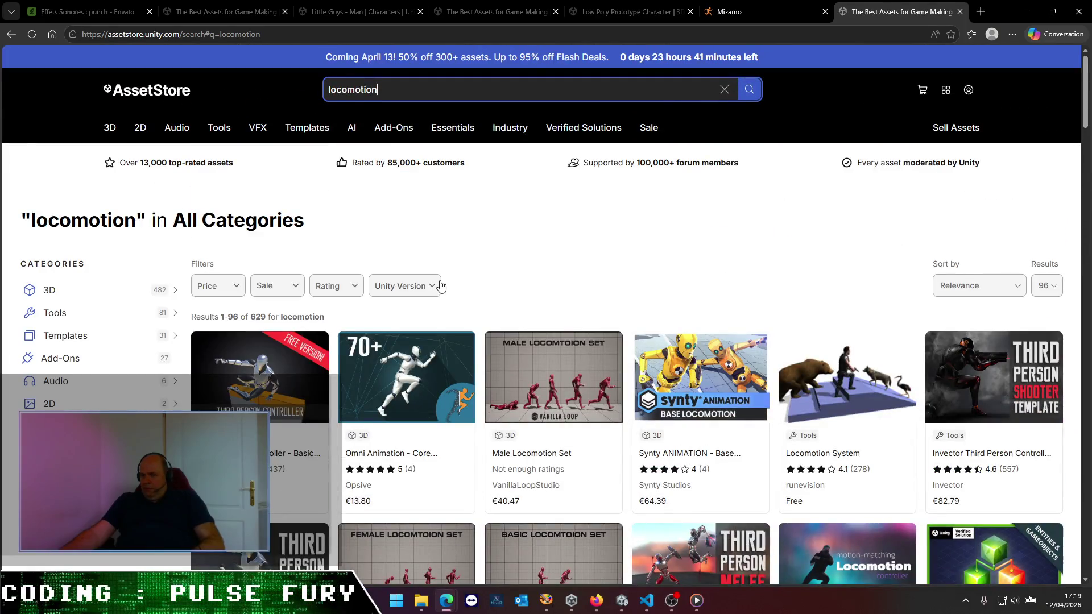
click(225, 291)
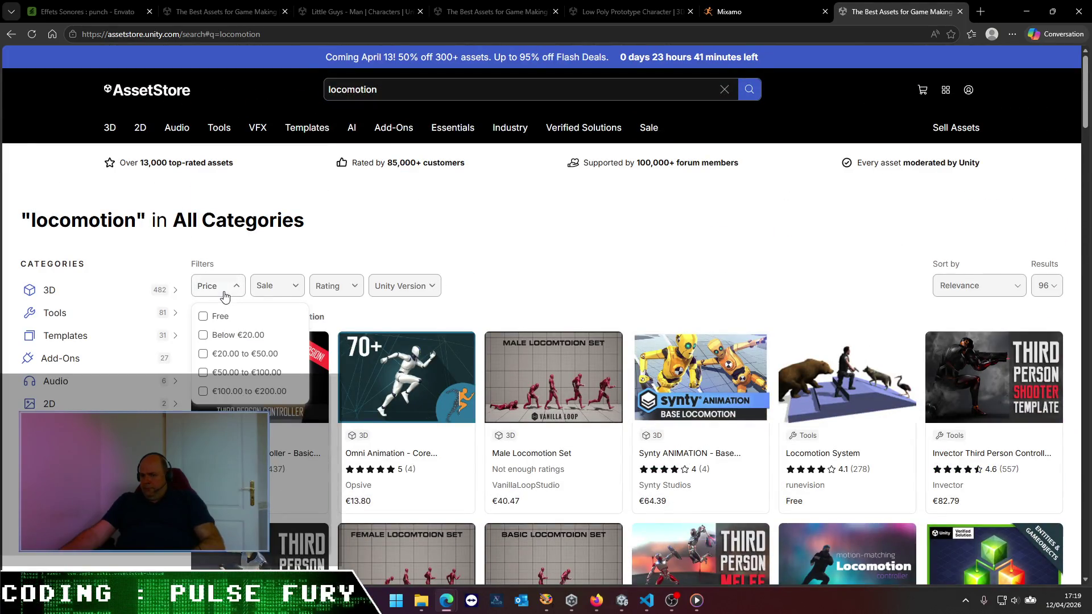
- Filter the locomotion results to Free assets and browse through them
click(238, 316)
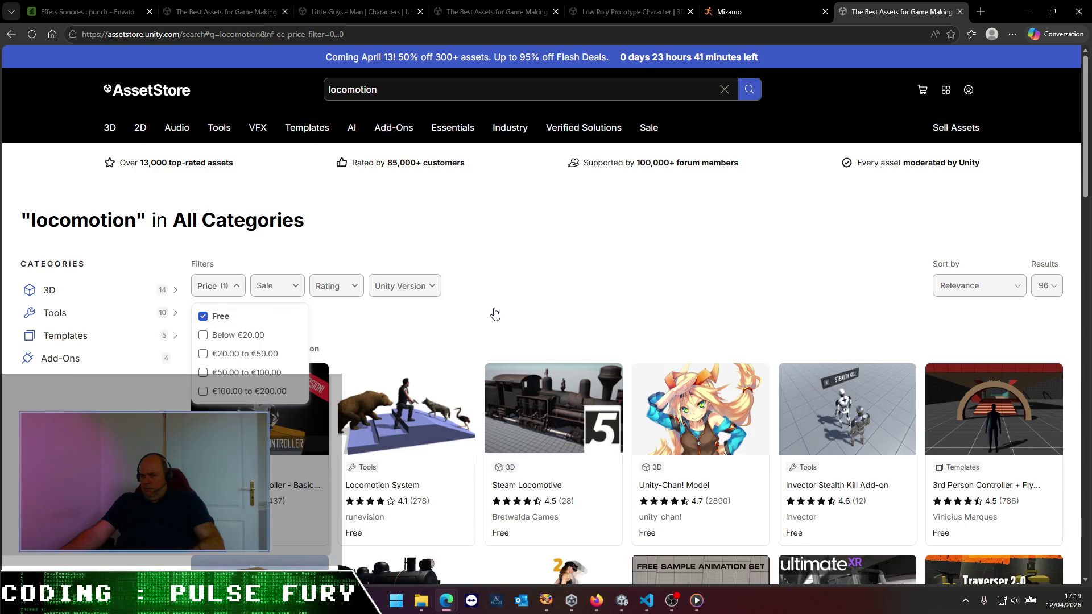
click(574, 278)
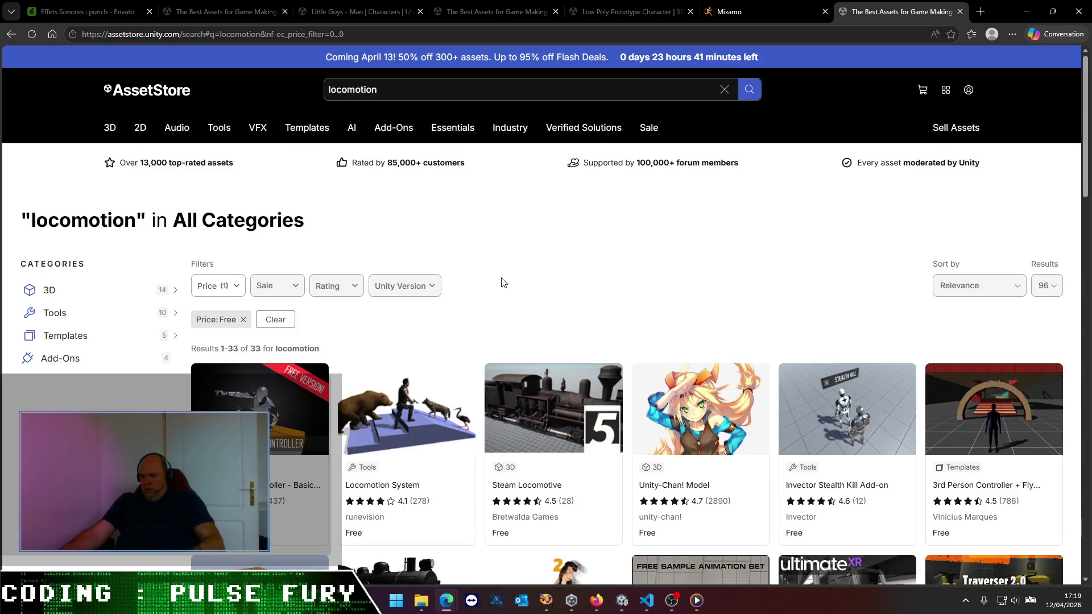
scroll(501, 281, down, 3)
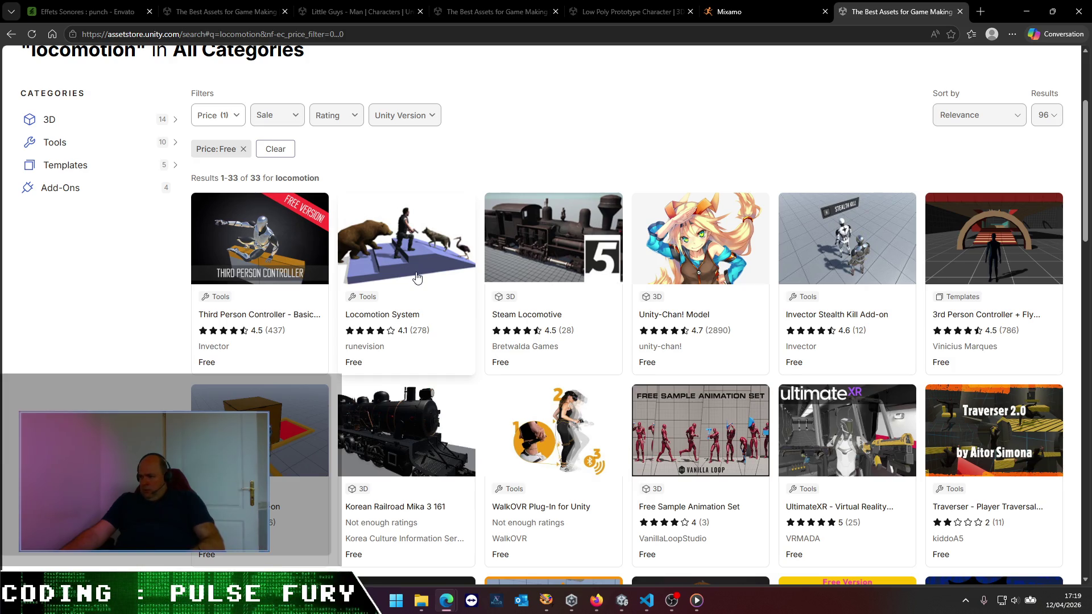
scroll(417, 277, down, 4)
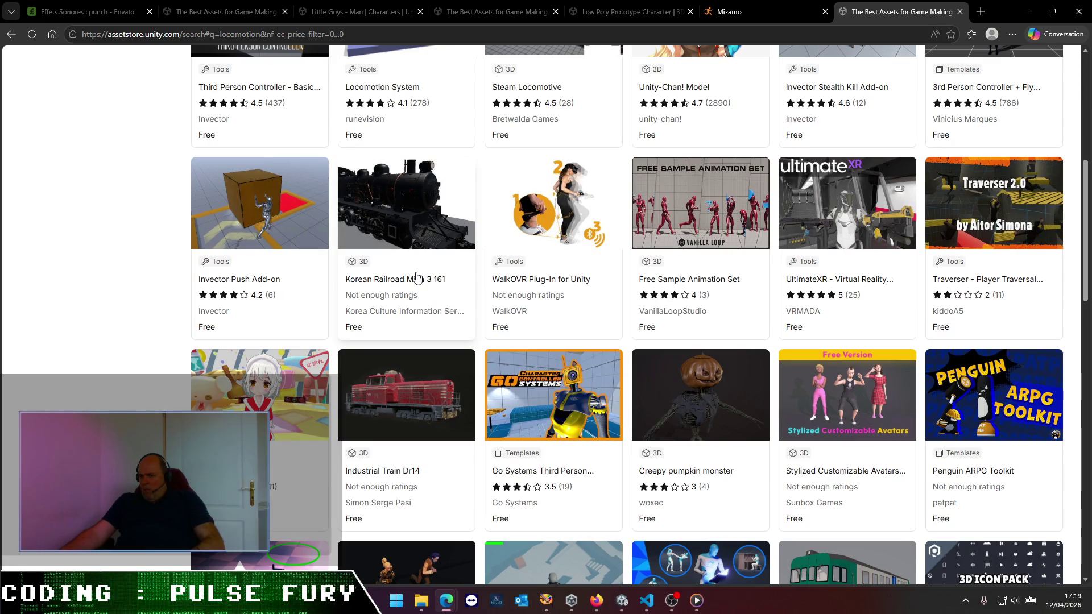
scroll(417, 277, down, 4)
scroll(417, 276, down, 4)
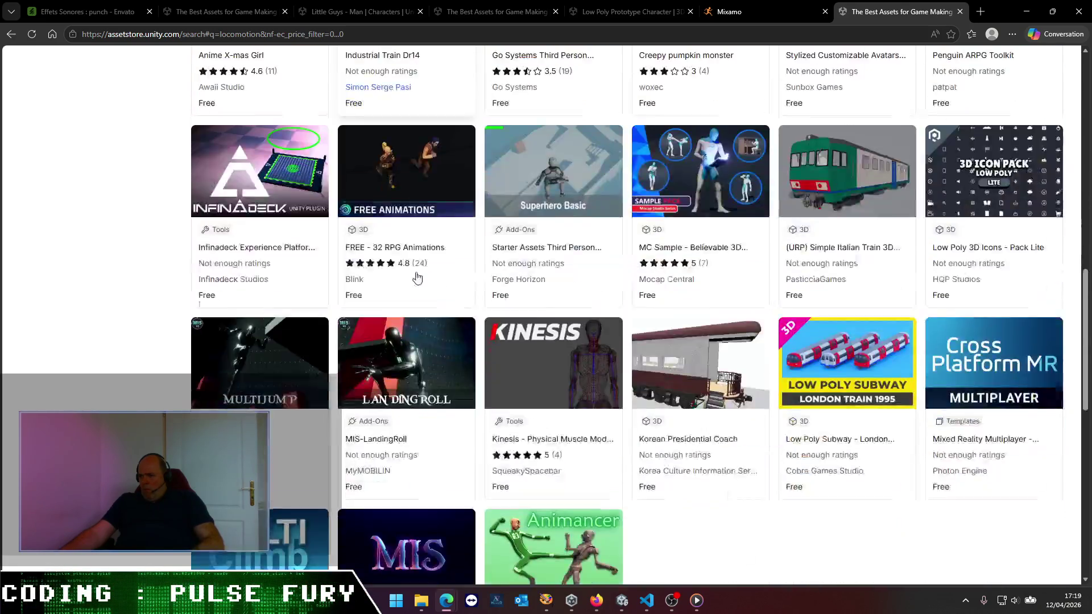
scroll(417, 277, up, 12)
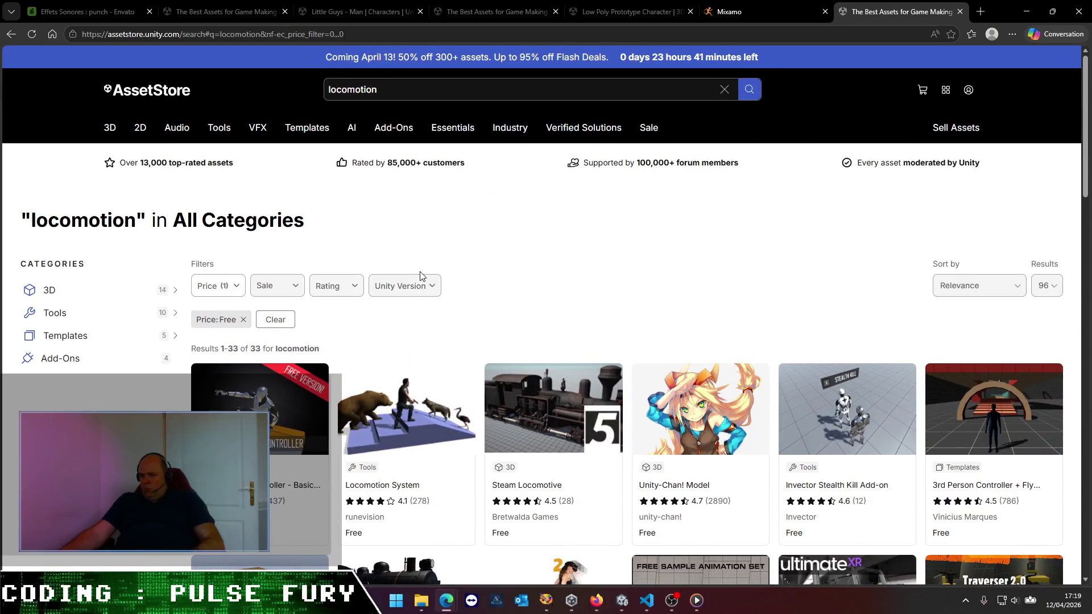
- Try the 3D > Animations category, then switch the category filter to Tools
click(173, 292)
click(67, 357)
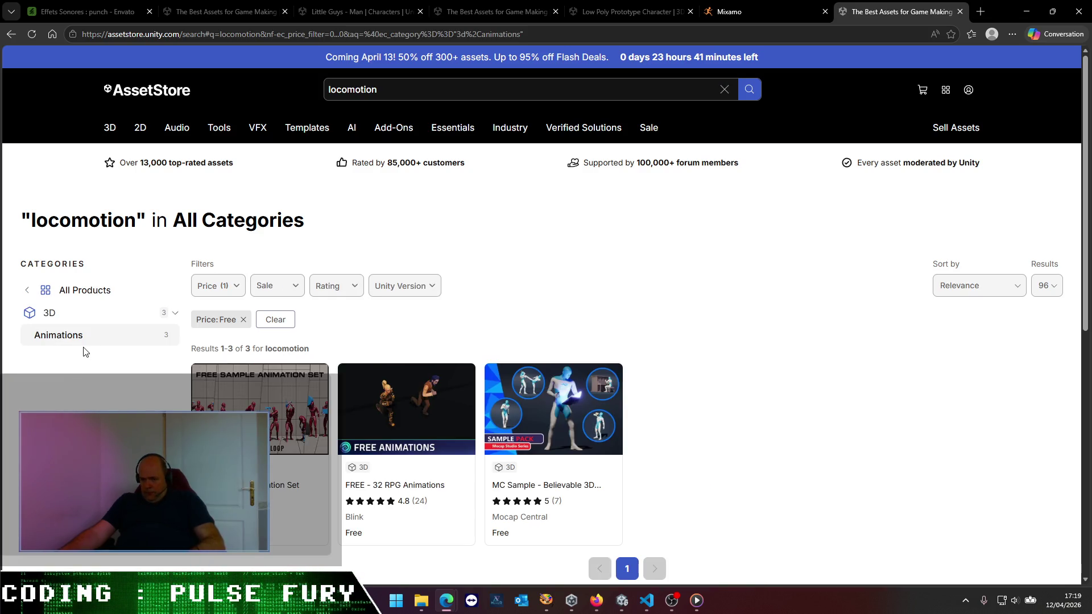
click(11, 34)
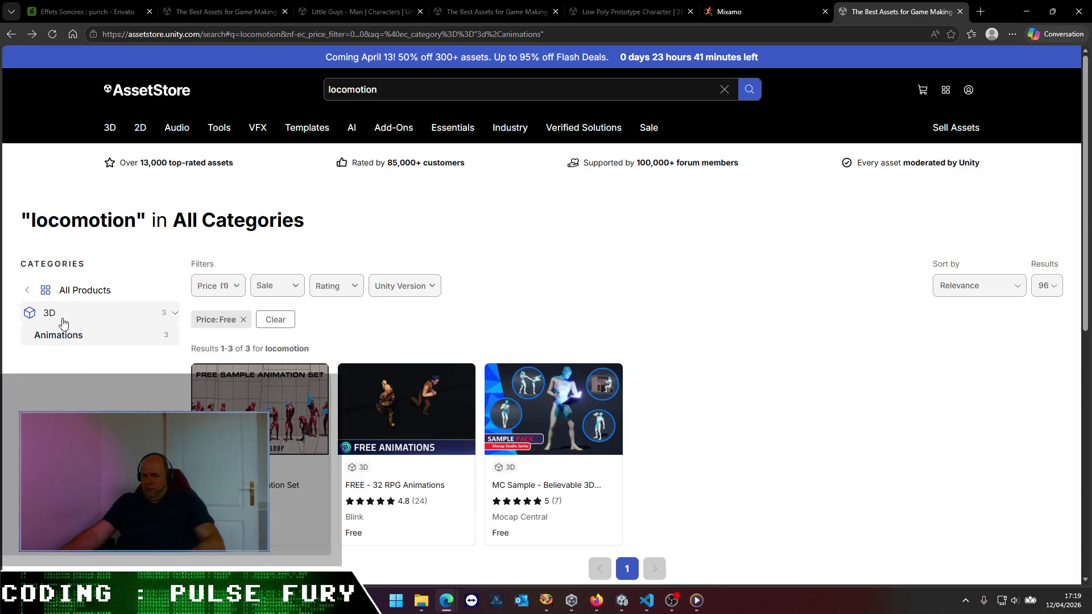
click(41, 308)
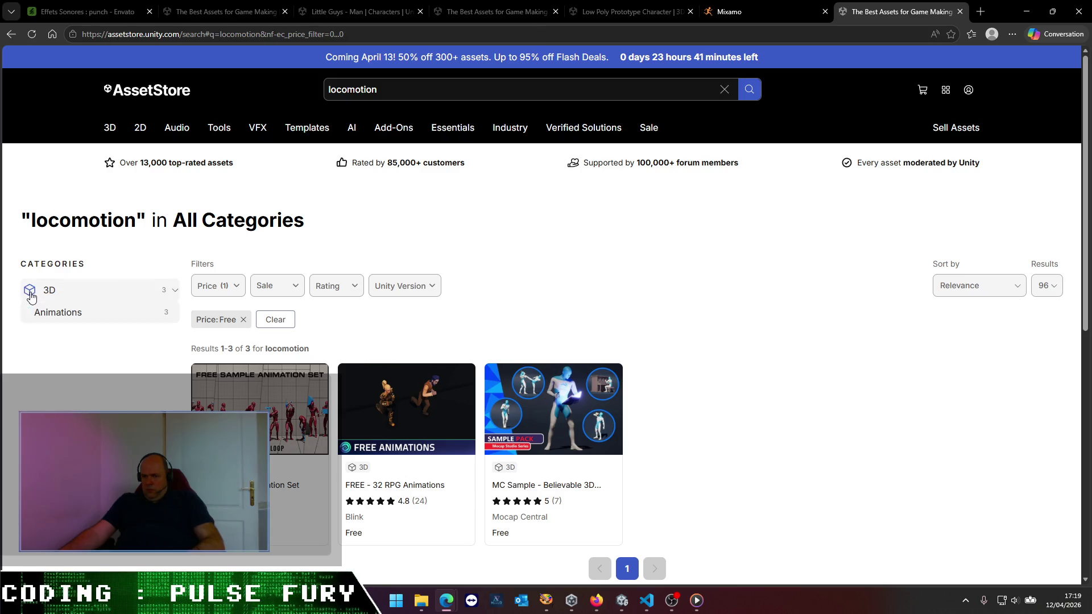
click(85, 400)
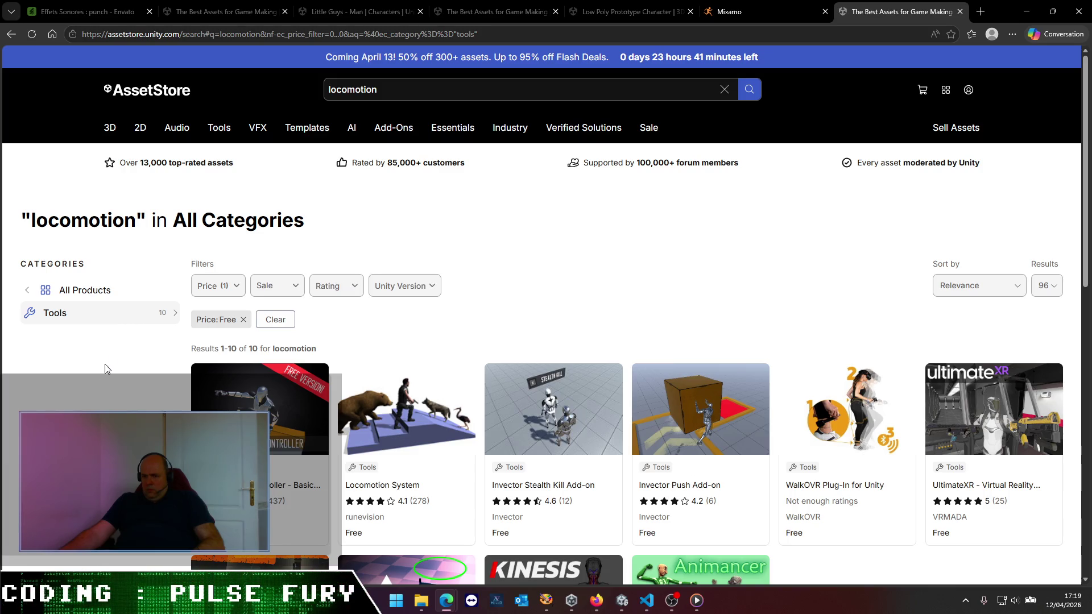
scroll(544, 314, down, 3)
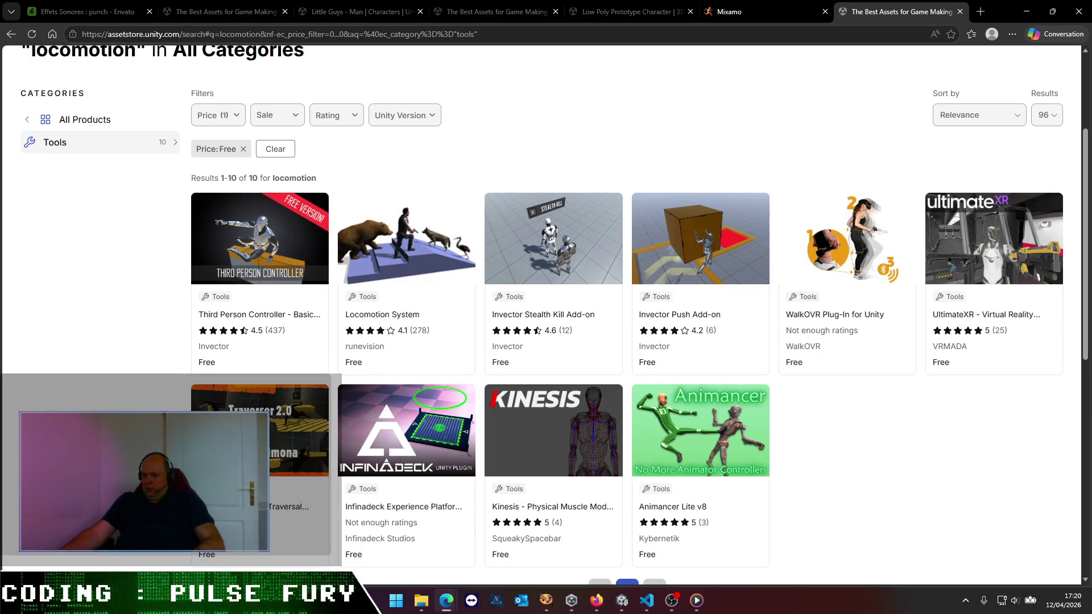
- Open the Third Person Controller - Basic Locomotion FREE page, pause its video, and return to VS Code
click(301, 259)
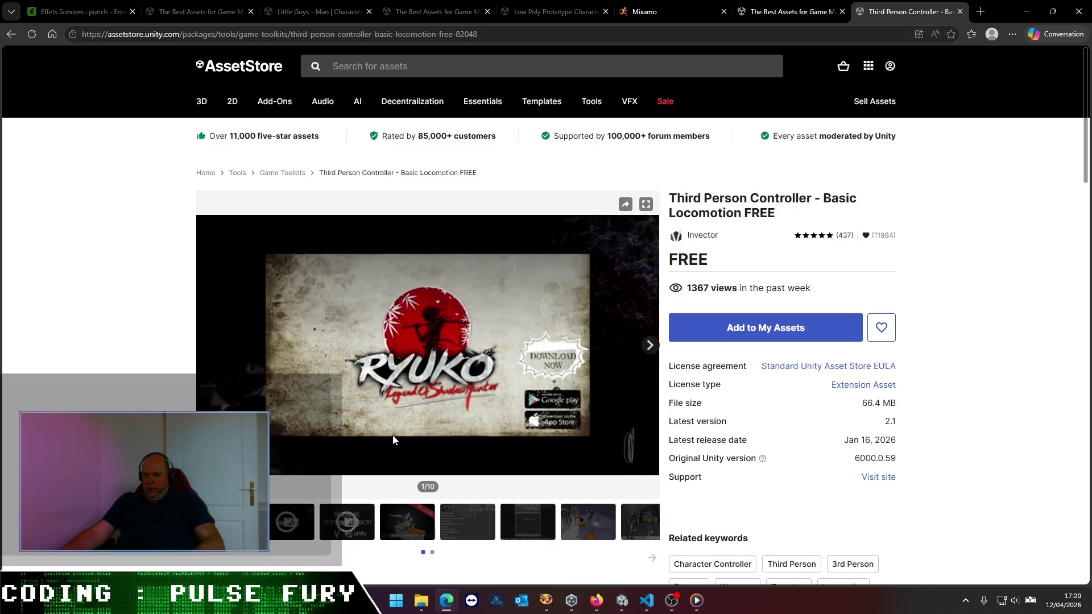
click(392, 435)
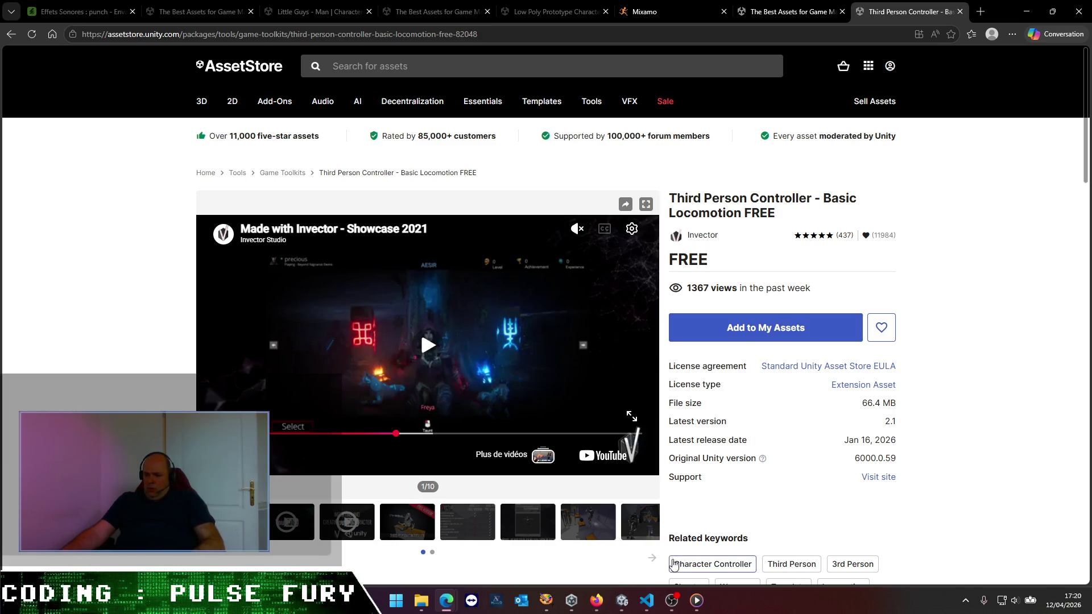
click(646, 601)
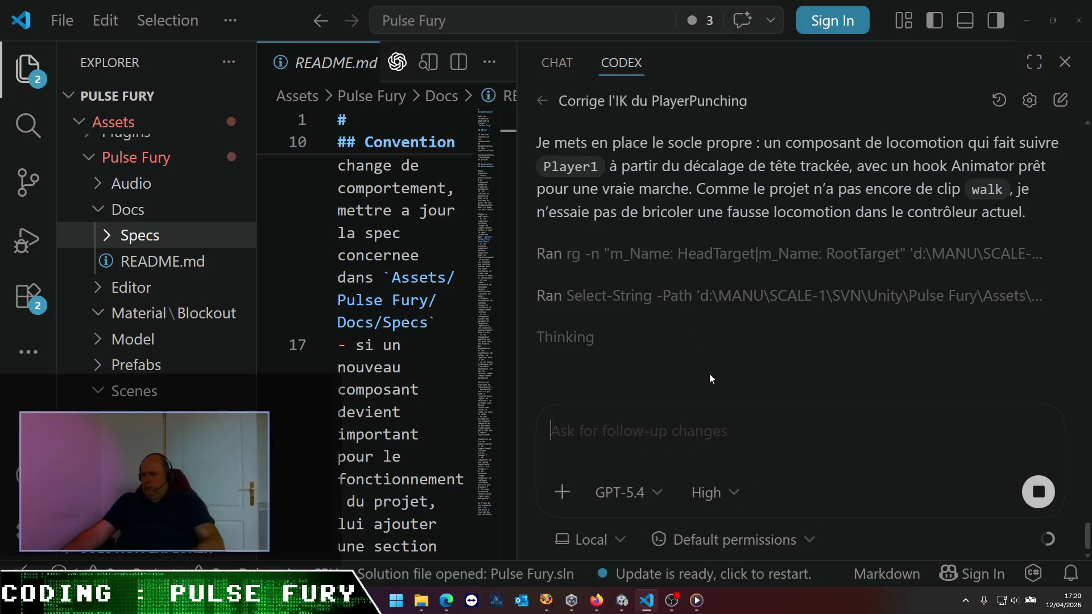
- Scroll through Codex's progress creating TrackedAvatarLocomotion.cs and zoom the interface out one step
scroll(713, 372, up, 3)
scroll(714, 374, up, 3)
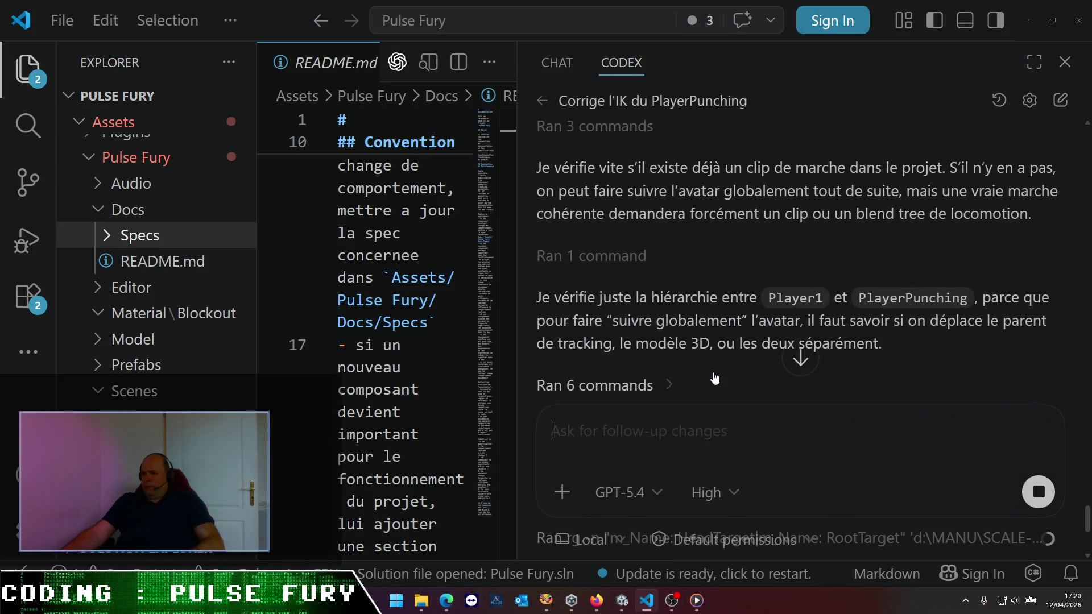
scroll(691, 353, down, 2)
scroll(691, 351, down, 2)
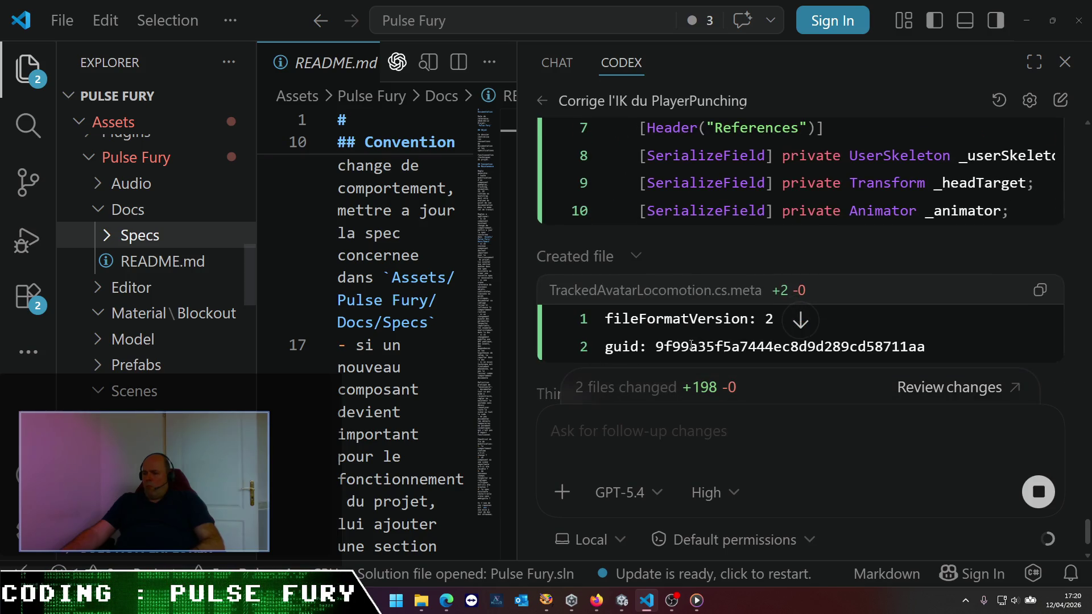
scroll(690, 343, up, 6)
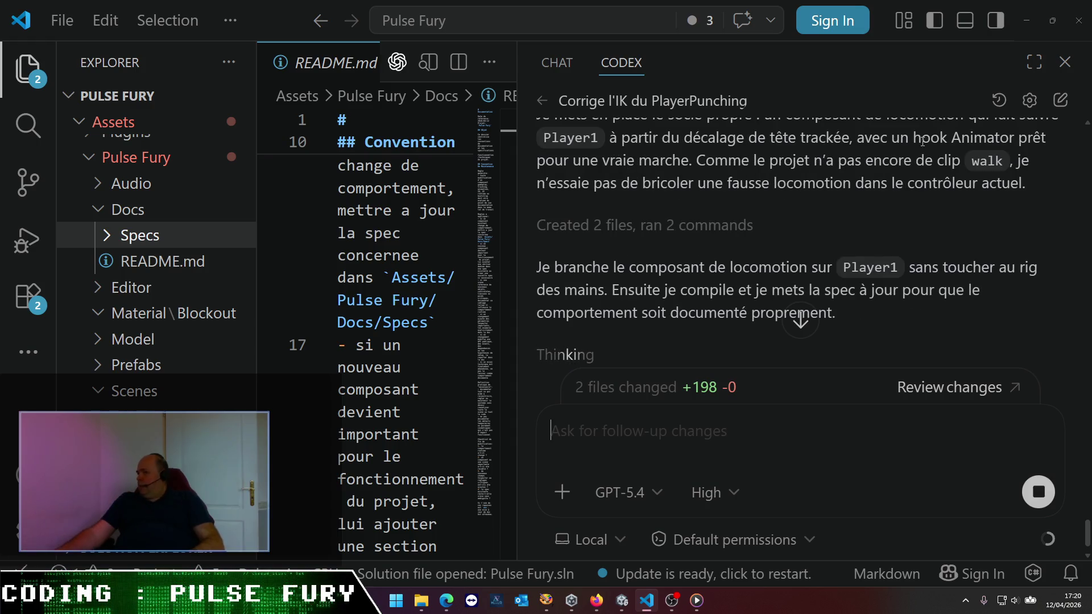
scroll(864, 168, up, 1)
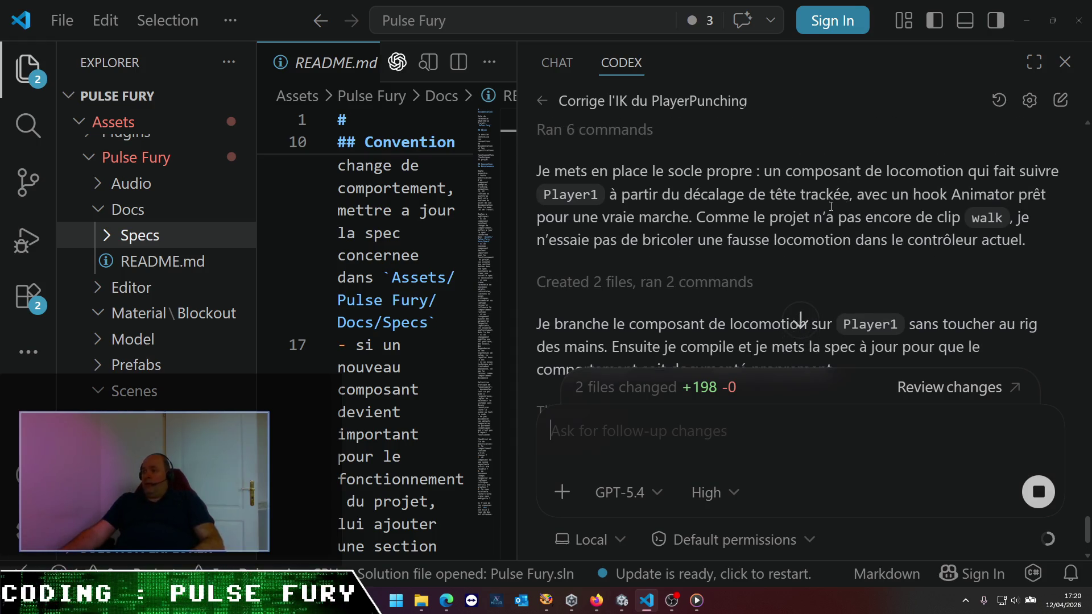
scroll(811, 213, down, 2)
scroll(810, 214, up, 1)
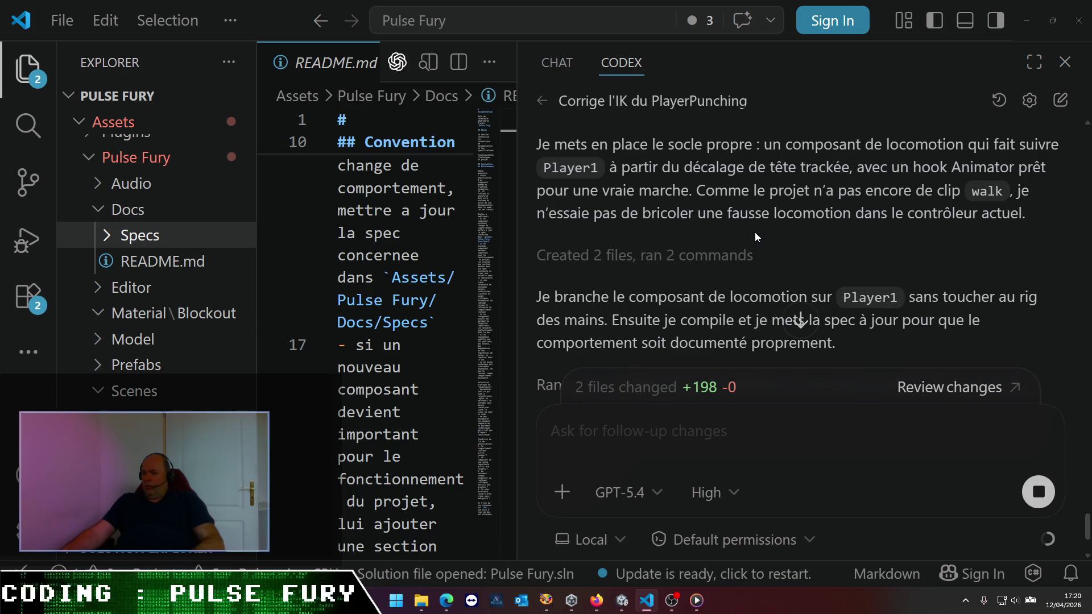
scroll(755, 232, down, 2)
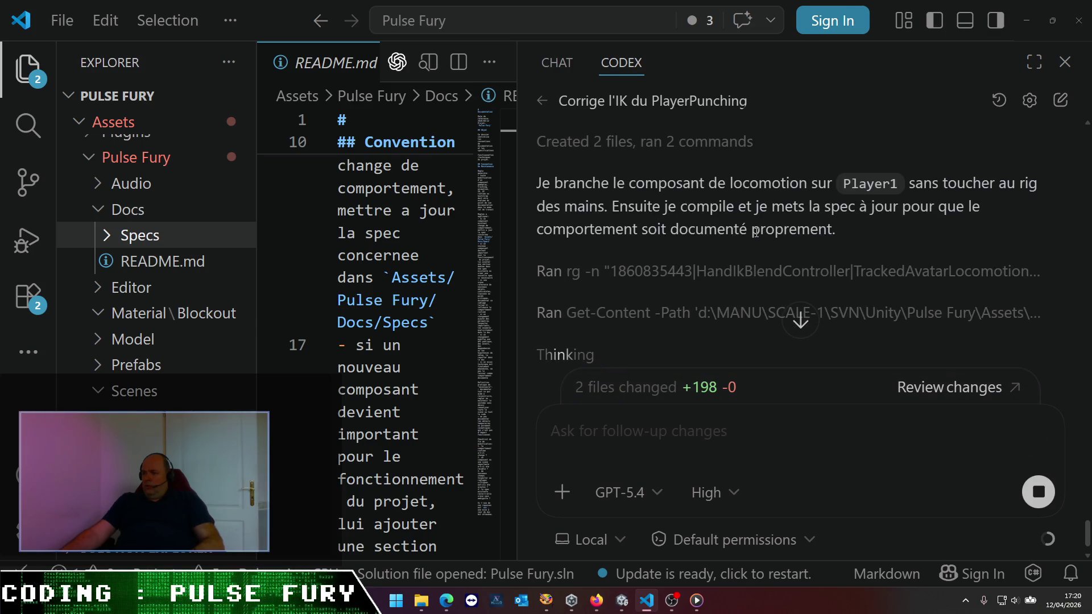
scroll(755, 232, down, 1)
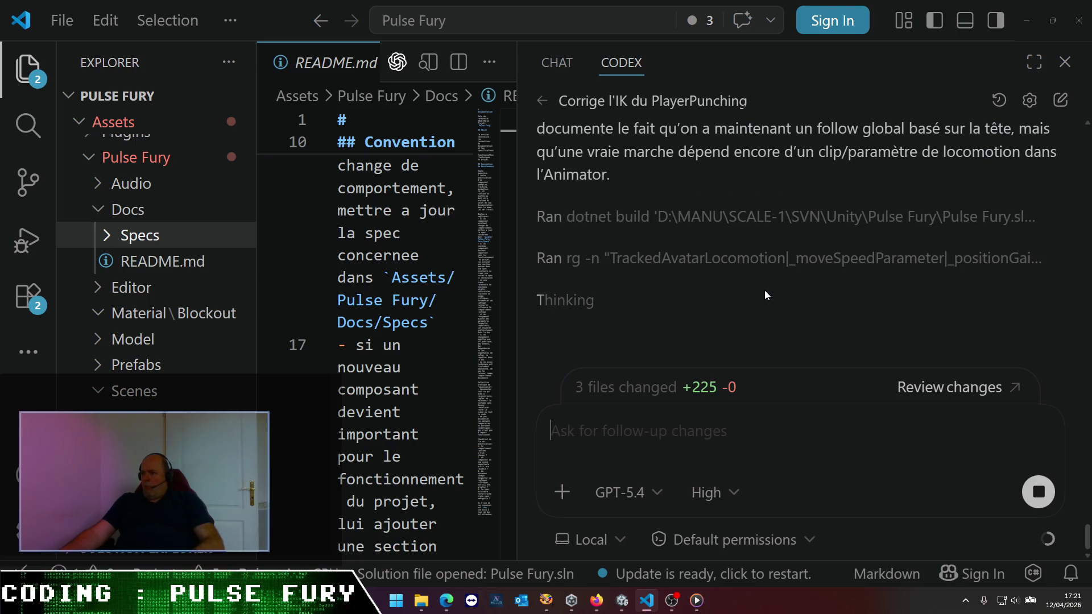
scroll(764, 293, up, 2)
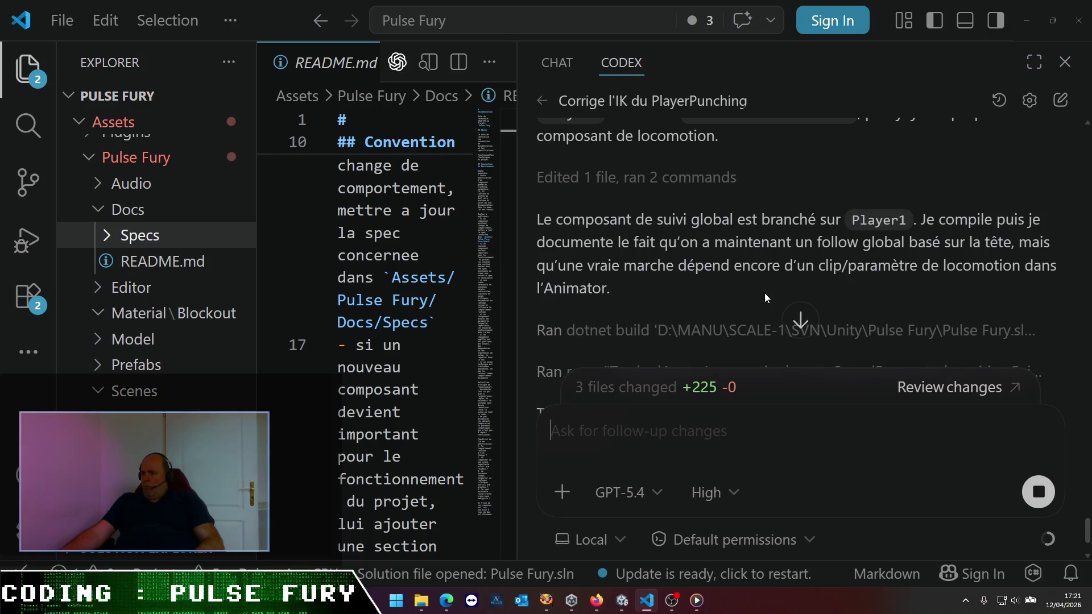
scroll(764, 292, down, 2)
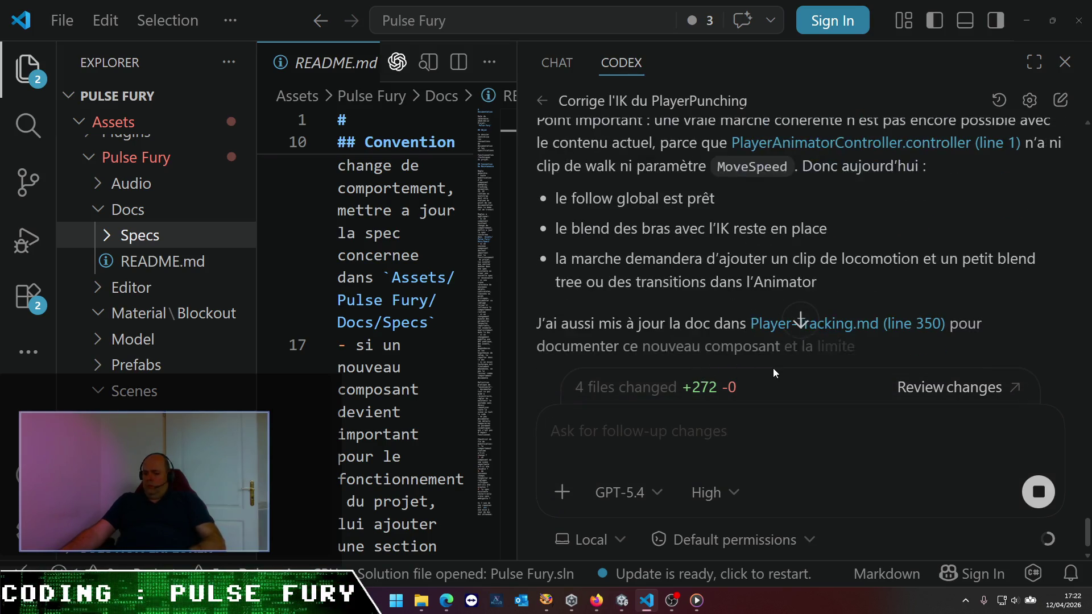
key(ctrl+minus)
scroll(794, 339, up, 5)
scroll(794, 339, up, 5)
scroll(765, 317, down, 1)
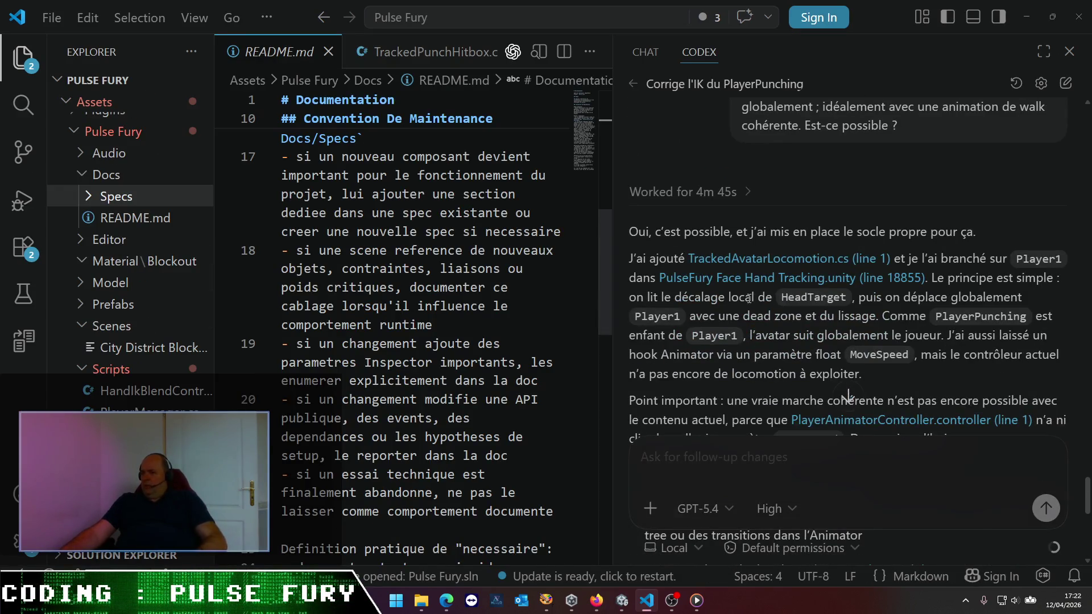
- Read Codex's reply and its four-file summary, including TrackedAvatarLocomotion.cs, the scene and the Player-Tracking spec
click(1044, 449)
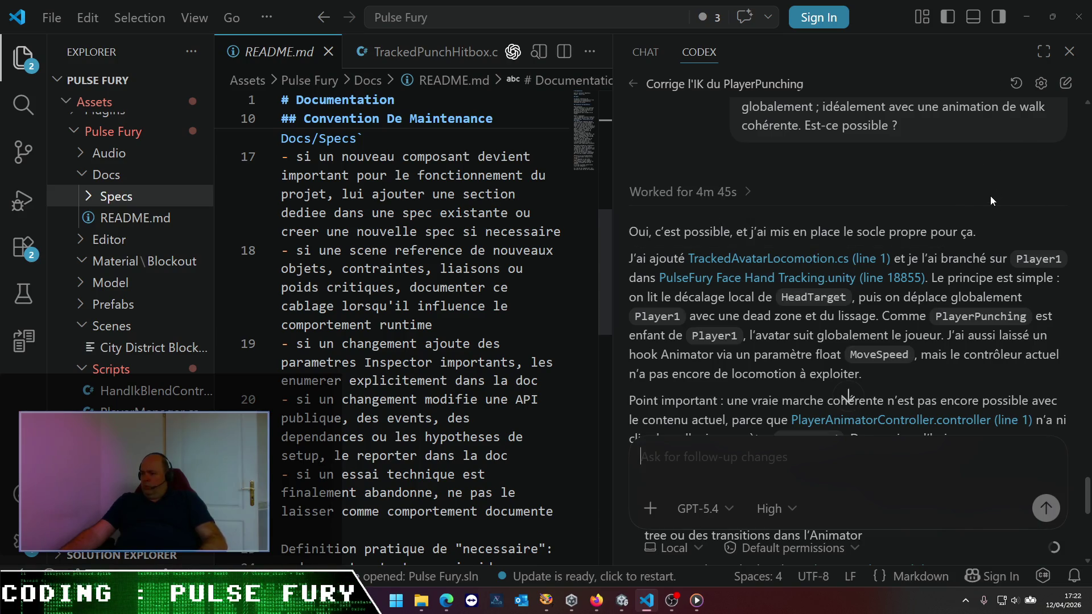
scroll(986, 199, down, 4)
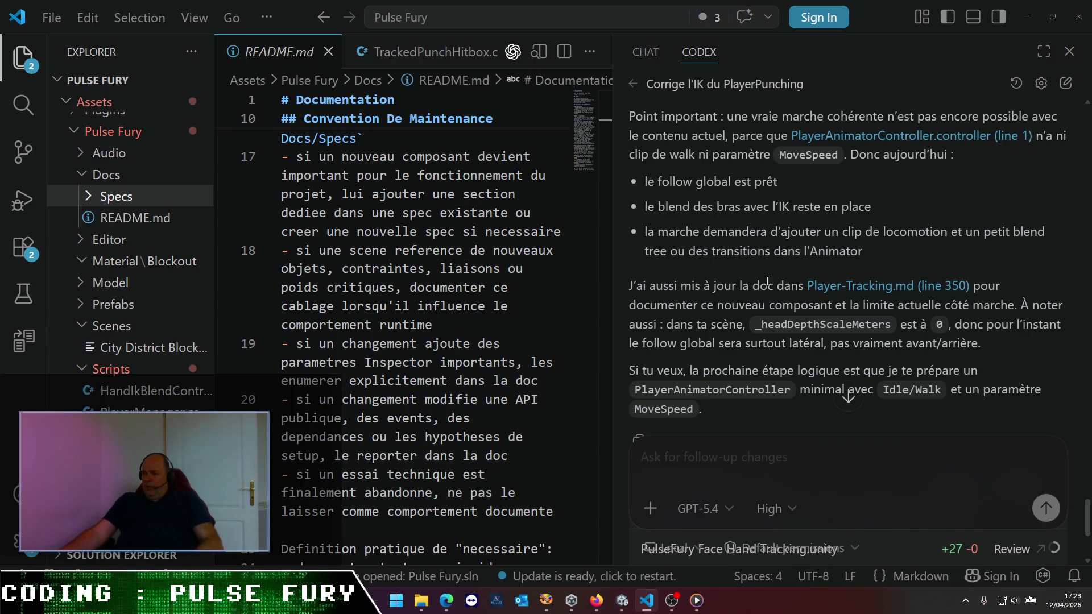
scroll(747, 333, up, 1)
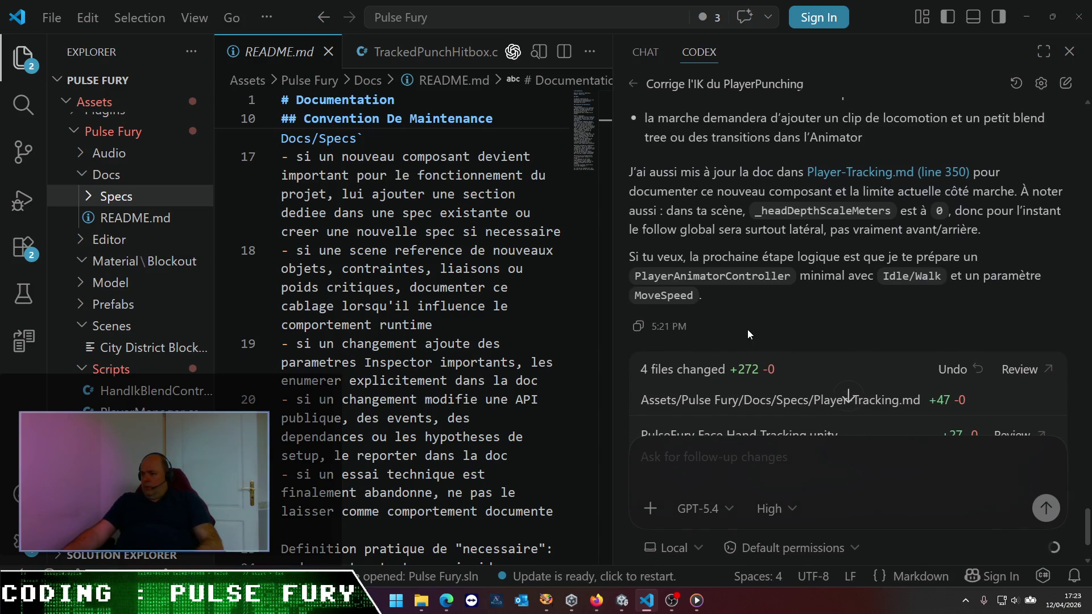
scroll(747, 330, down, 2)
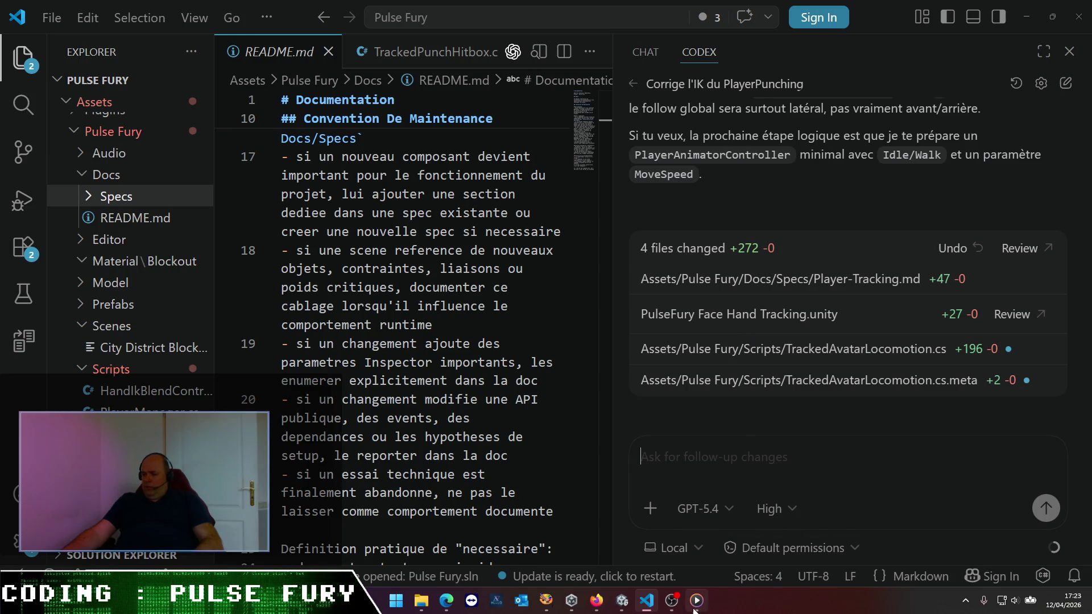
mouse_move(682, 597)
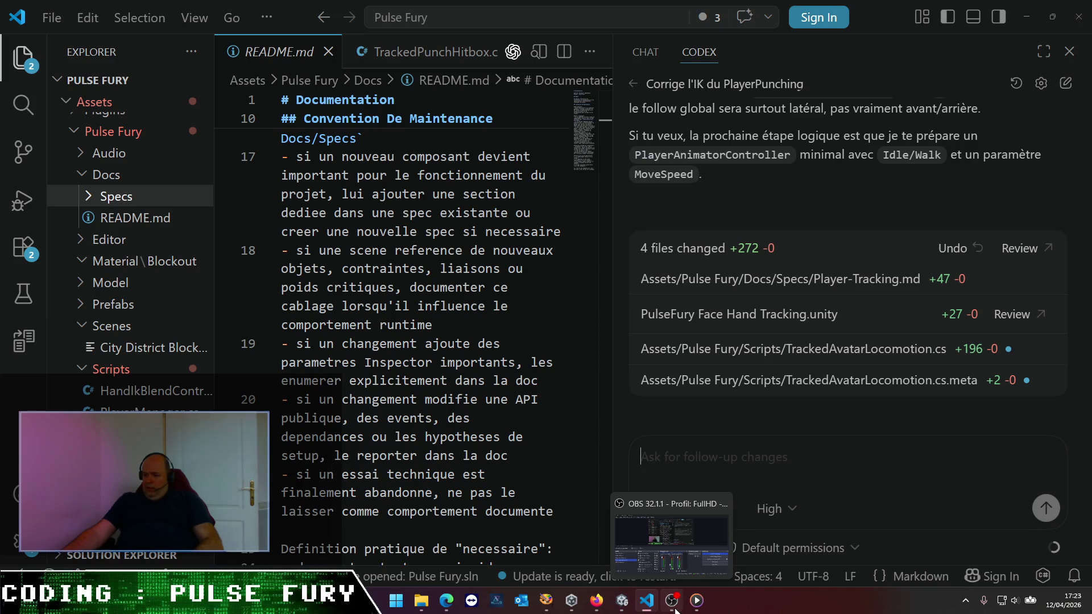
- Reload the externally modified PulseFury Face Hand Tracking scene in Unity and expand Scene in the Hierarchy
click(621, 601)
mouse_move(646, 608)
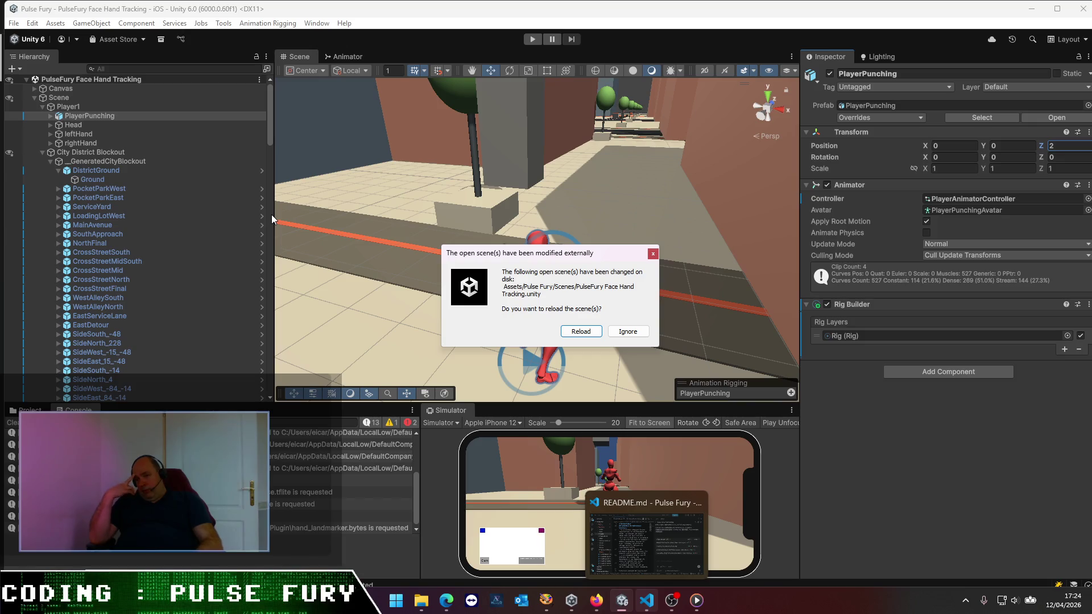
click(589, 332)
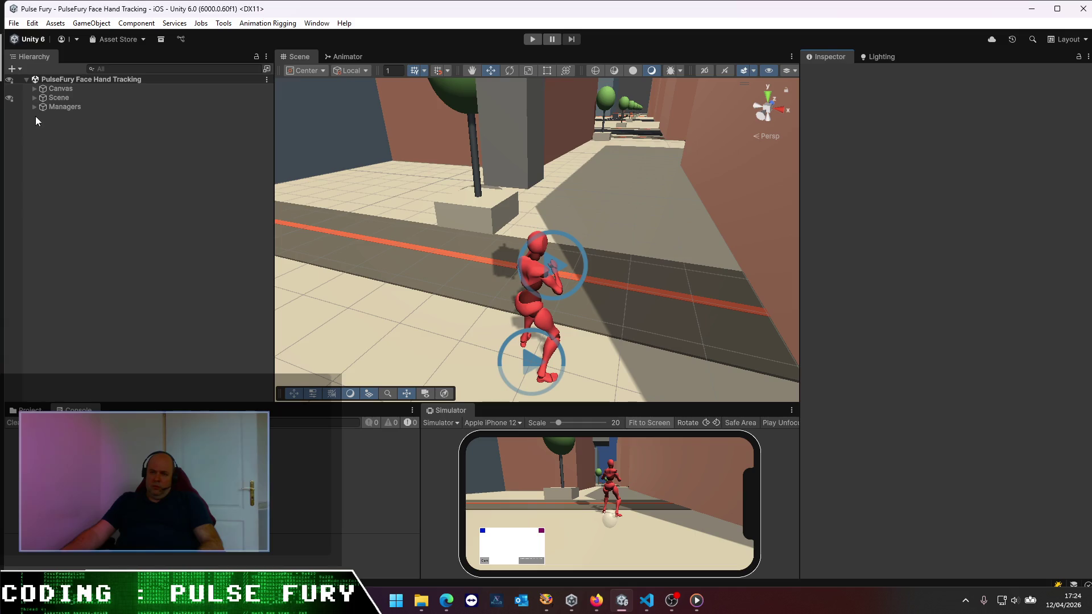
click(34, 98)
- Expand Player1 and select it to inspect its components
click(42, 107)
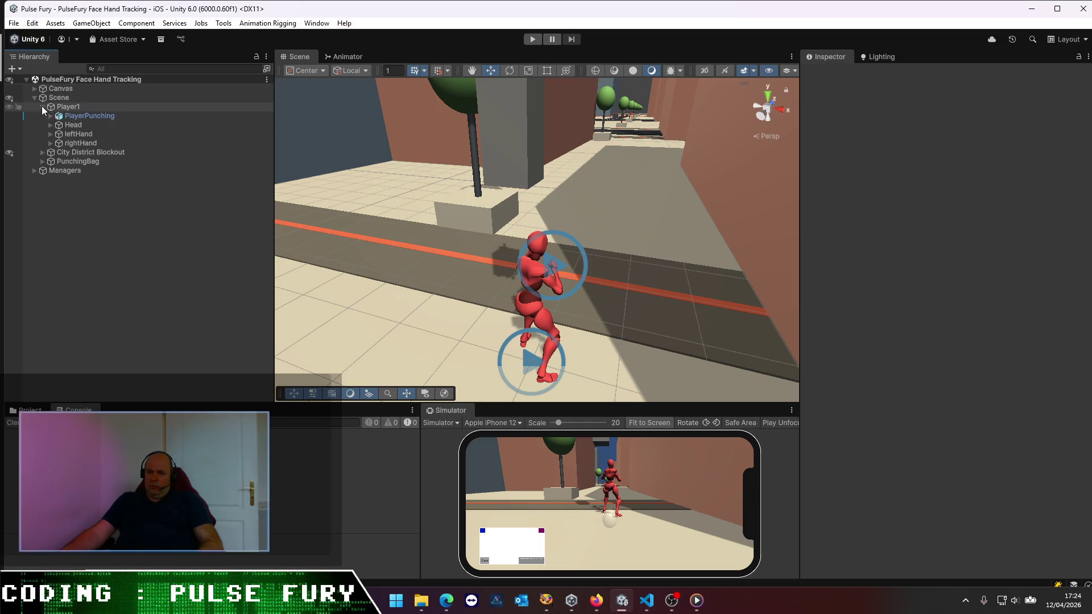
click(77, 107)
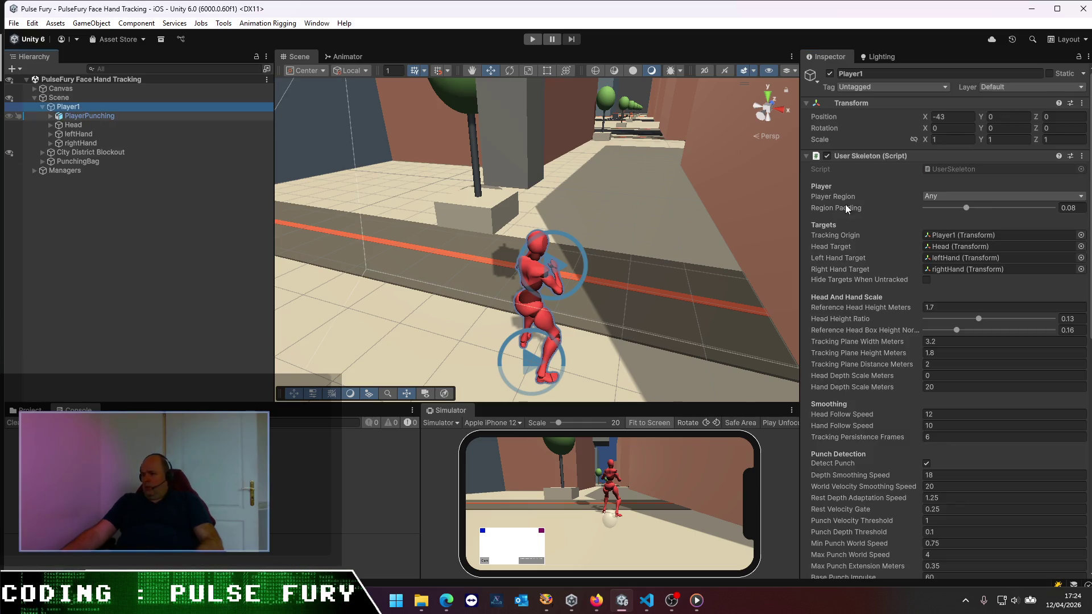
key(Down)
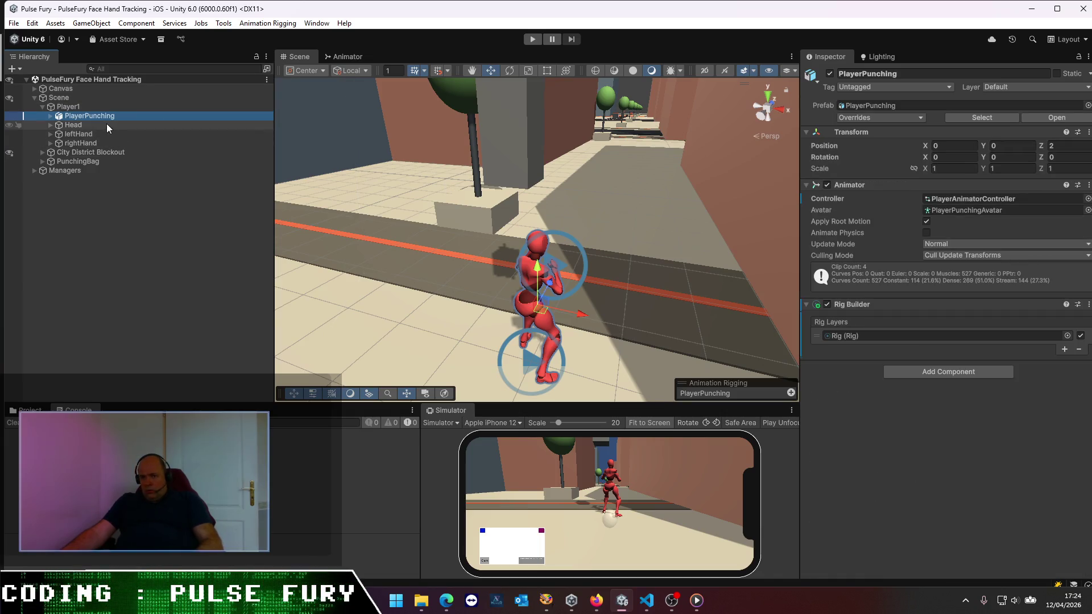
click(77, 108)
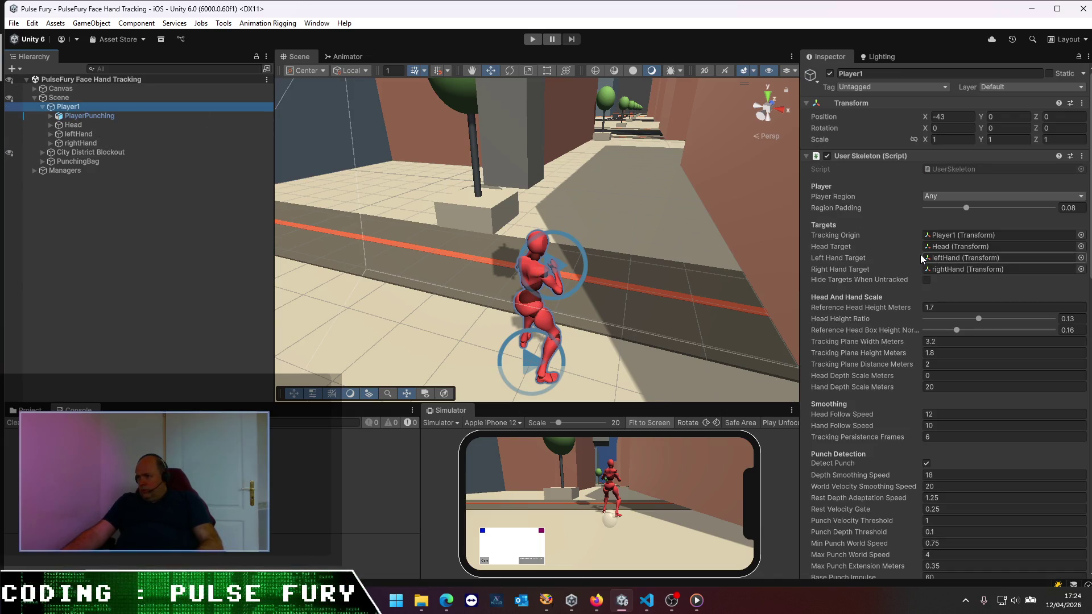
- Play-test the scene, enlarging and orbiting the Scene view to watch Player1 down the street
key(ctrl+p)
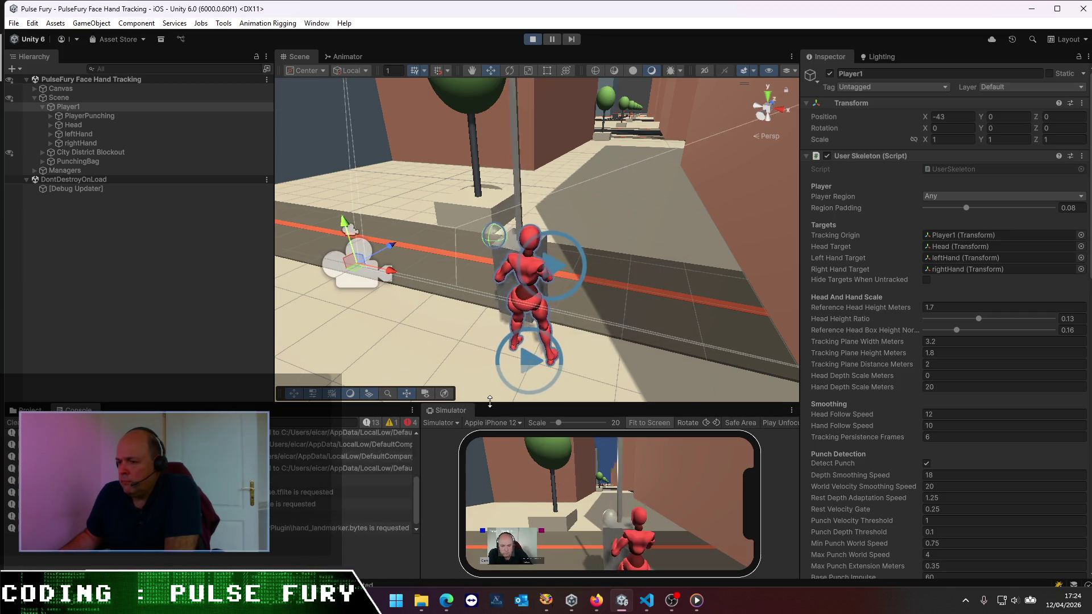
drag(493, 403, 489, 416)
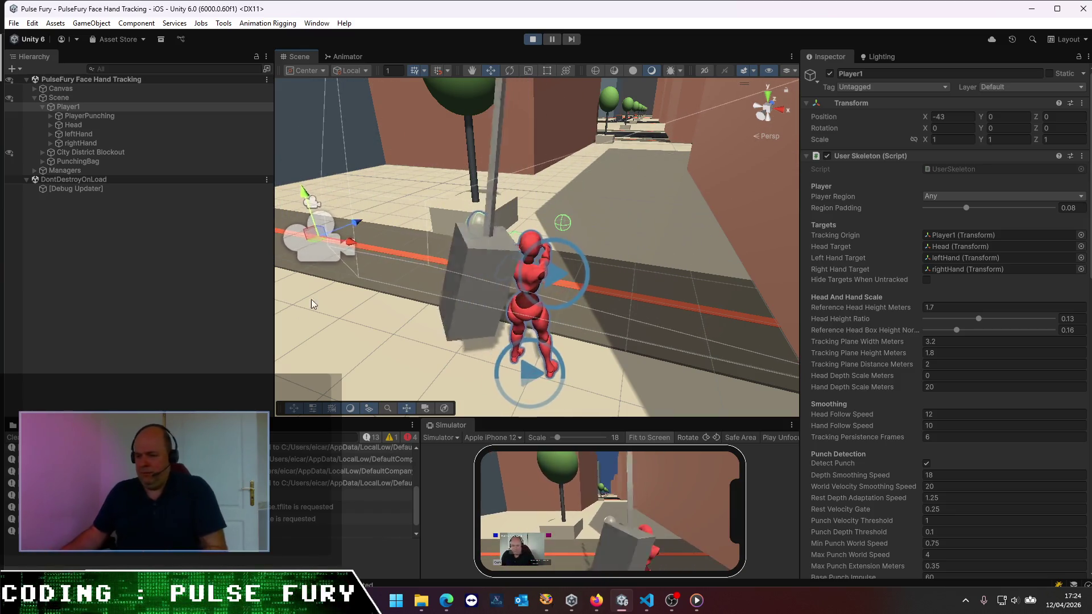
scroll(416, 493, up, 1)
scroll(415, 493, up, 2)
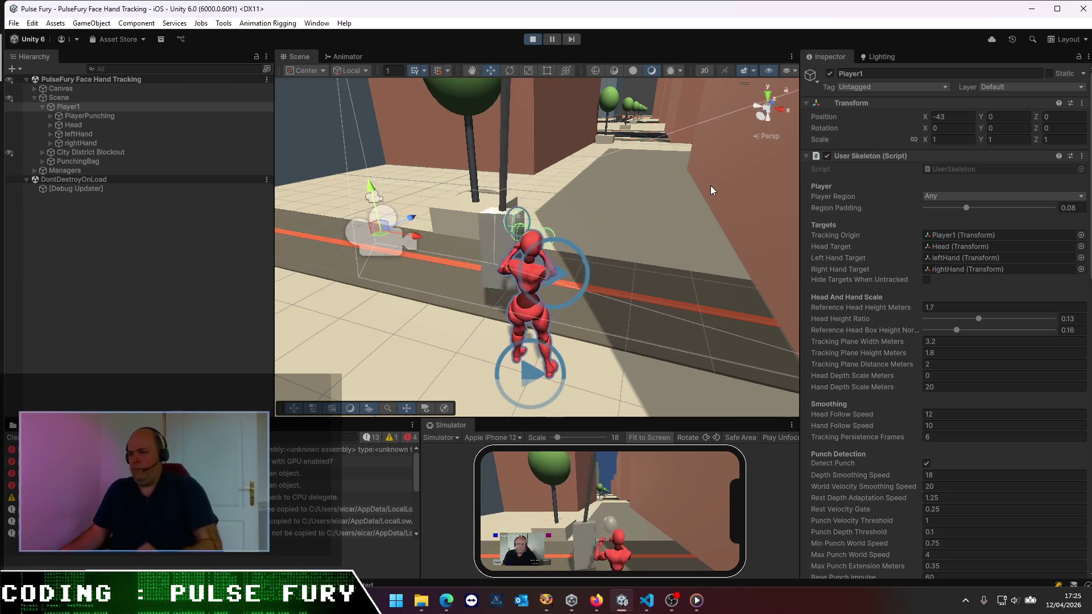
mouse_move(530, 249)
mouse_down()
mouse_move(575, 264)
mouse_move(409, 215)
mouse_move(497, 265)
mouse_move(428, 283)
mouse_move(534, 286)
mouse_up()
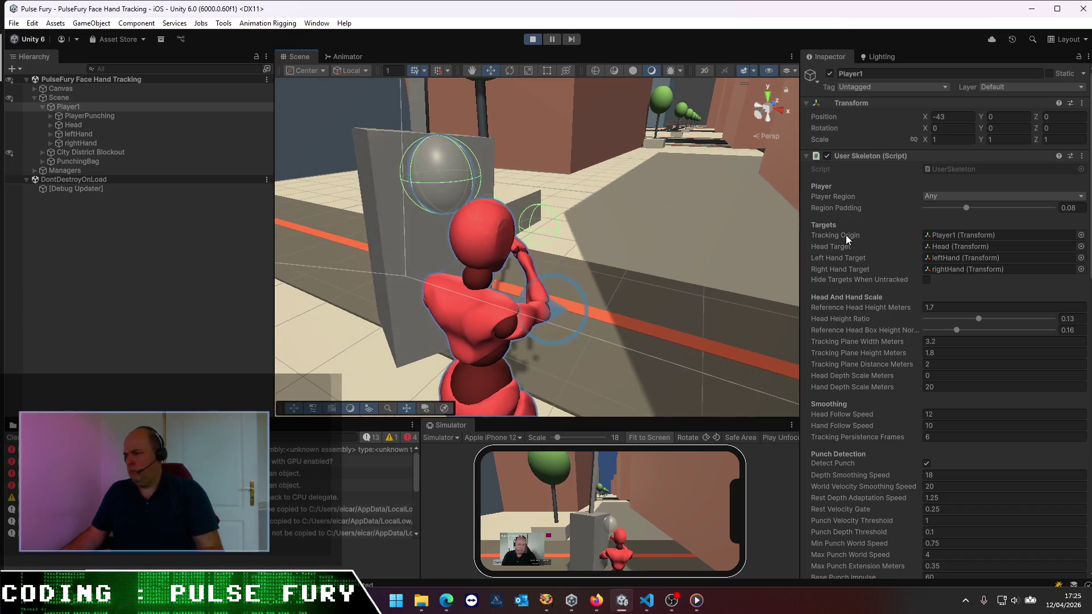
key(alt+Tab)
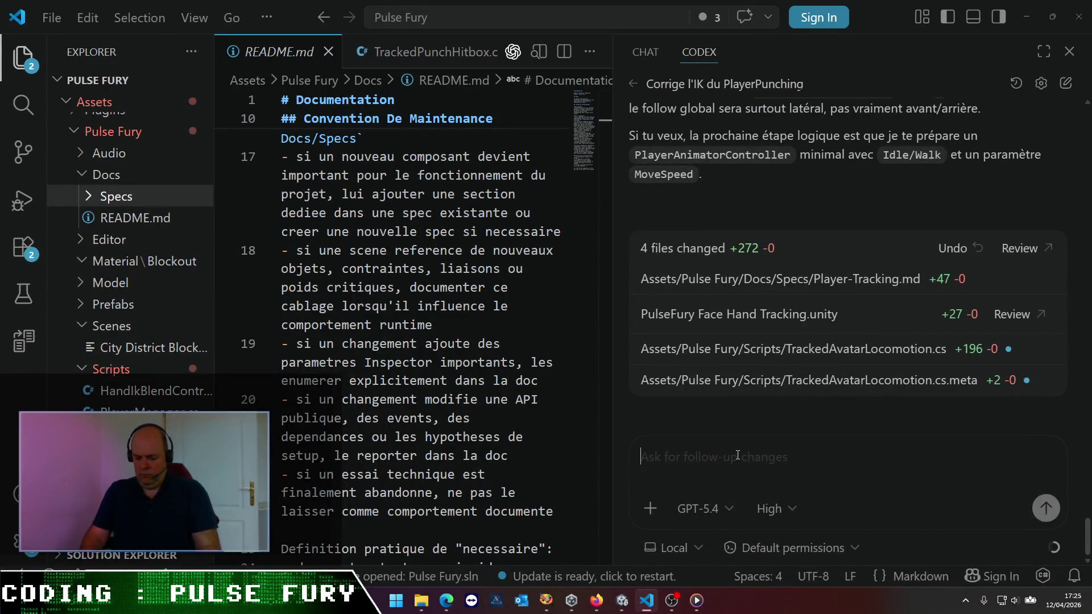
- Draft a reply to Codex saying it failed and Player1 is absolutely immobile, and stop Unity's play test
text(euh c'est un écheck)
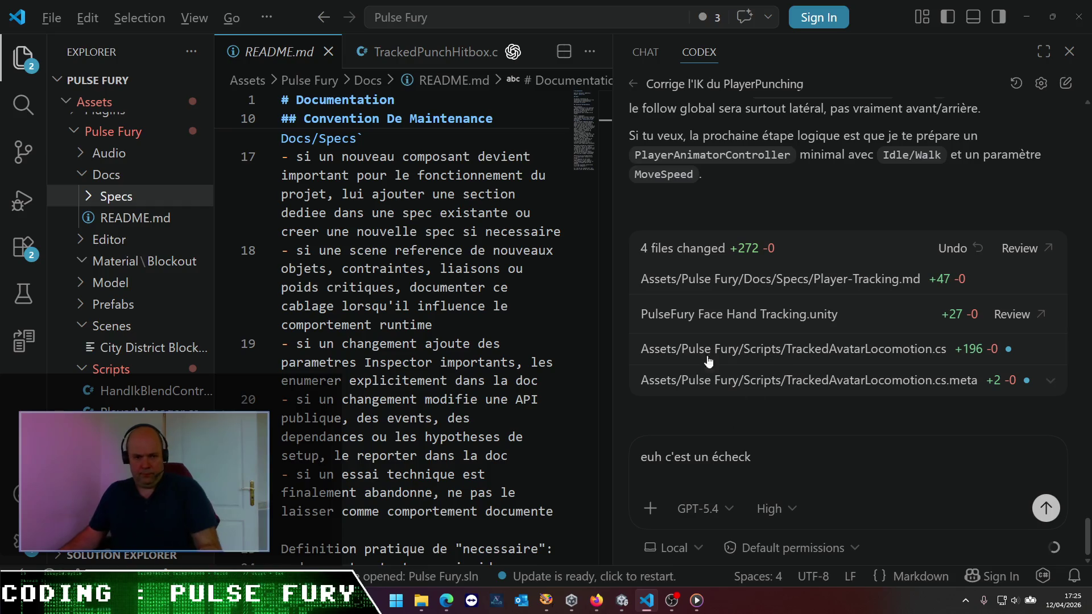
key(alt+Tab)
click(531, 42)
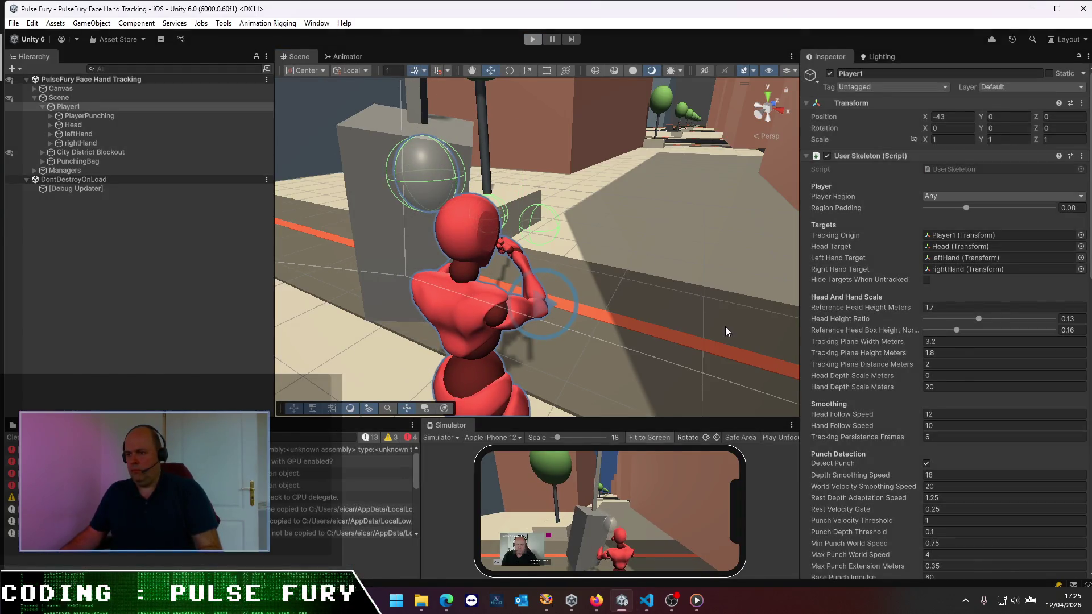
key(alt+Tab)
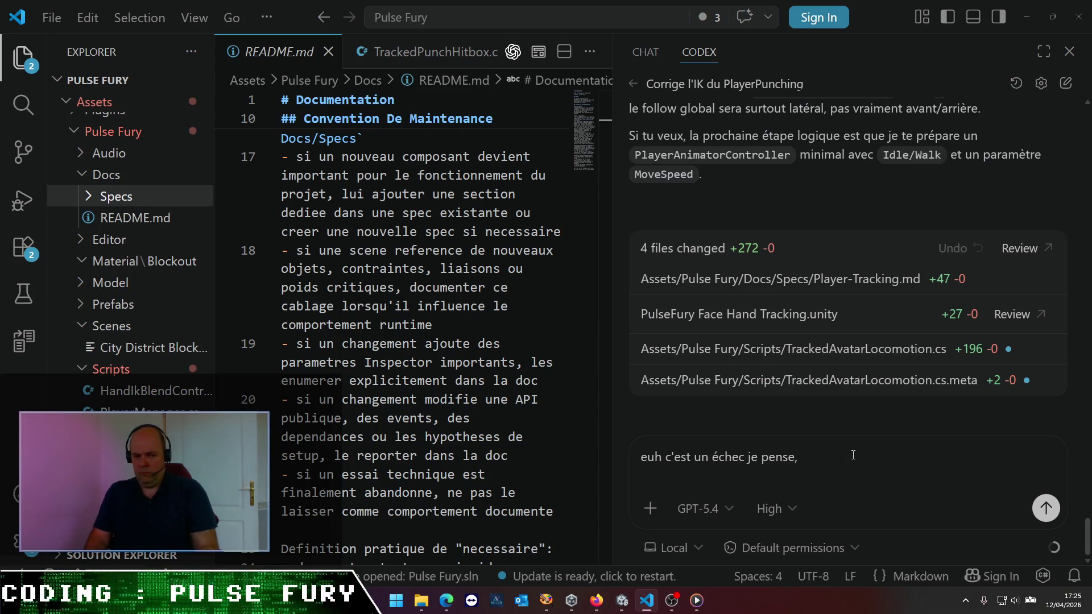
text( Player1)
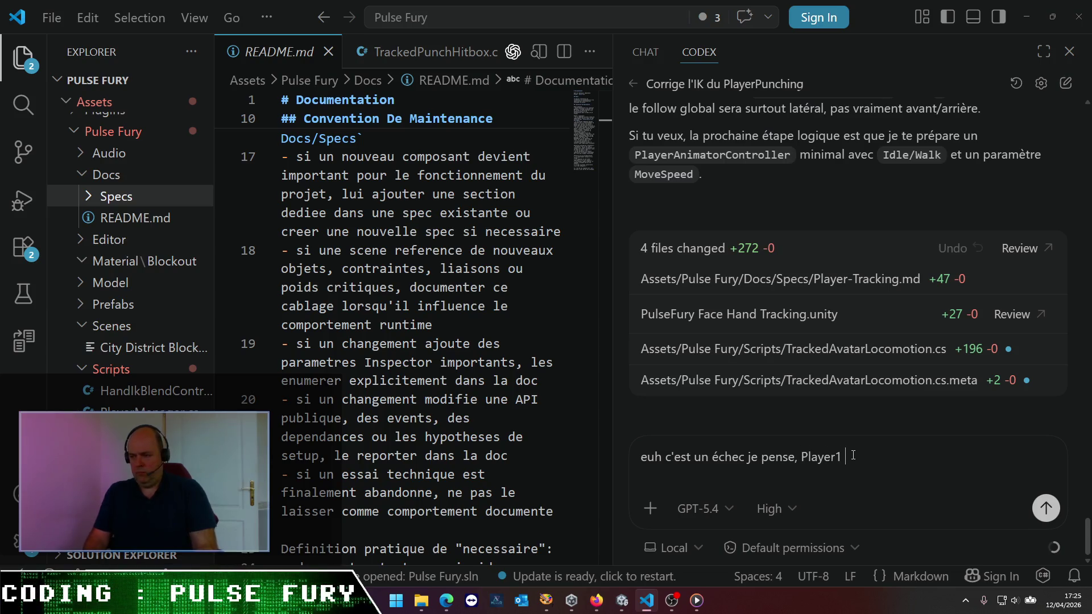
text(é)
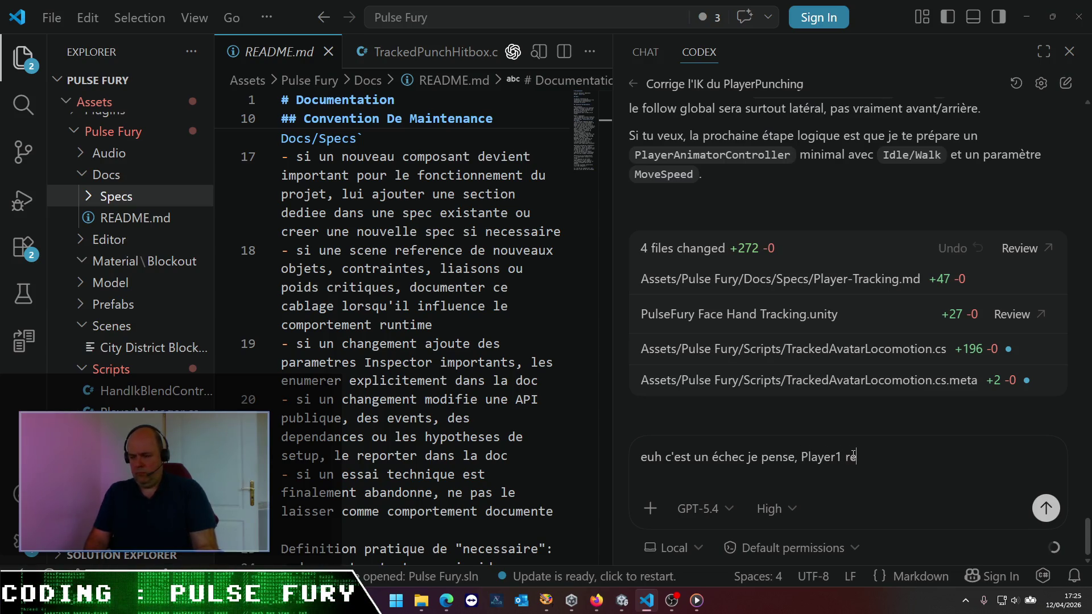
text(est absolument)
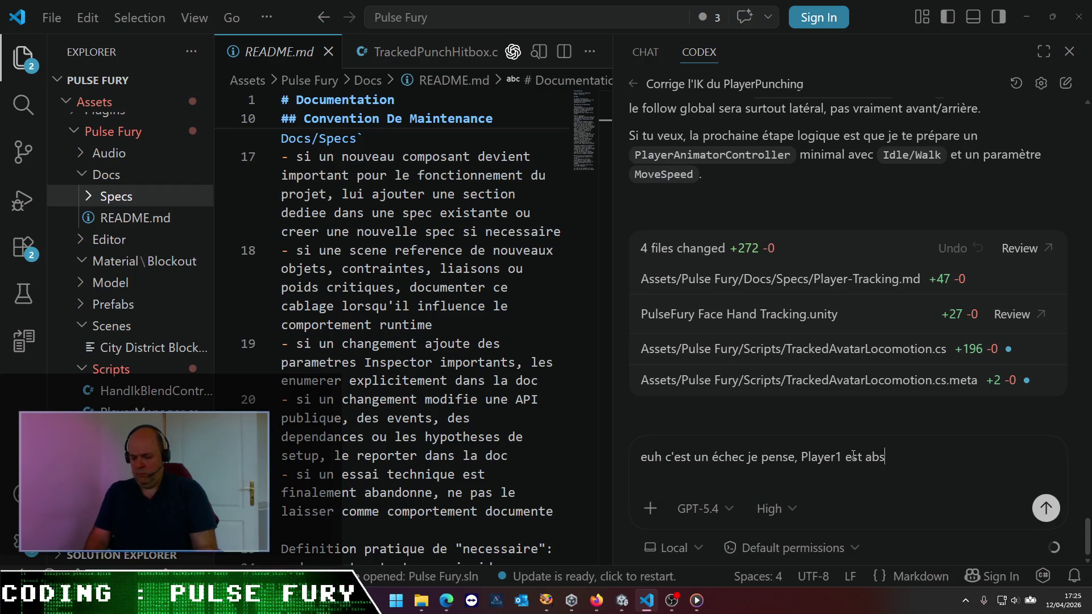
text( immobile)
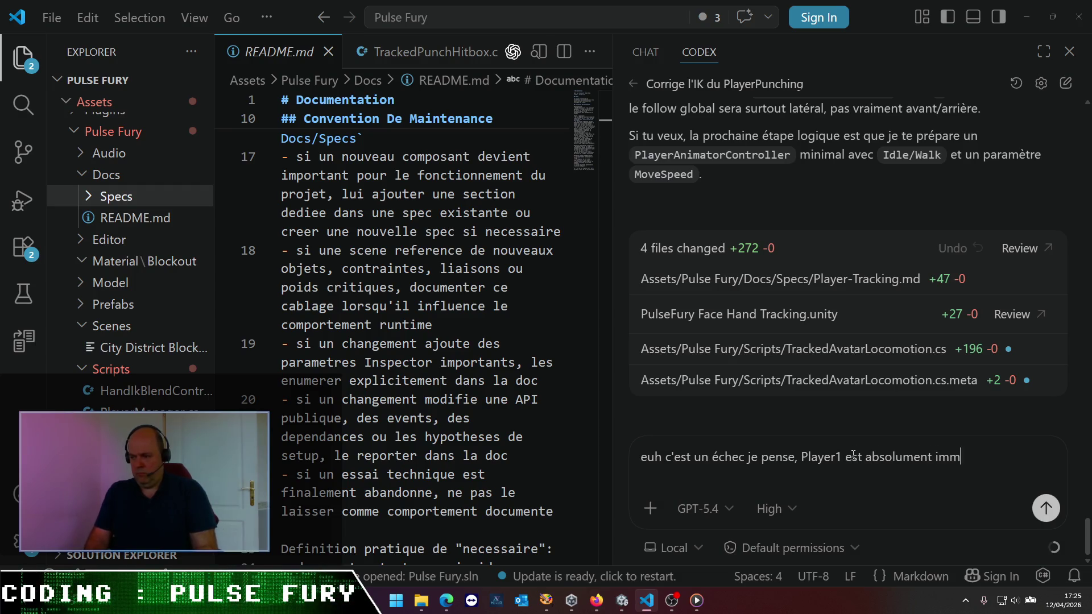
key(alt+Tab)
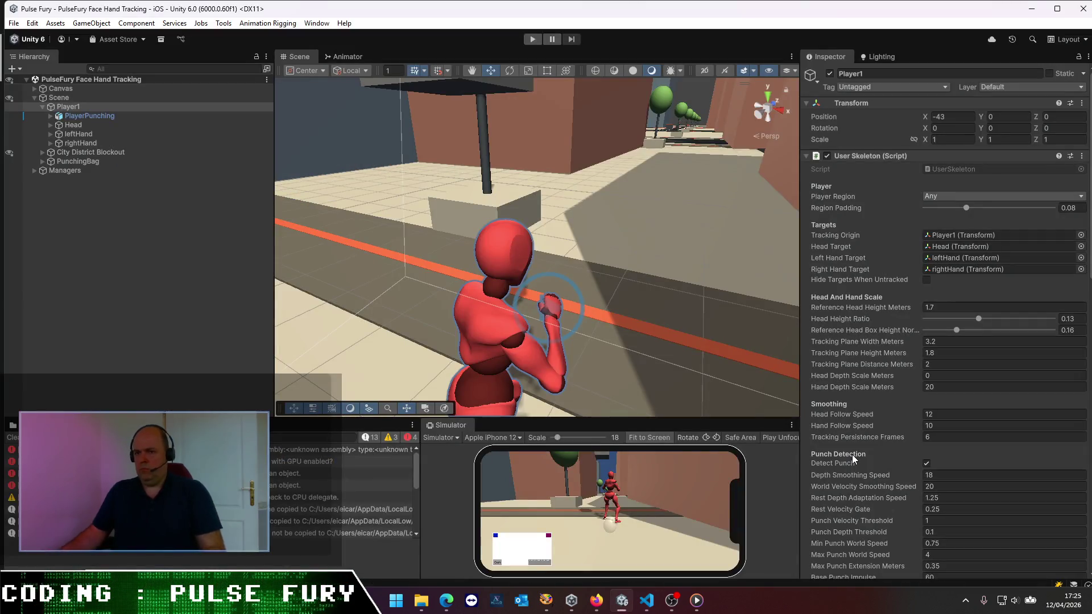
- Run a second Unity play test to confirm Player1 stays put, then stop it
click(533, 39)
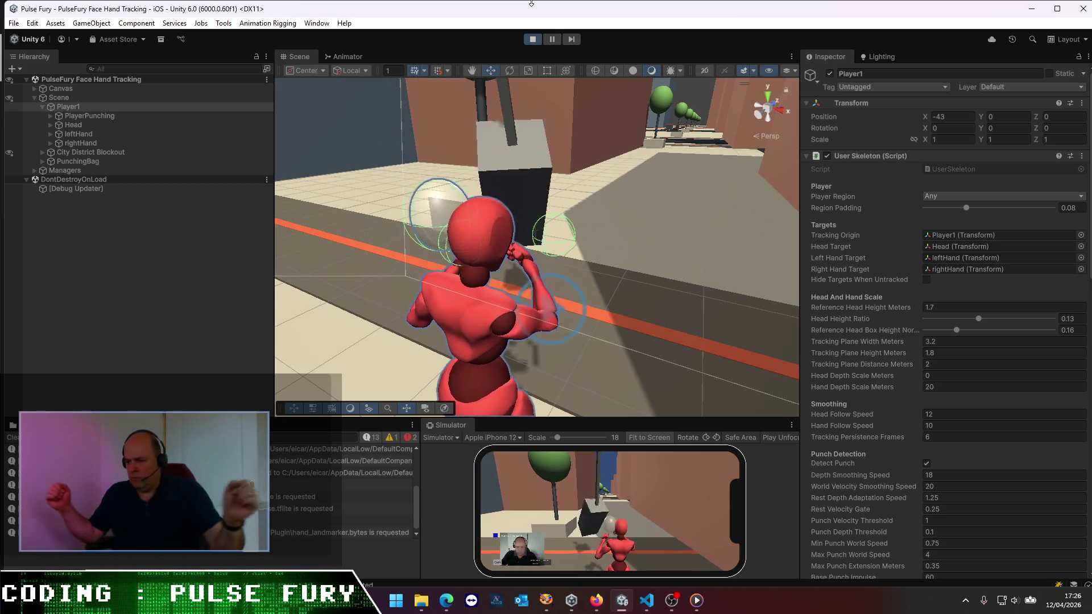
click(536, 39)
key(alt+Tab)
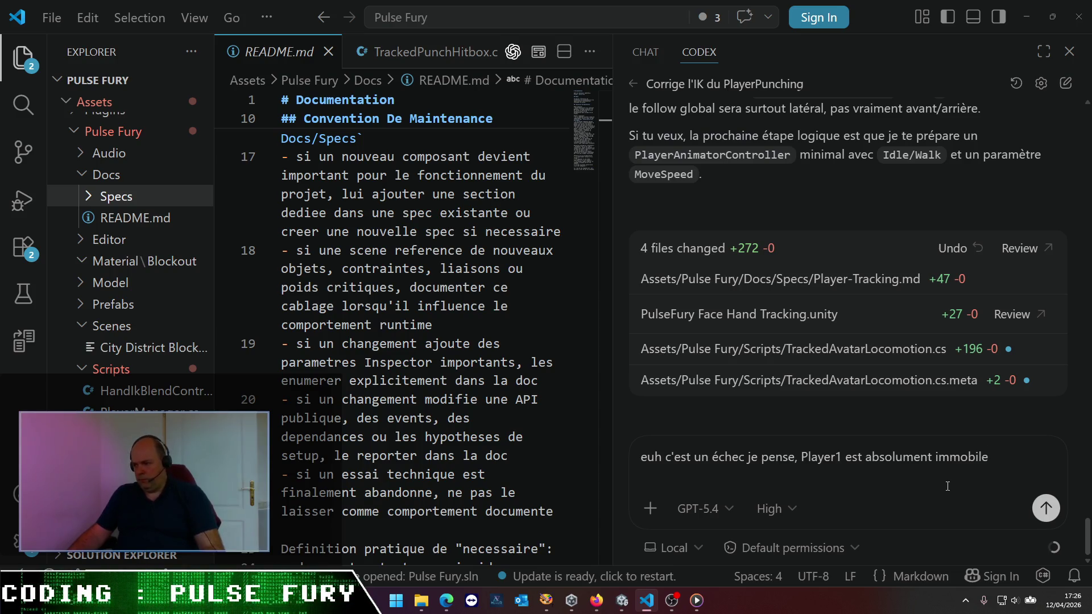
- Send the Player1-is-immobile report to Codex and briefly view the Docs items beside README.md
key(Return)
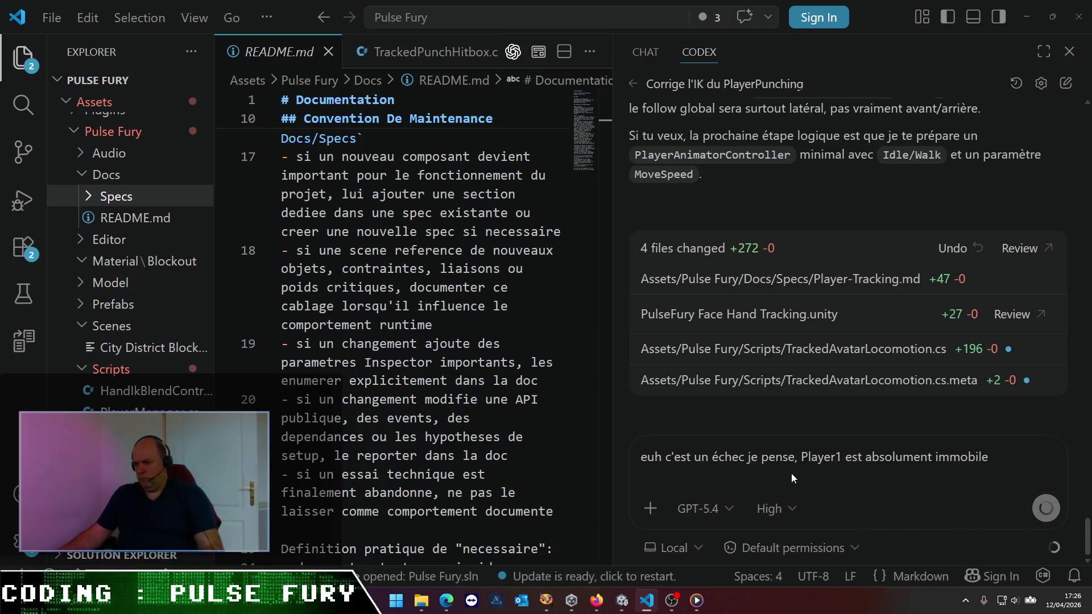
key(alt+Tab)
key(alt+Tab)
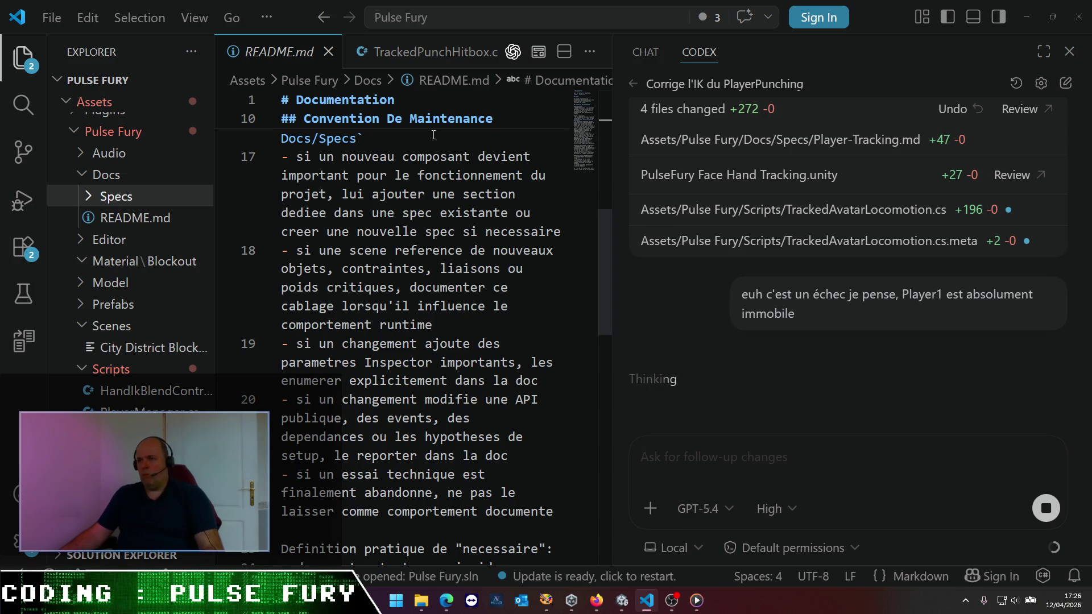
click(460, 83)
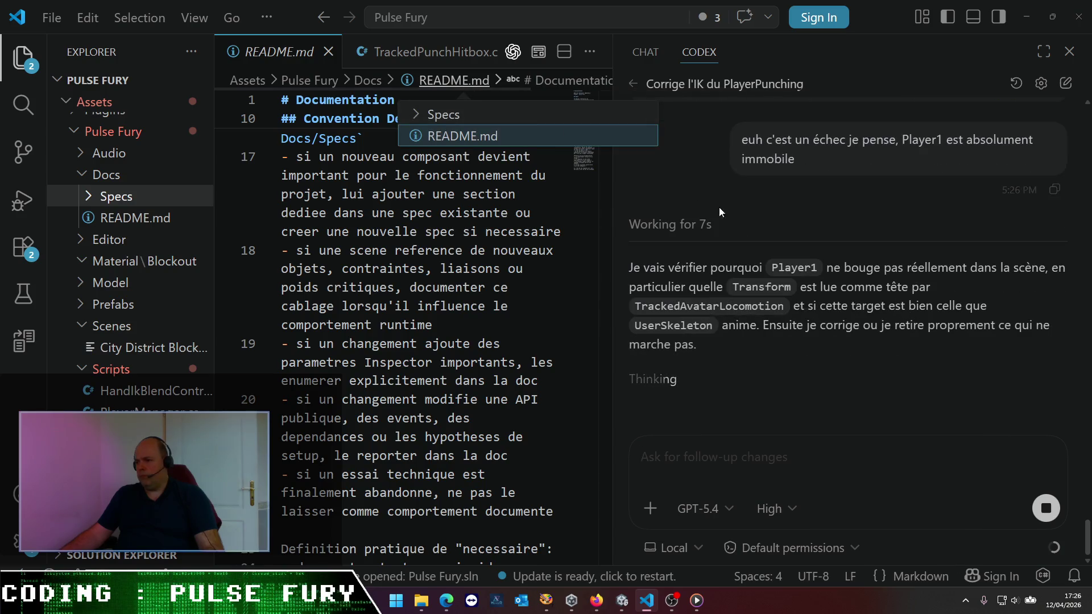
click(829, 311)
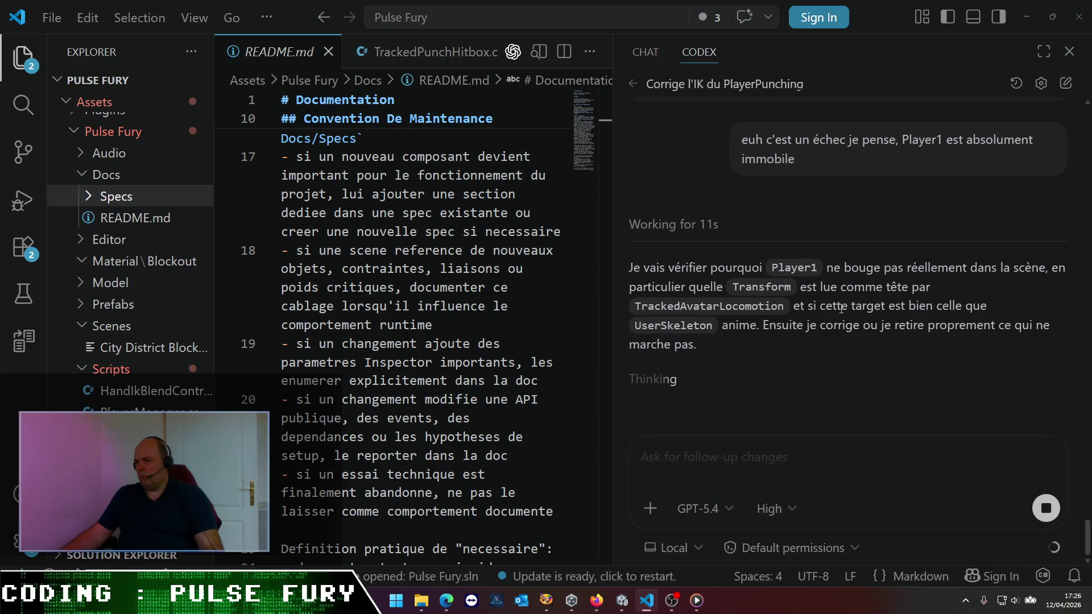
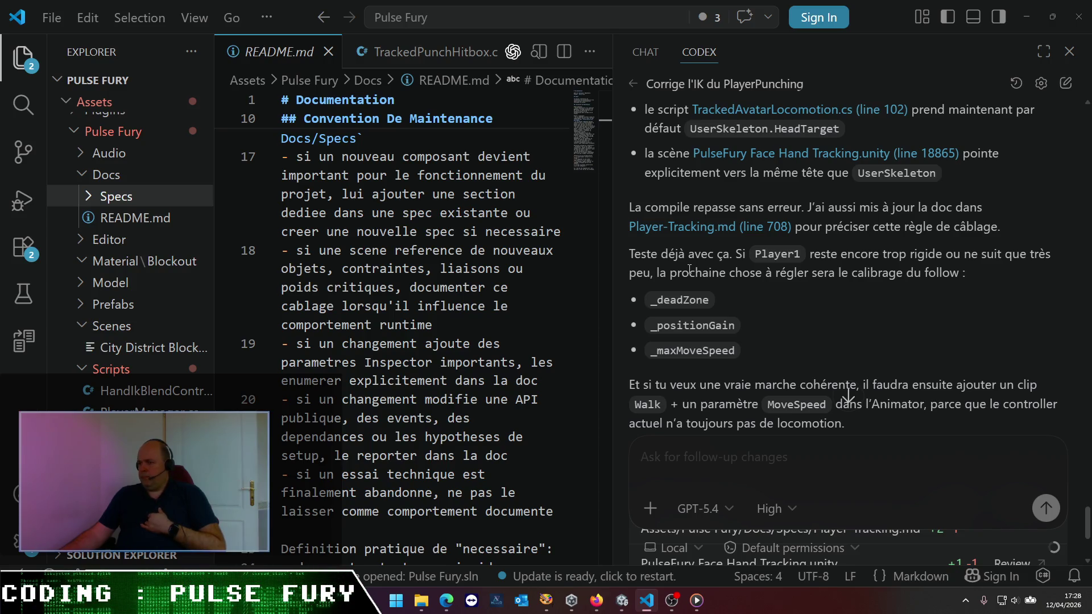
- Return to Unity and reload the externally changed Pulse Fury Face Hand Tracking scene
scroll(689, 269, down, 1)
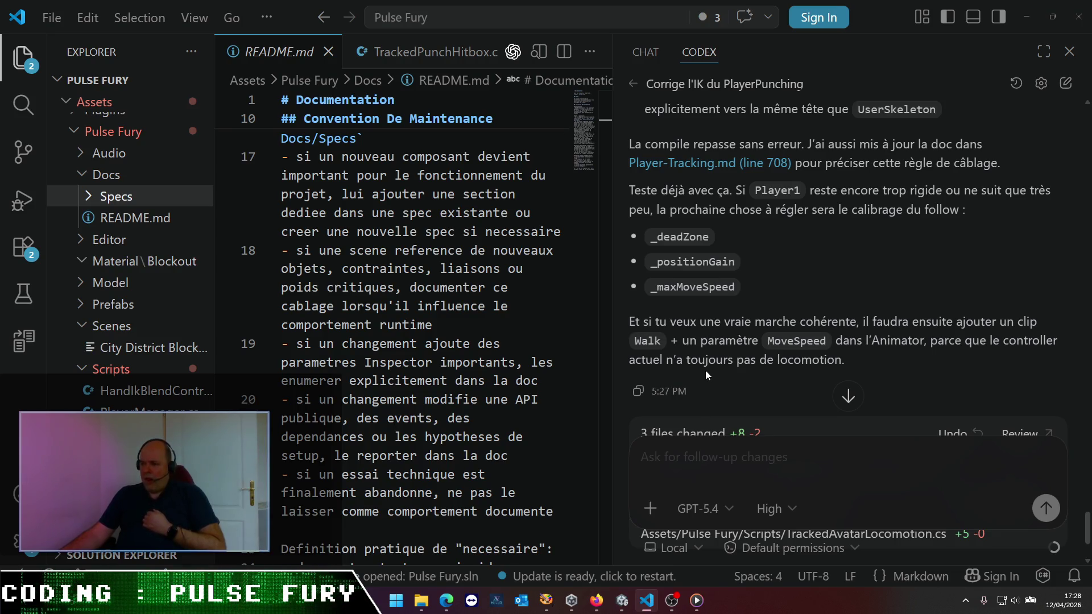
scroll(705, 370, down, 2)
scroll(705, 370, down, 1)
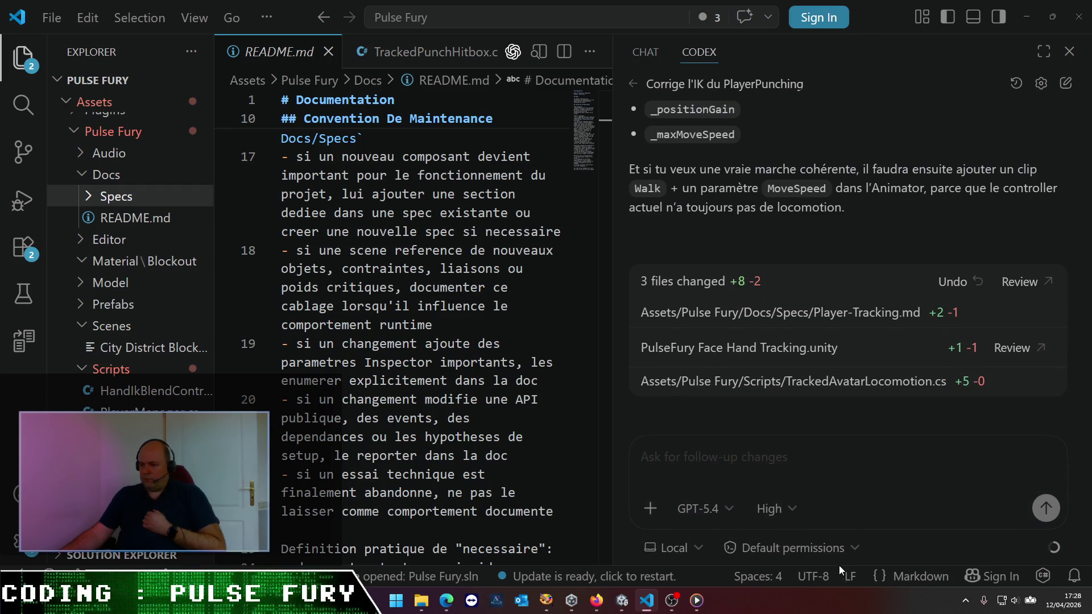
mouse_move(672, 607)
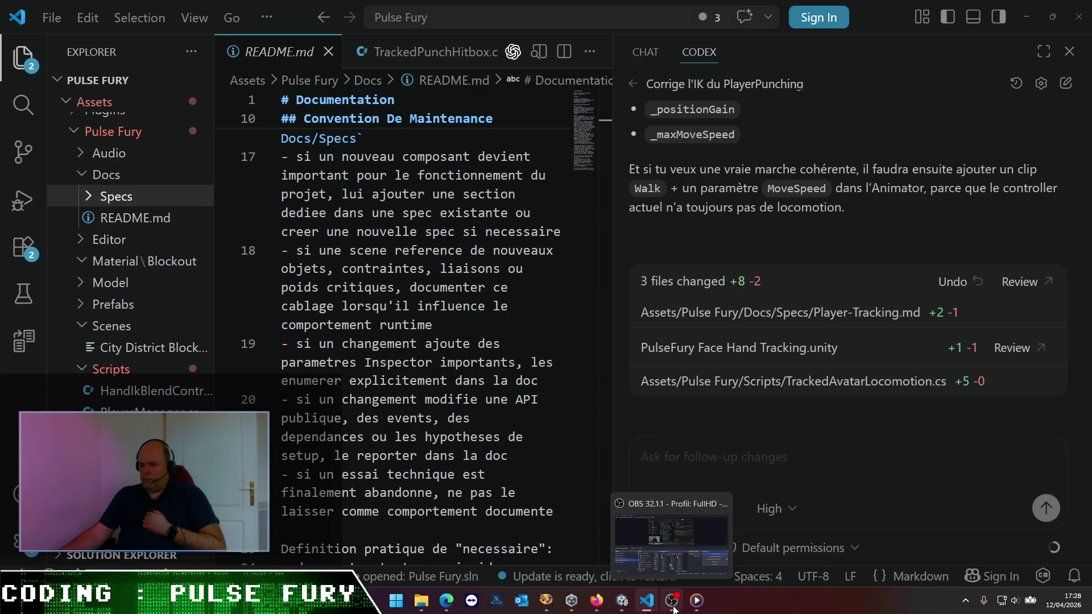
click(622, 604)
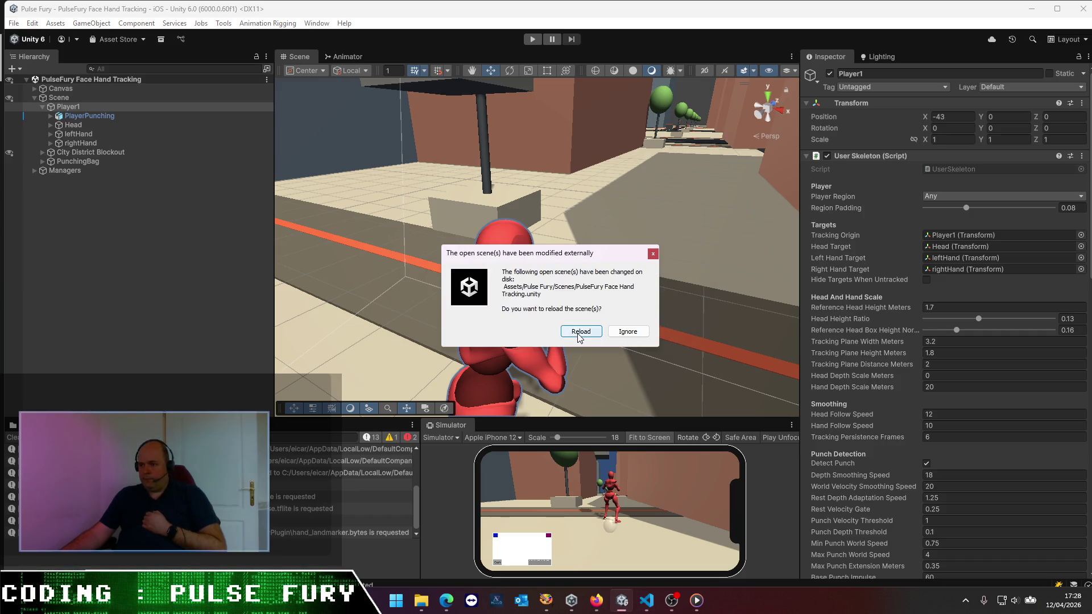
click(581, 331)
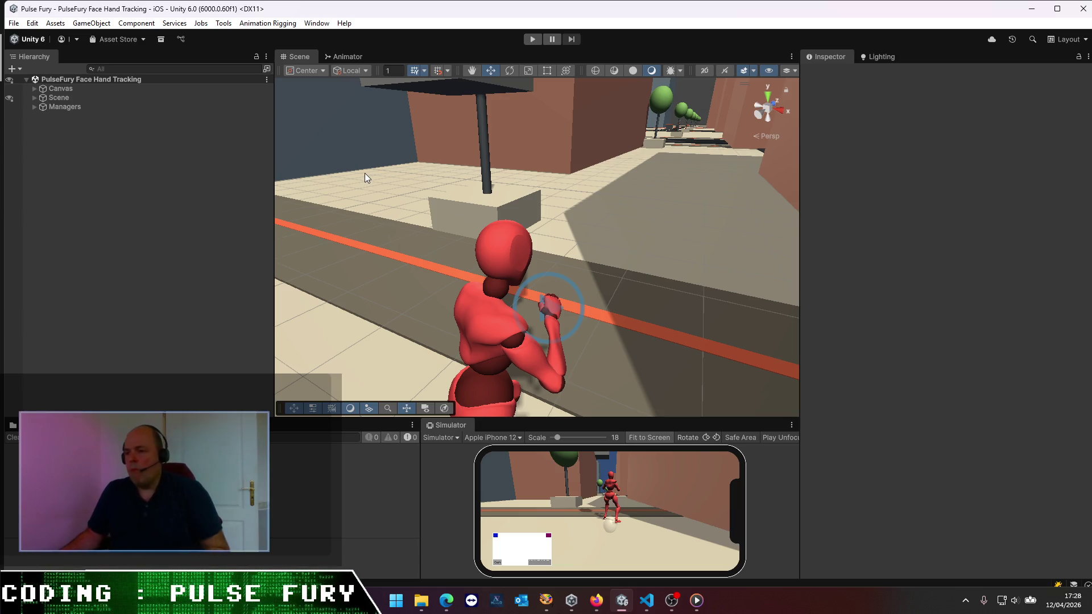
- Start Play mode and expand Managers, Canvas and Scene in the Hierarchy to reach Player1
click(532, 39)
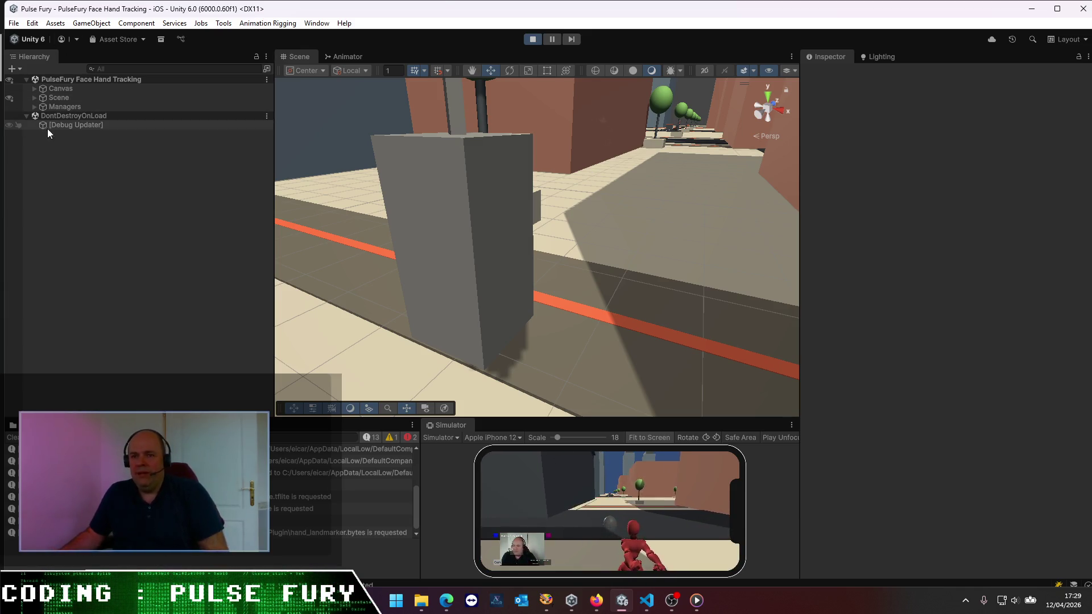
click(32, 106)
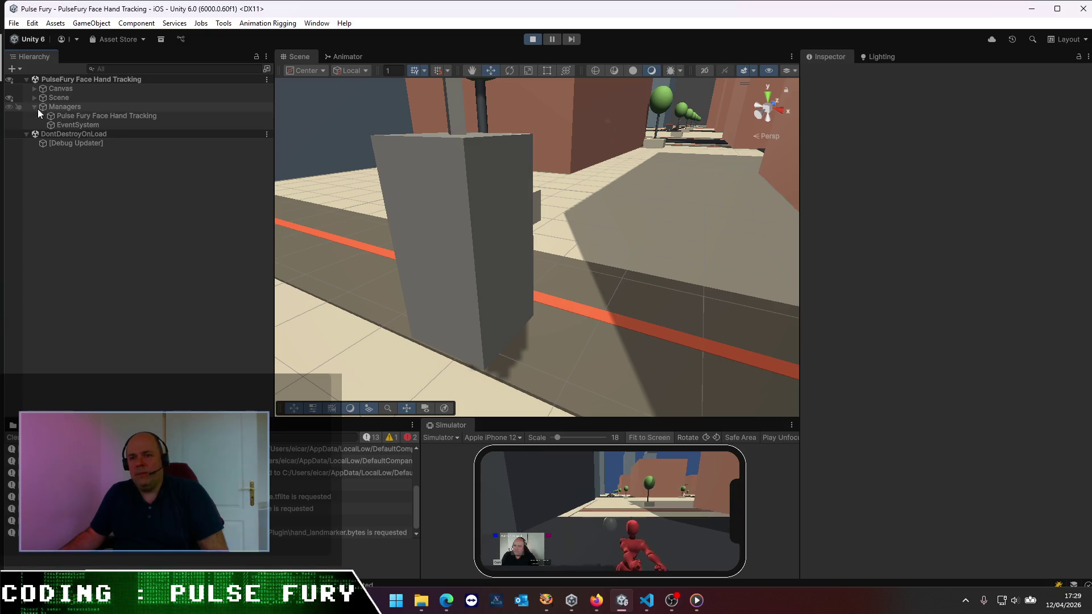
click(34, 88)
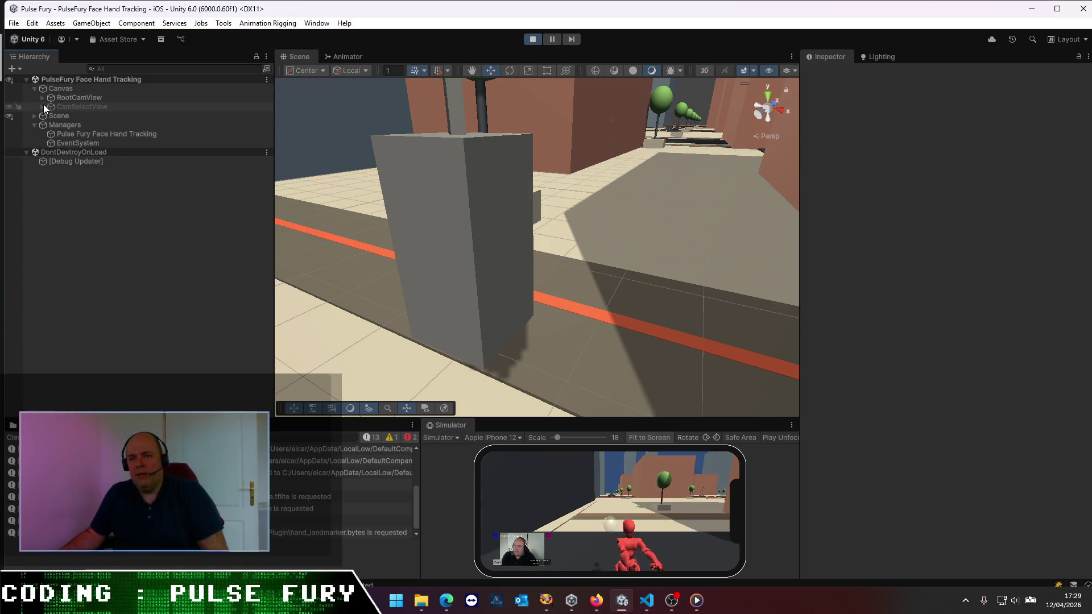
click(34, 116)
click(63, 125)
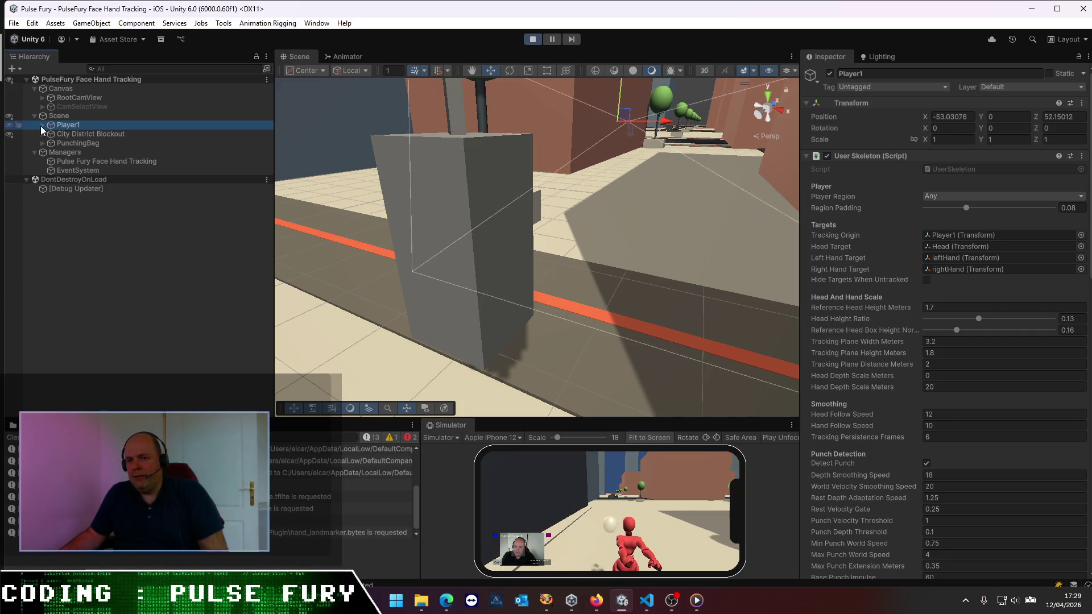
- Inspect Player1's Head and leftHand punch hitbox, then Player1's tracking settings
click(42, 125)
click(64, 143)
click(68, 154)
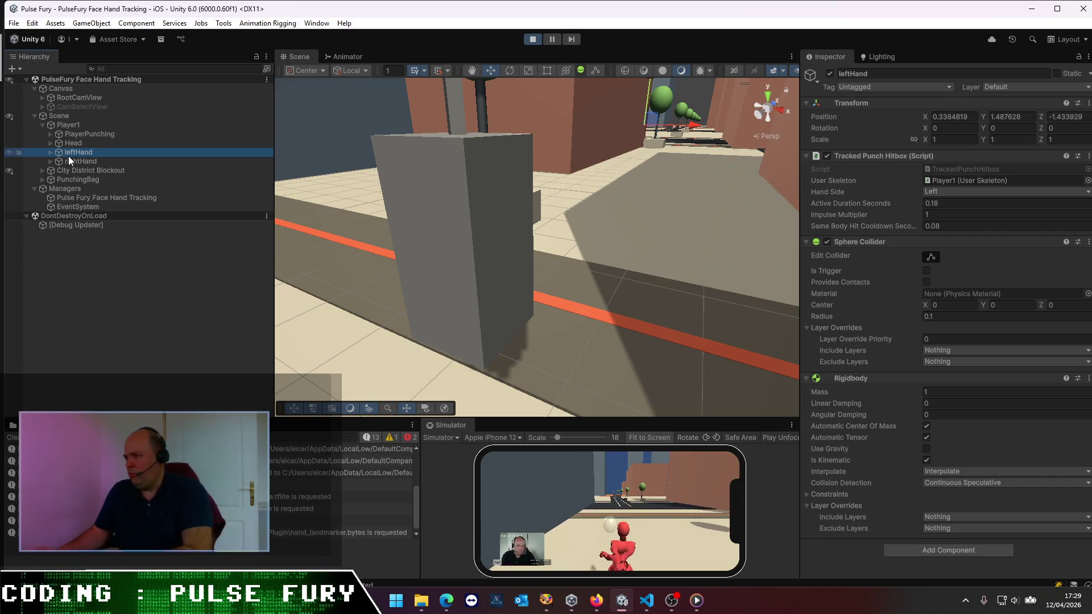
click(67, 126)
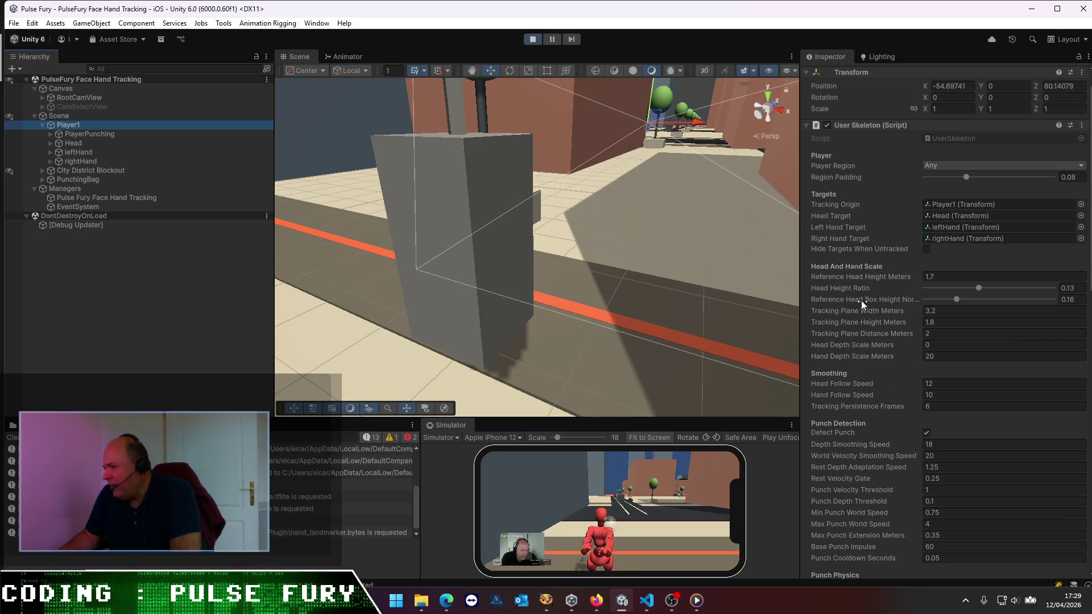
- In Player1's User Skeleton, enter Head Follow Speed 120 and Hand Follow Speed 100, then stop playback
scroll(861, 304, down, 5)
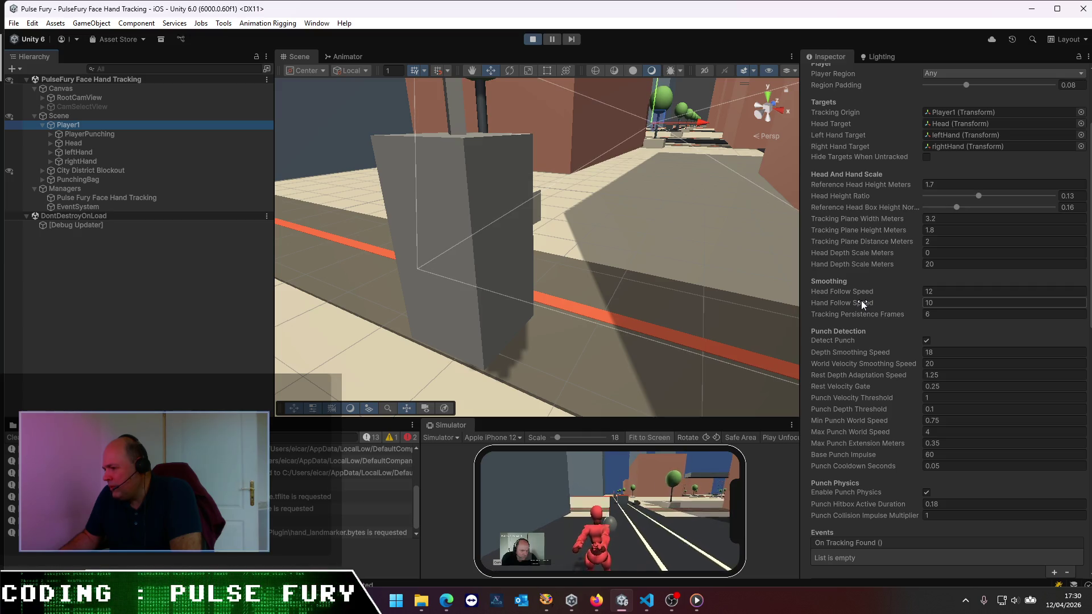
scroll(861, 300, up, 5)
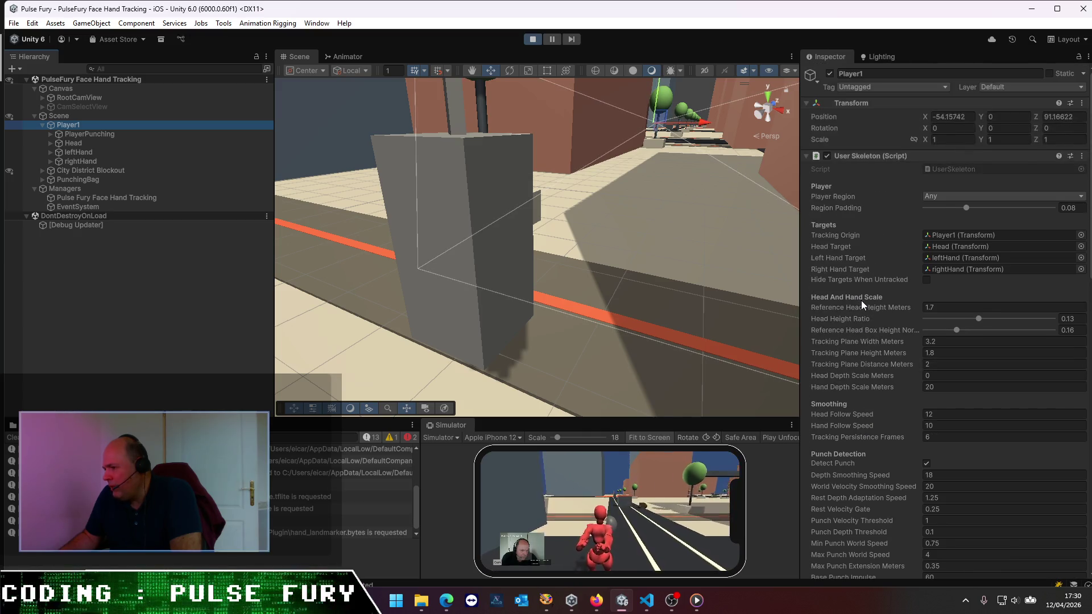
click(948, 415)
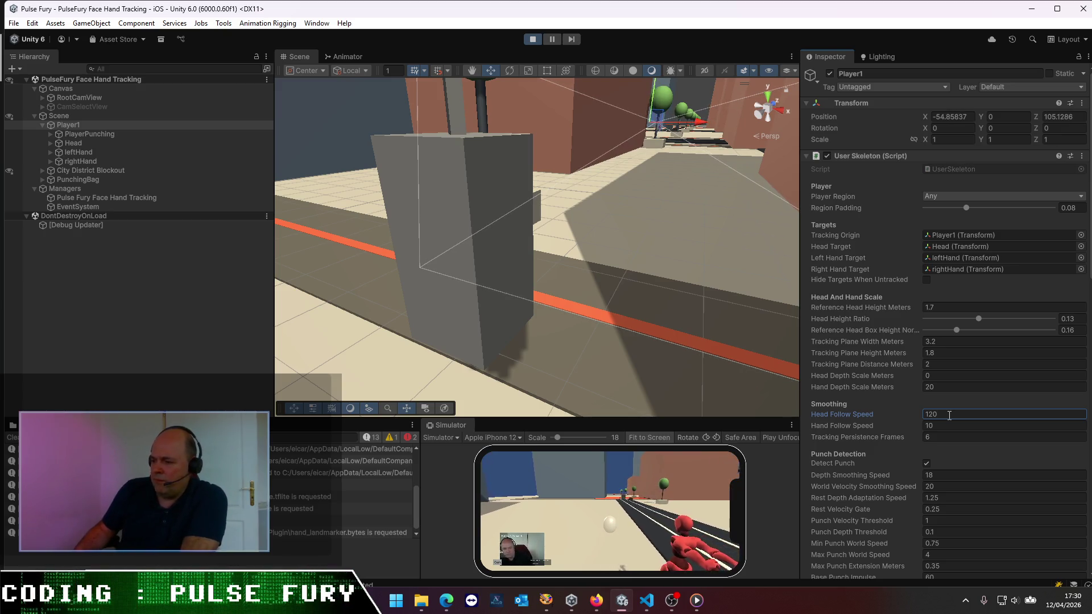
click(952, 426)
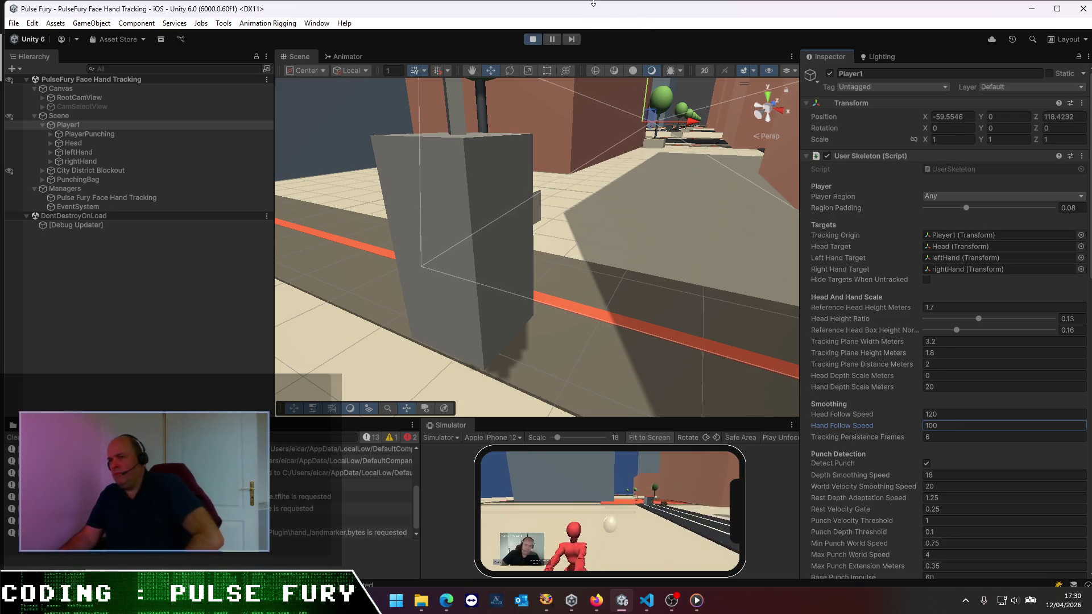
click(532, 40)
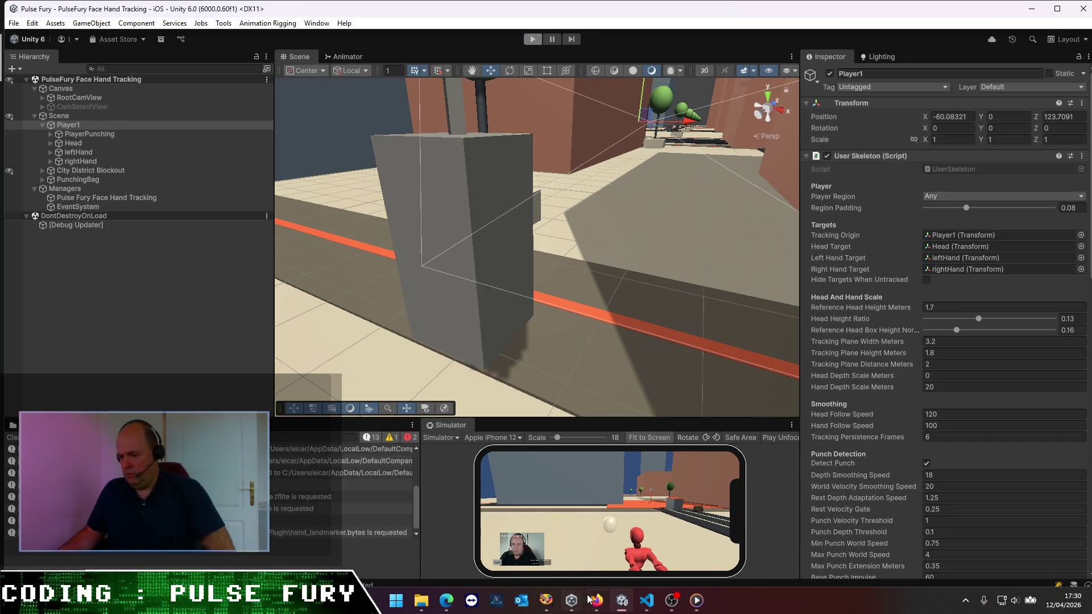
- In Codex chat, write that Player1 now moves on its own with no lateral tracking
click(648, 602)
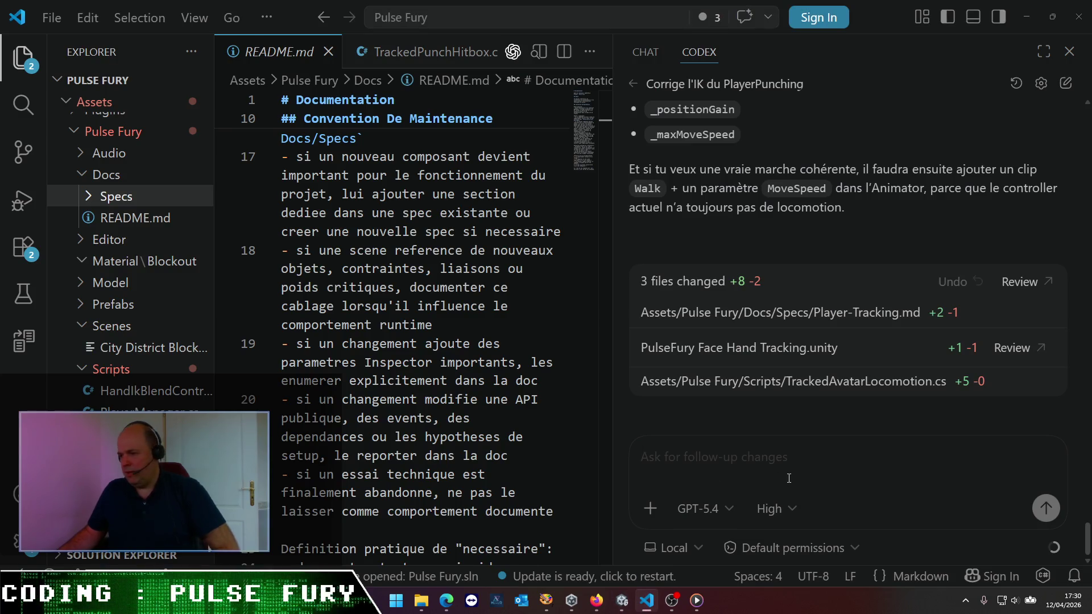
text(c')
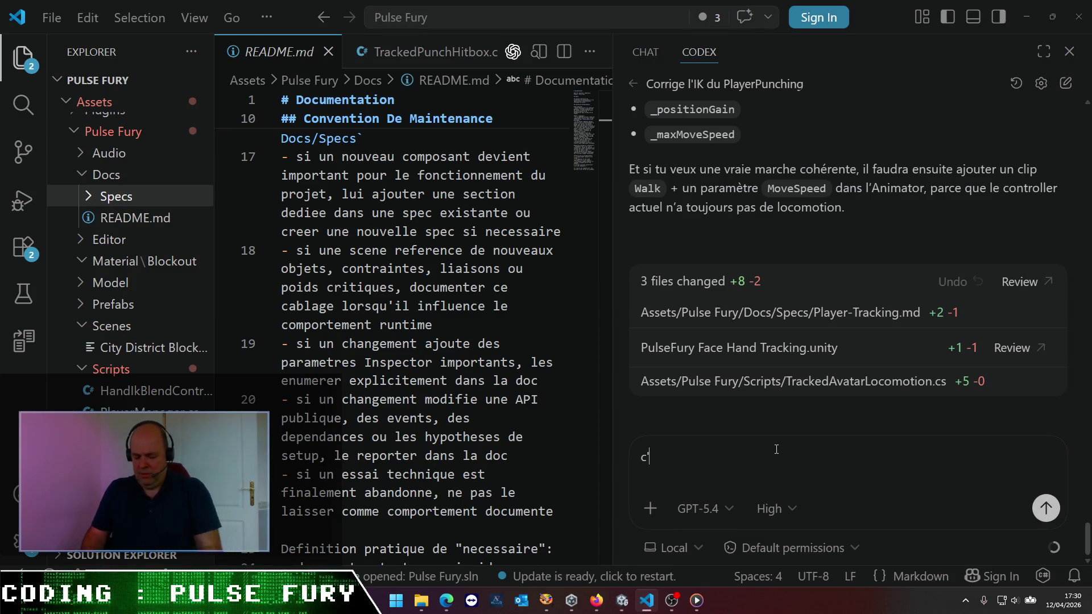
text(est une blague )
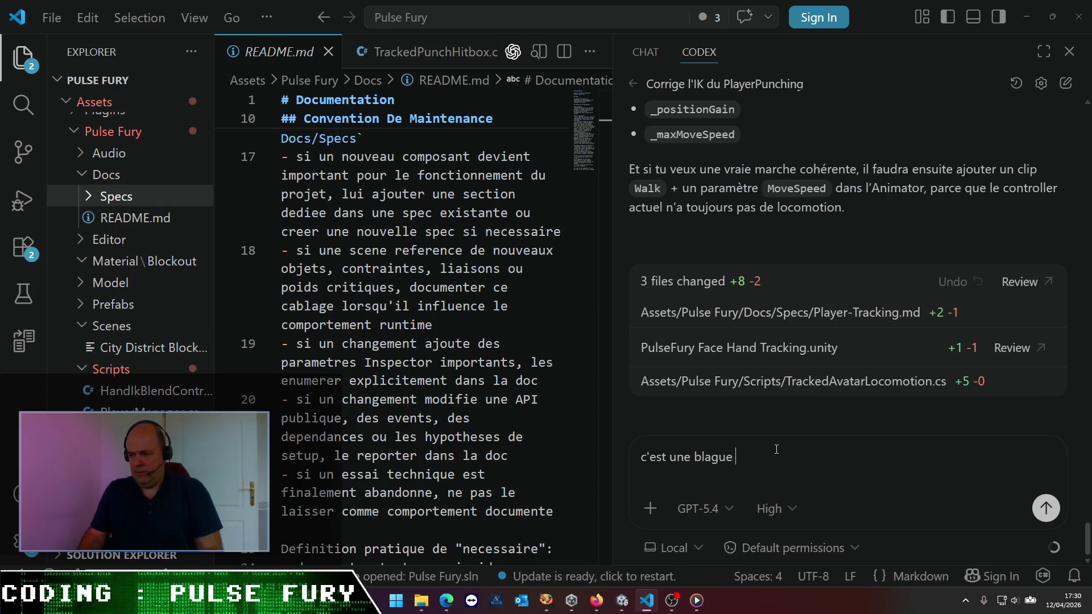
text(? o)
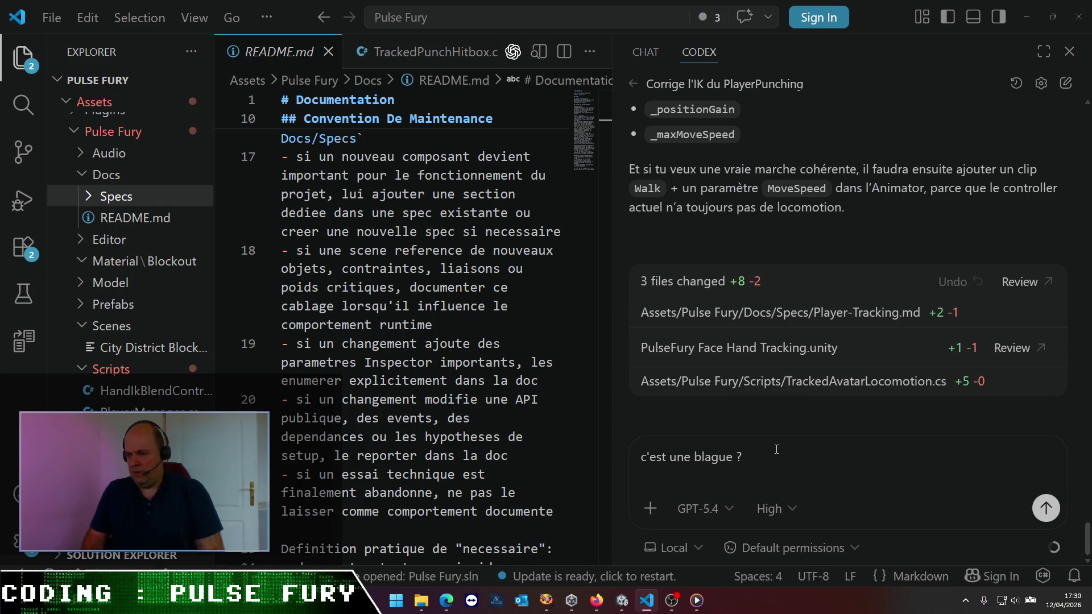
text(avatar)
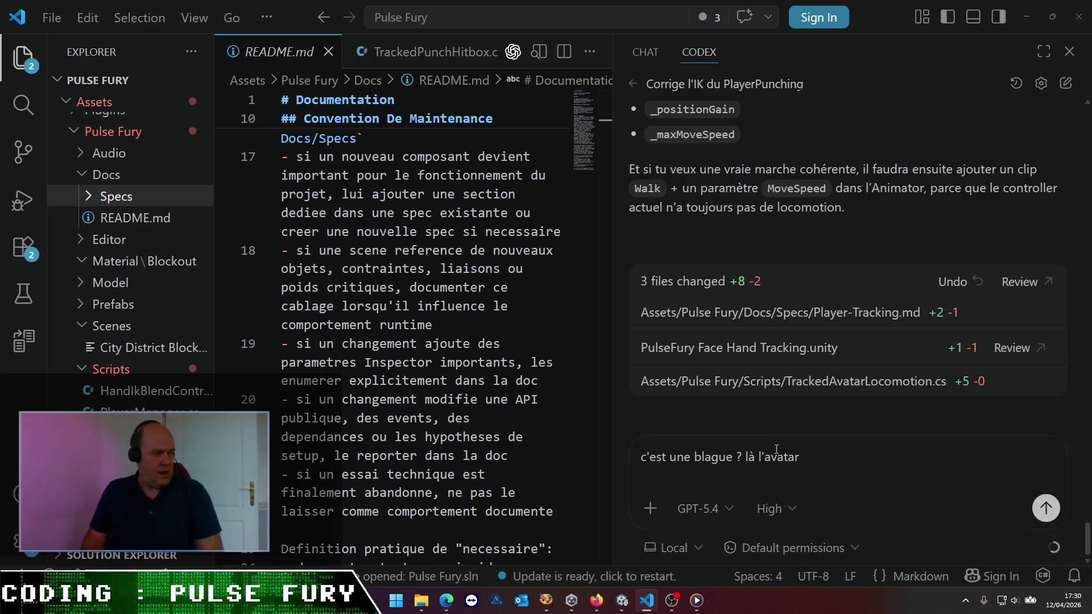
key(BackSpace)
key(BackSpace)
key(BackSpace)
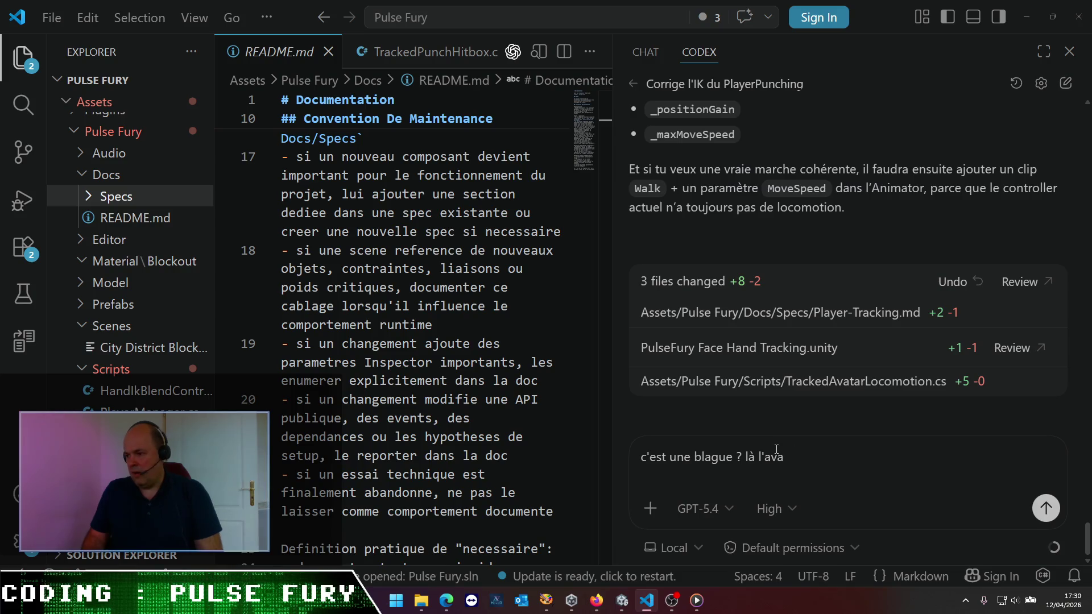
key(BackSpace)
key(BackSpace)
key(BackSpace)
text(désormais )
text(Playe)
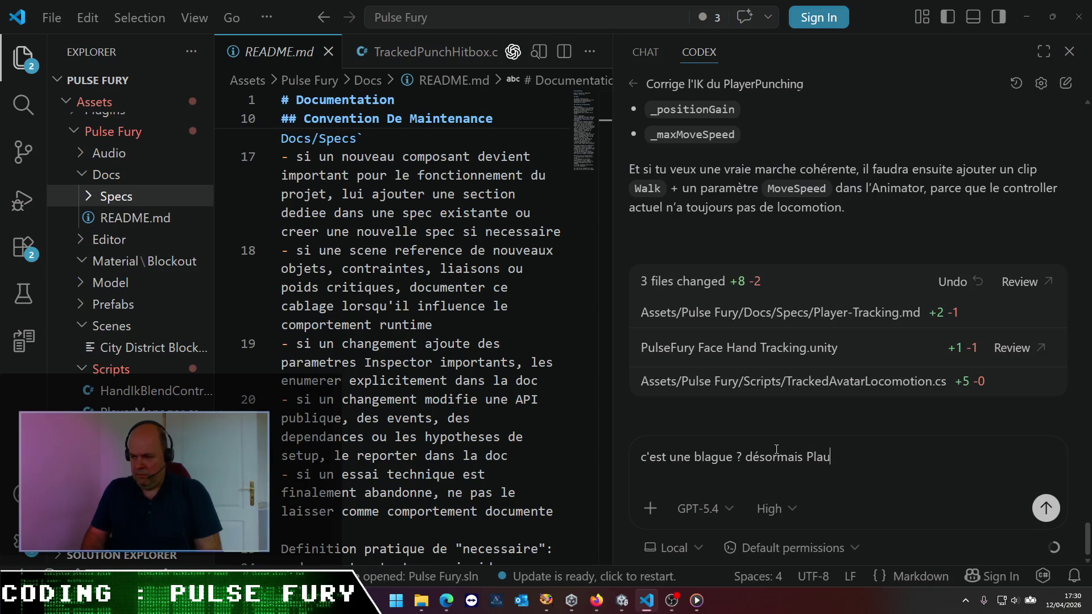
key(BackSpace)
key(BackSpace)
text(r1 )
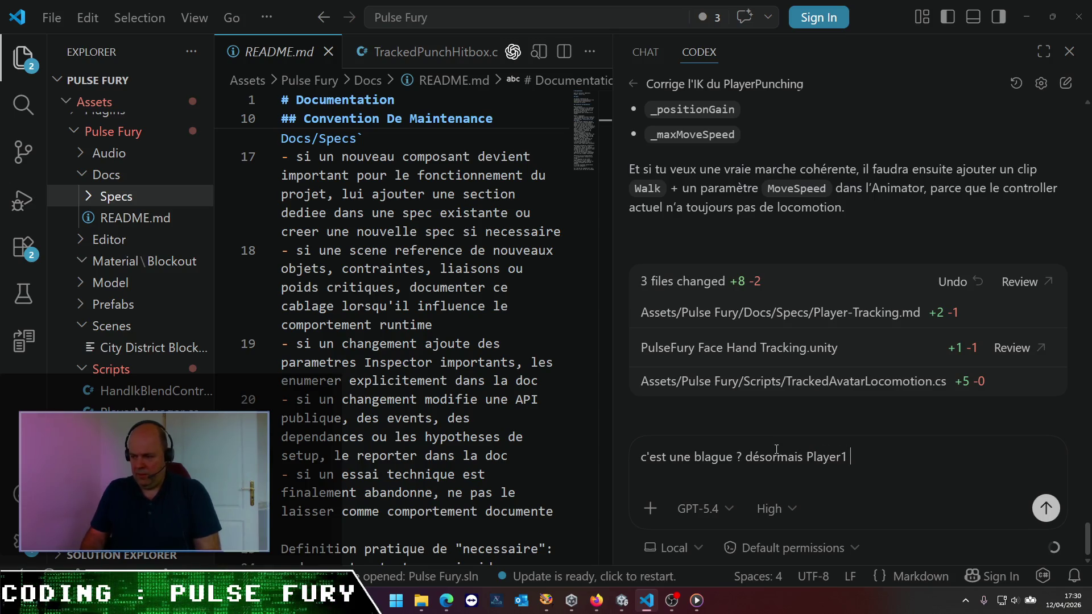
text(avance tout seul dans la scène, et l'avaba)
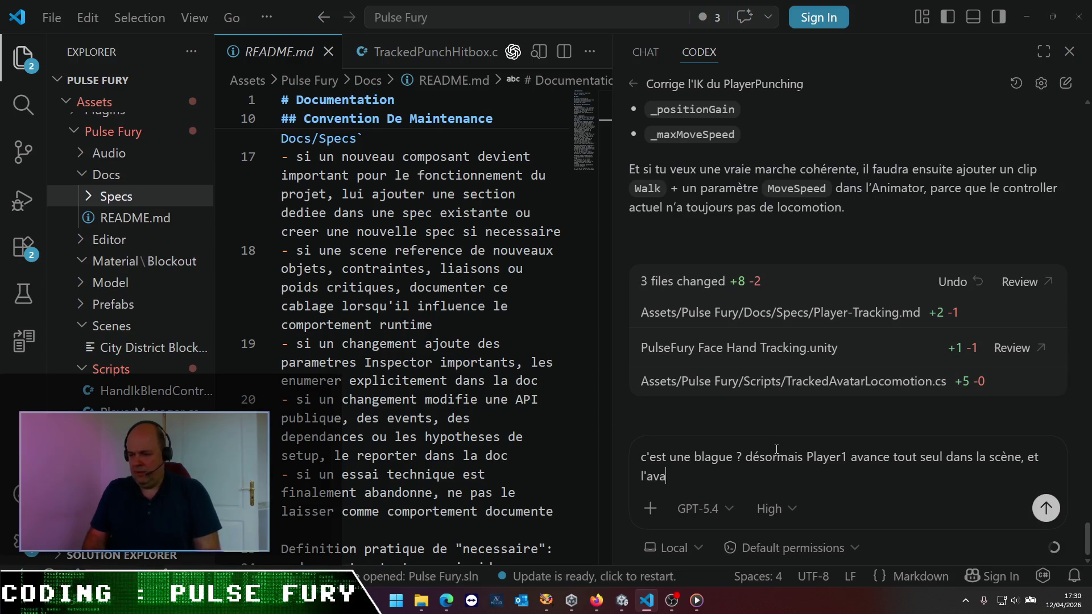
key(BackSpace)
text(a aucun suivi latéral. )
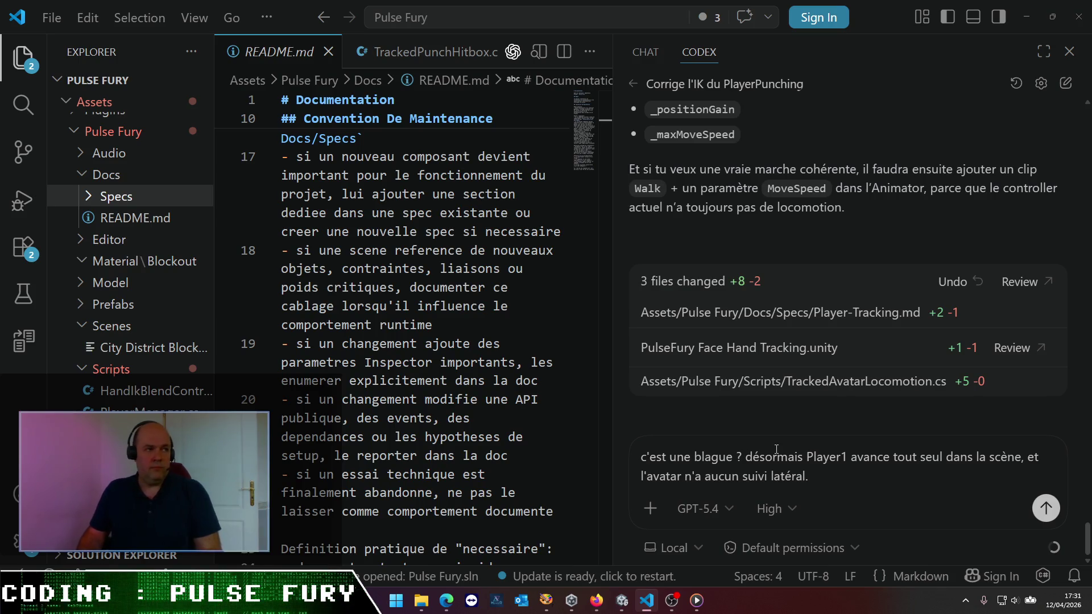
text(Il y a plus simpleà)
key(BackSpace)
text(à fair)
key(BackSpace)
key(BackSpace)
key(BackSpace)
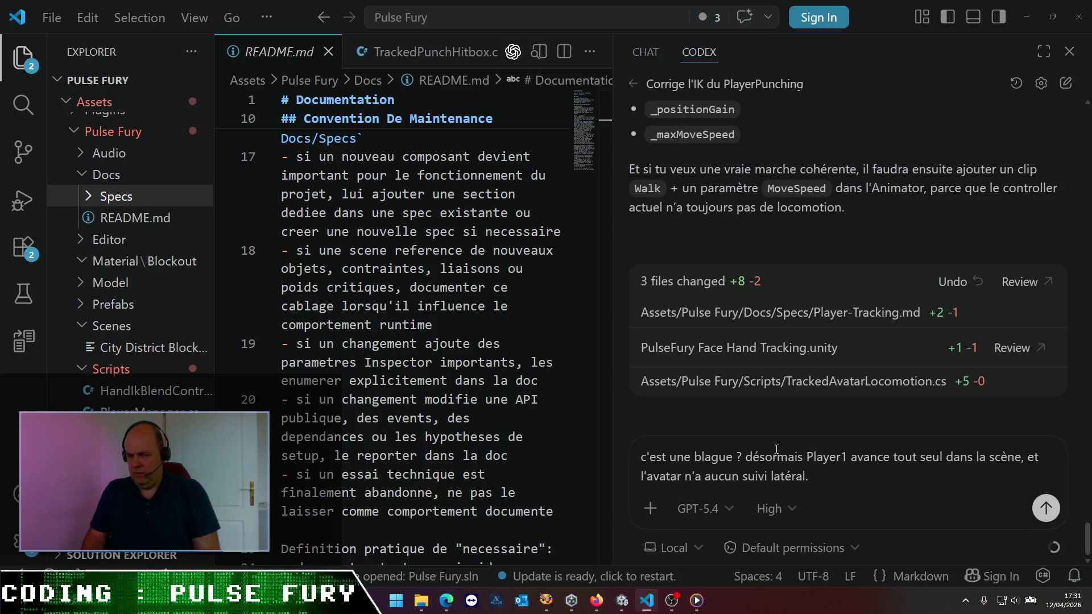
- Ask Codex whether the avatar could align to the head GameObject instead, and send the message
text(Est)
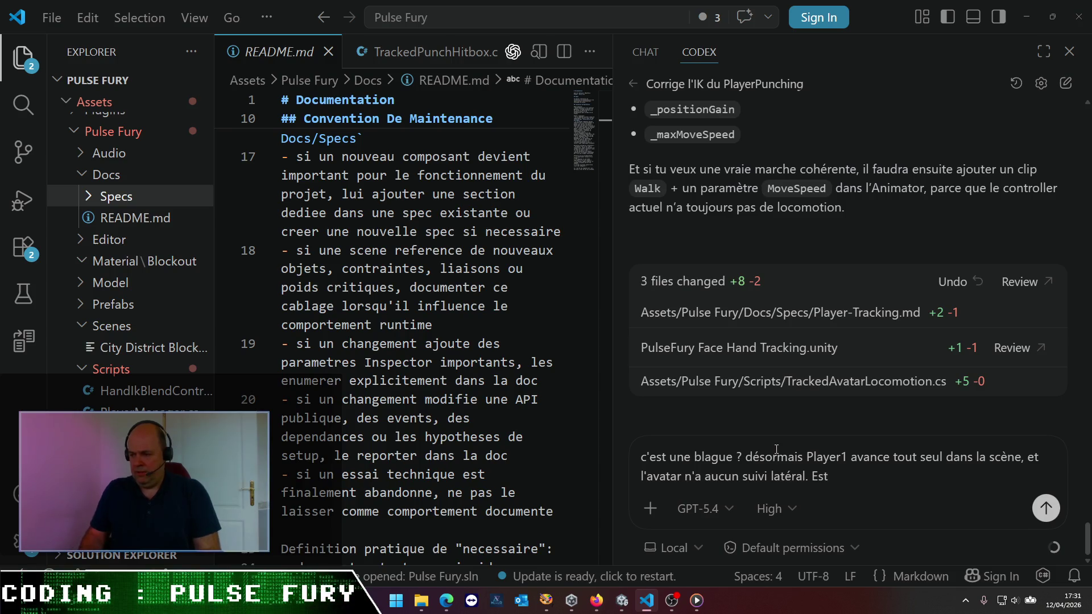
text(*cet)
text(Pour fd)
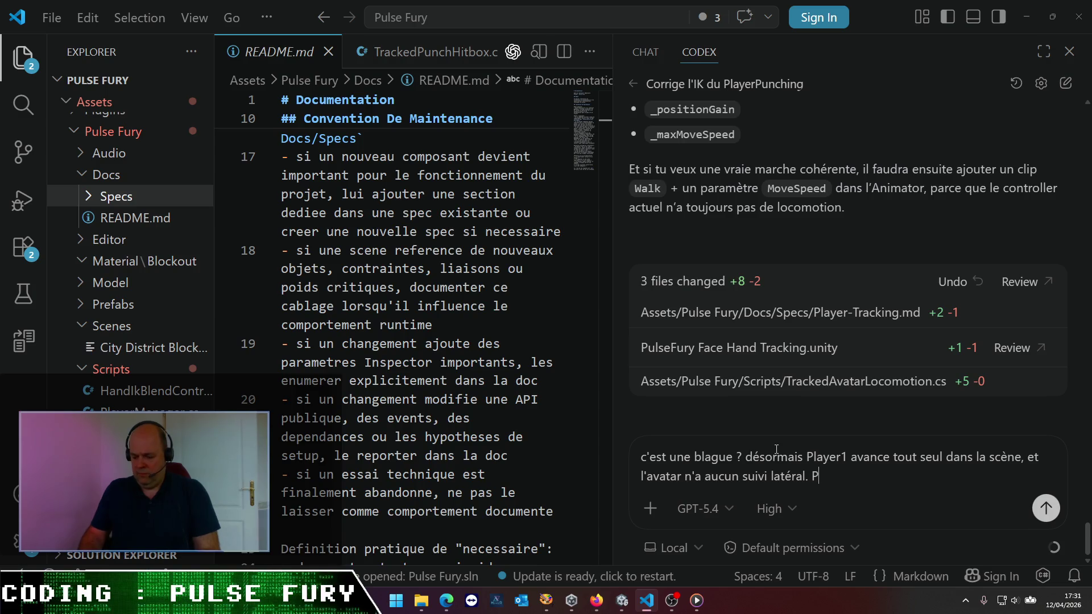
key(BackSpace)
text(ire juste ça, est-ce qu'on ne peut pas)
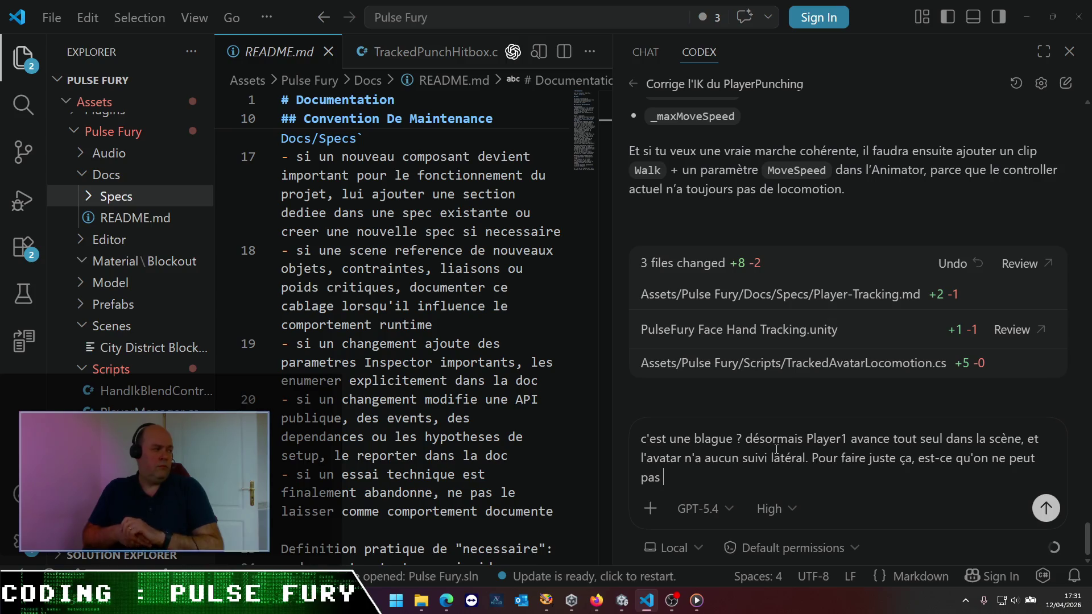
text(calcukl)
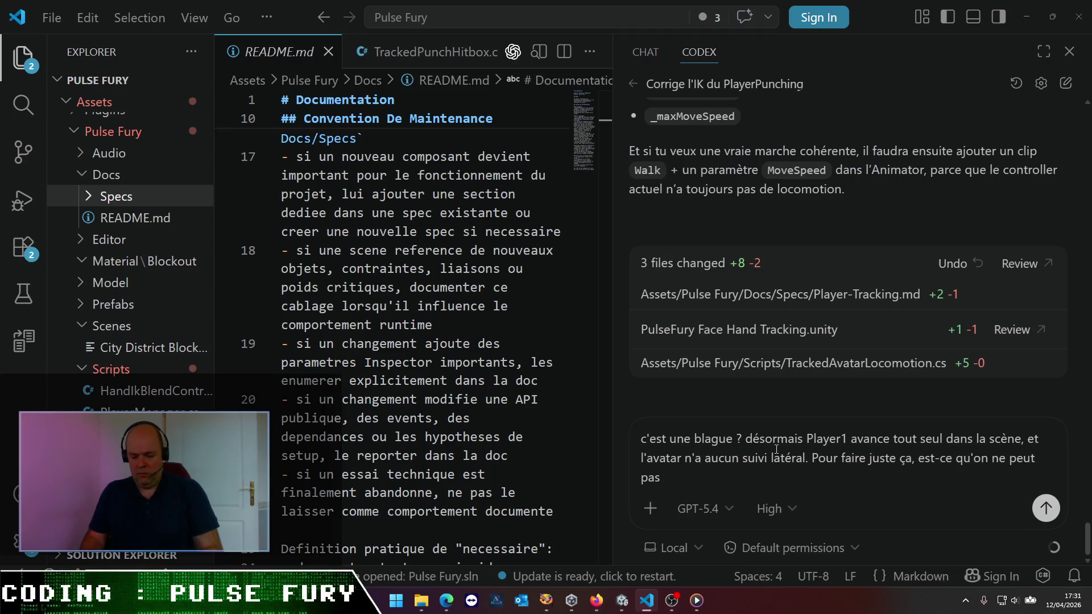
text(ste)
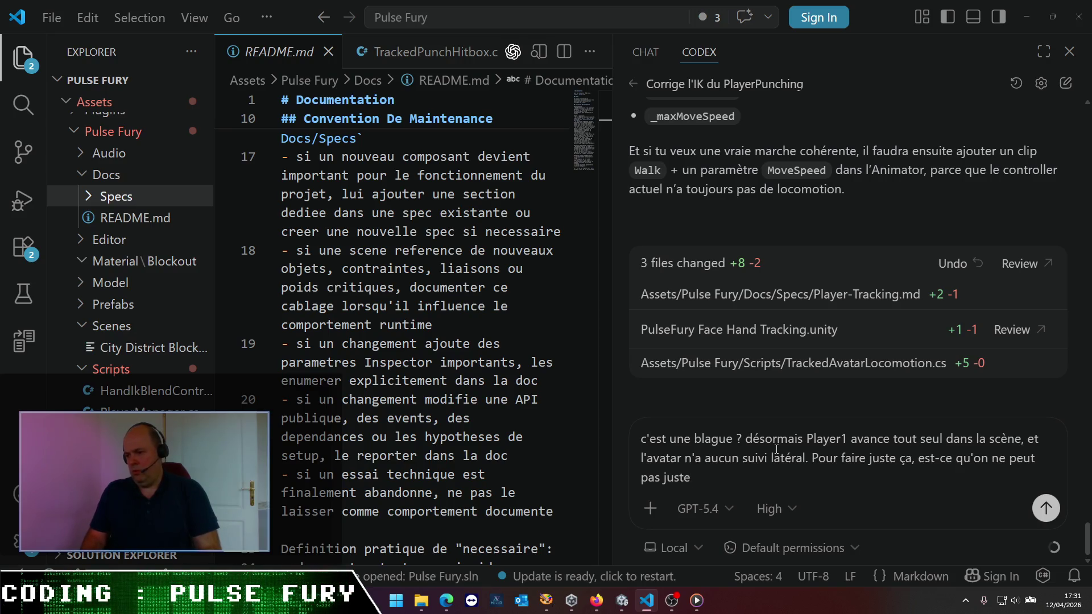
text(nter)
text( de fdair)
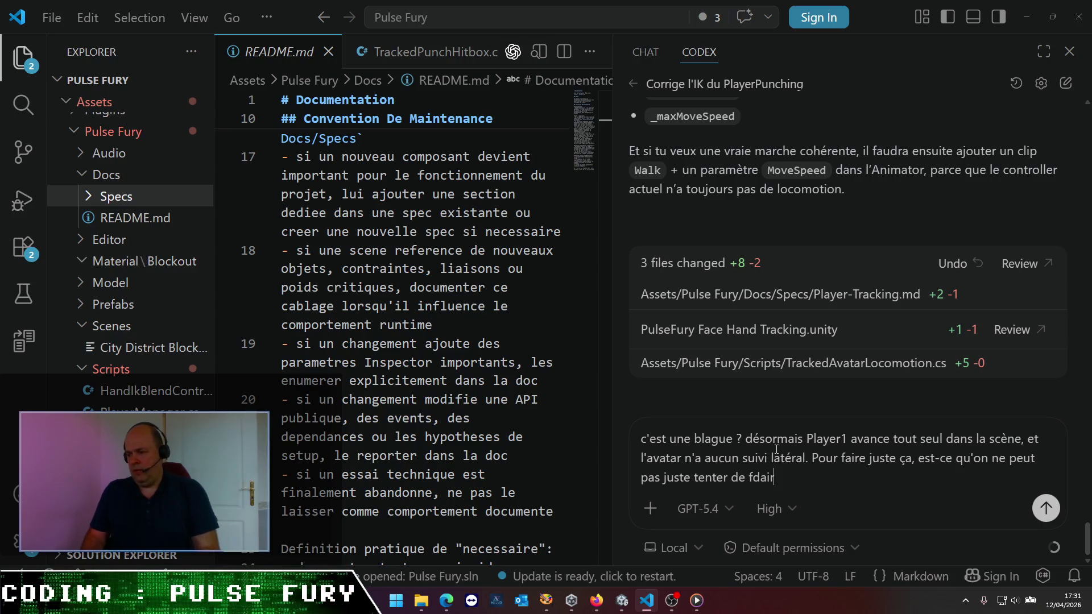
key(BackSpace)
key(BackSpace)
key(BackSpace)
key(BackSpace)
text(aire suiv)
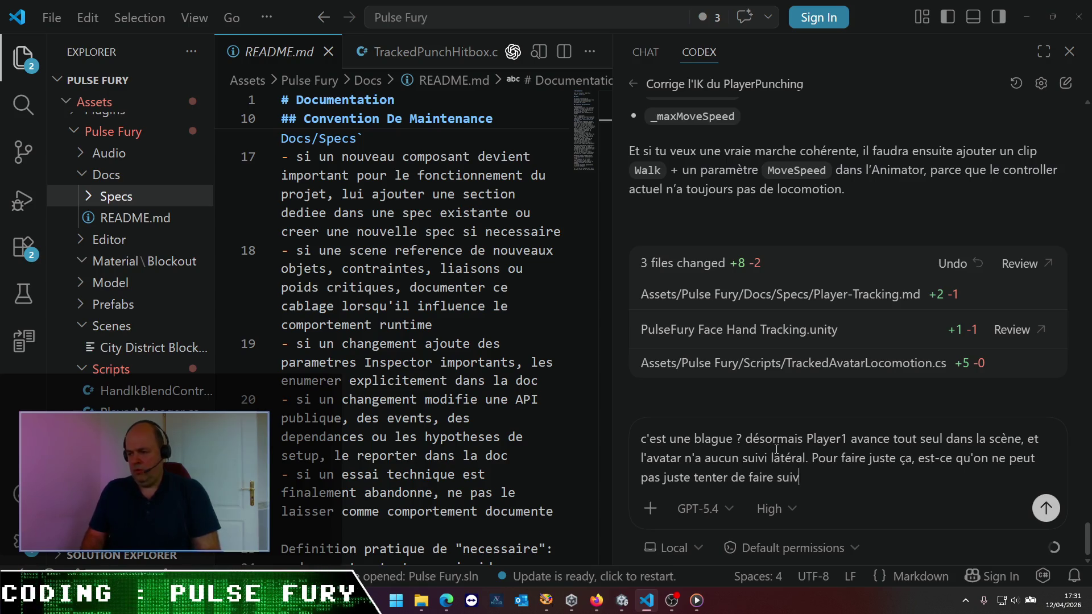
text(re lêt)
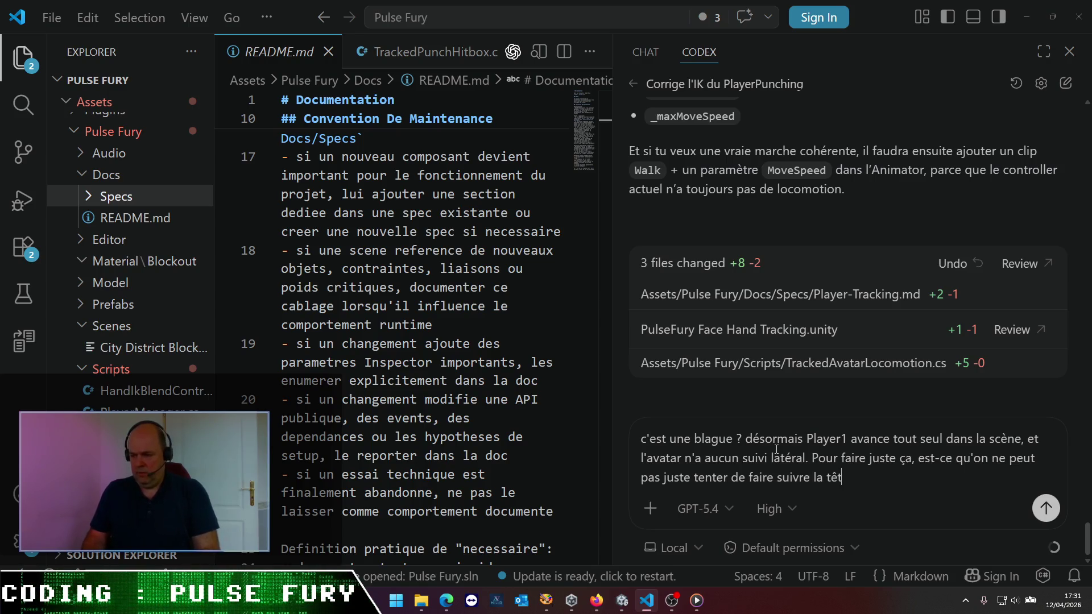
key(BackSpace)
key(BackSpace)
key(BackSpace)
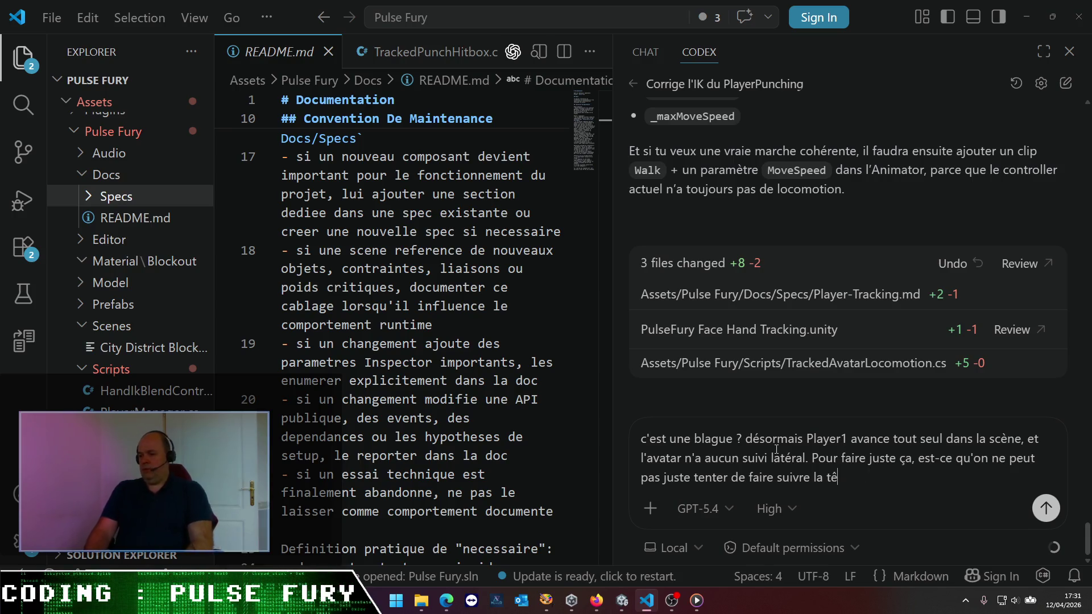
key(BackSpace)
key(BackSpace)
key(BackSpace)
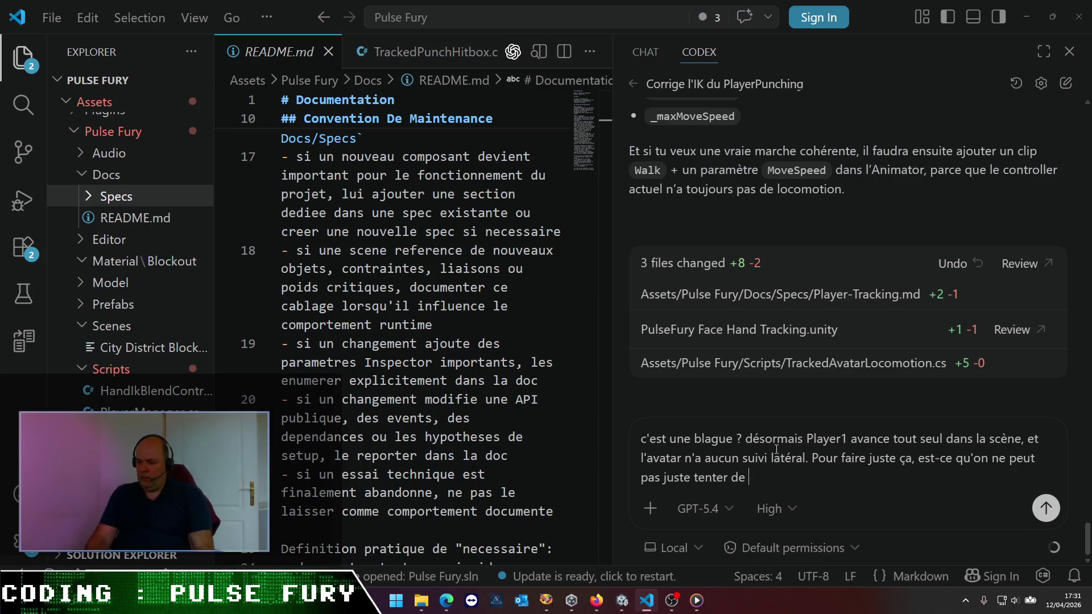
text(se caler par rapport)
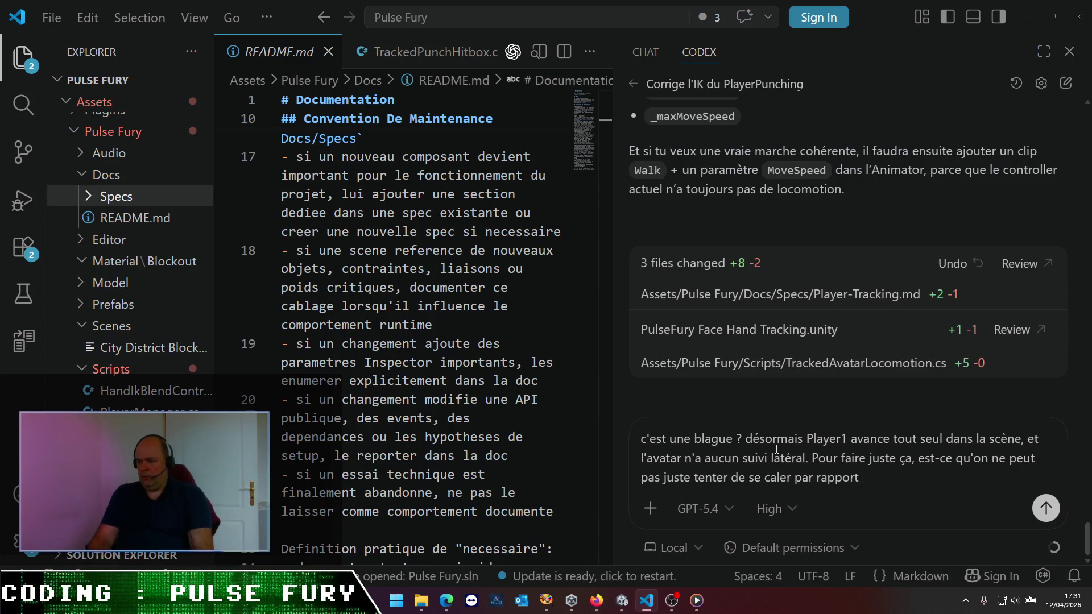
text( au GameObject h)
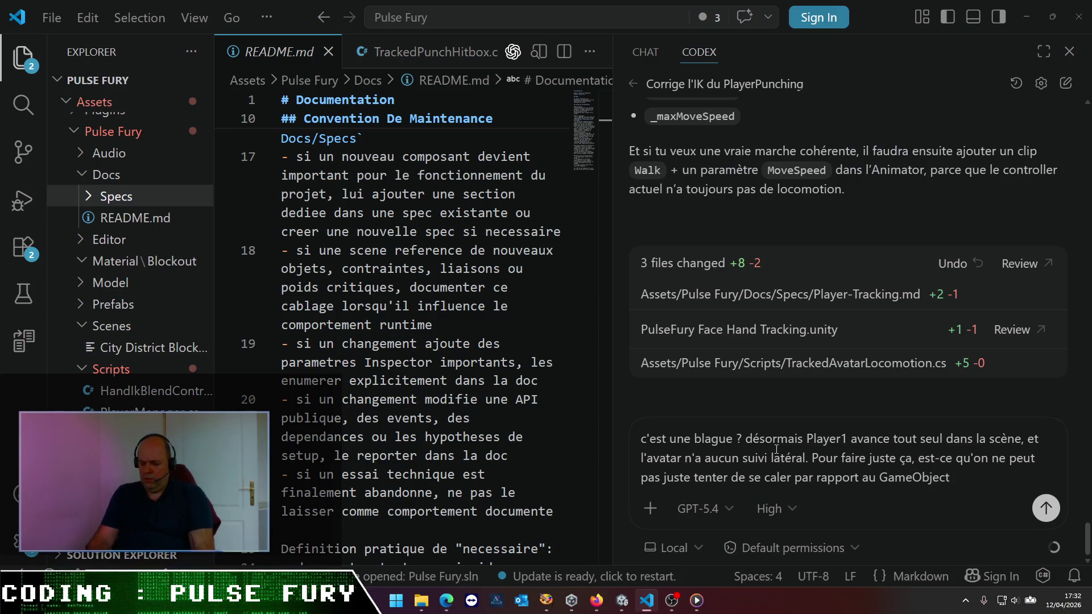
text(ead ?)
key(Return)
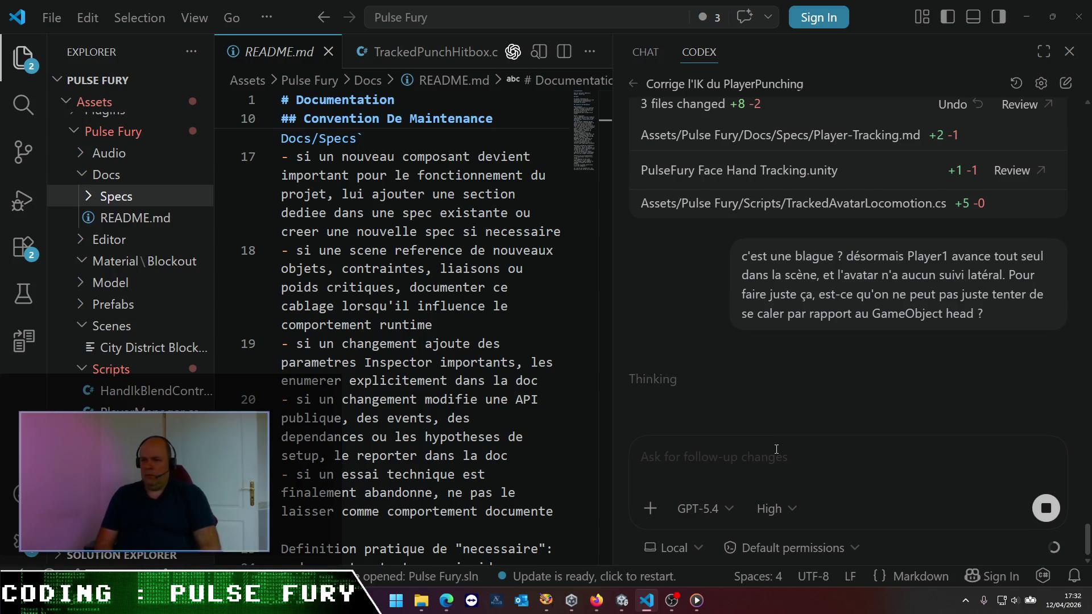
click(776, 449)
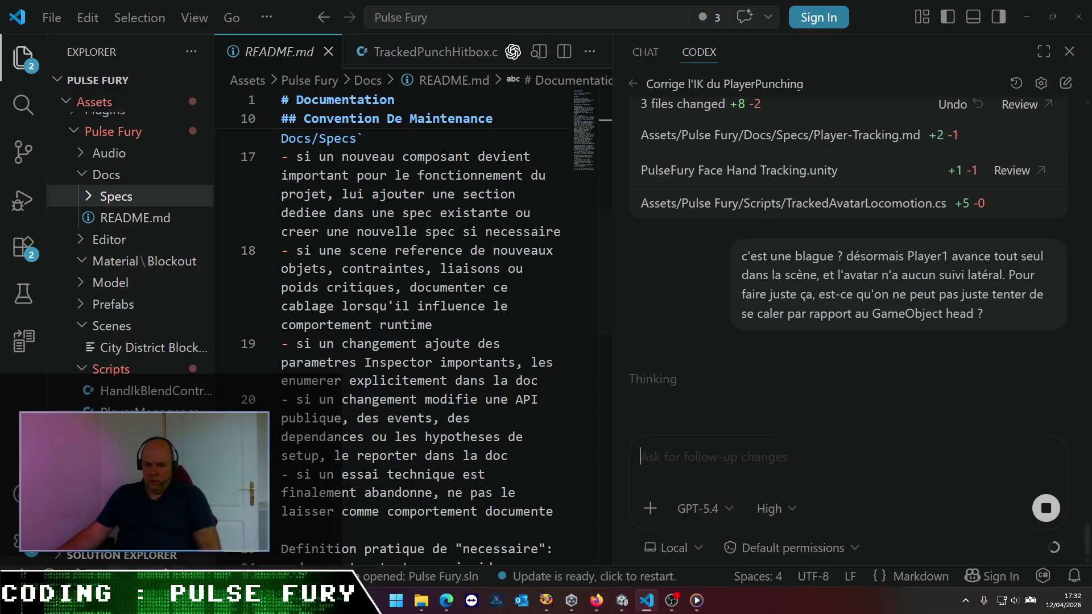
- Open HandIkBlendController.cs from the Scripts folder while Codex drafts its plan
click(159, 392)
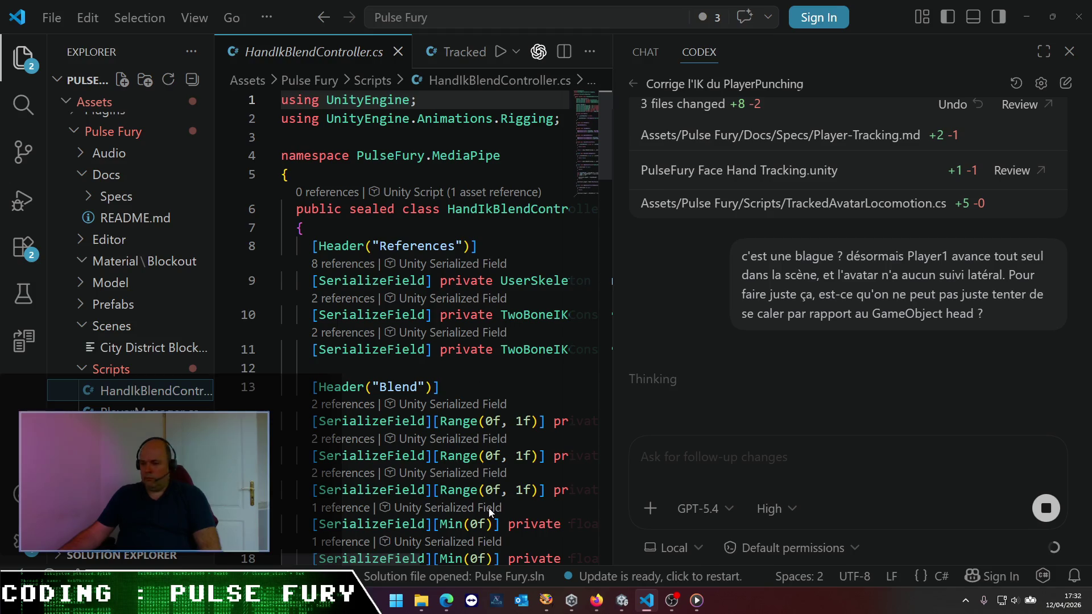
mouse_move(1055, 548)
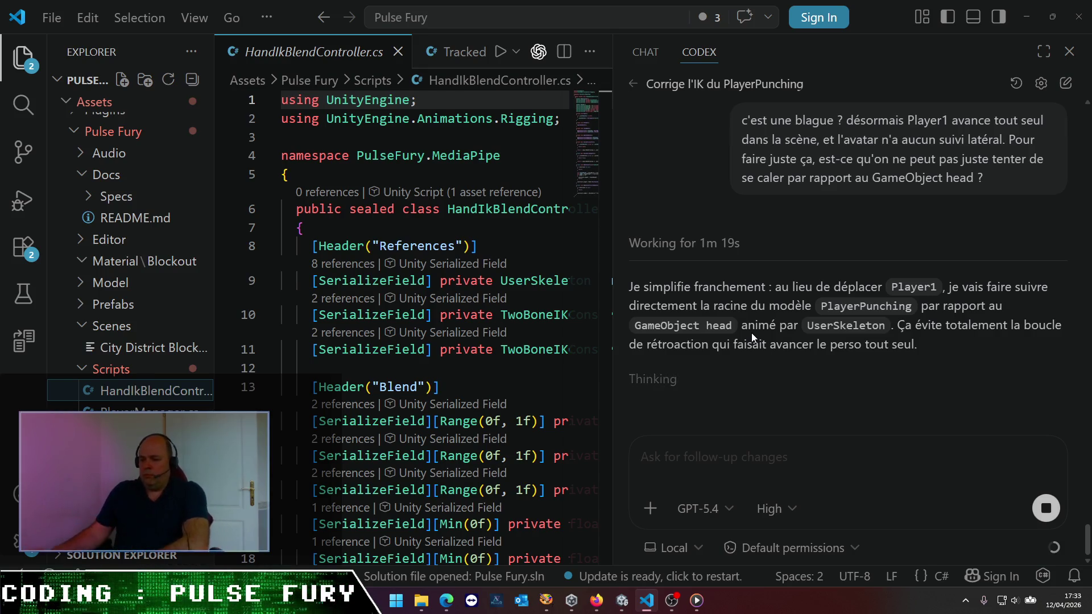
- Switch to the Asset Store and scroll through the Third Person Controller package page
mouse_move(452, 609)
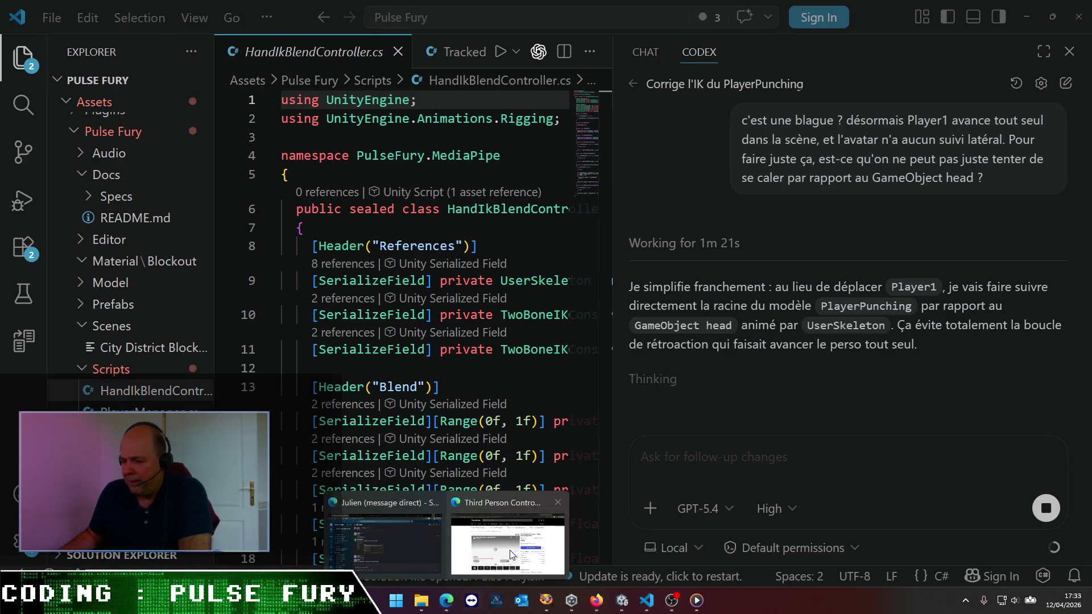
click(447, 540)
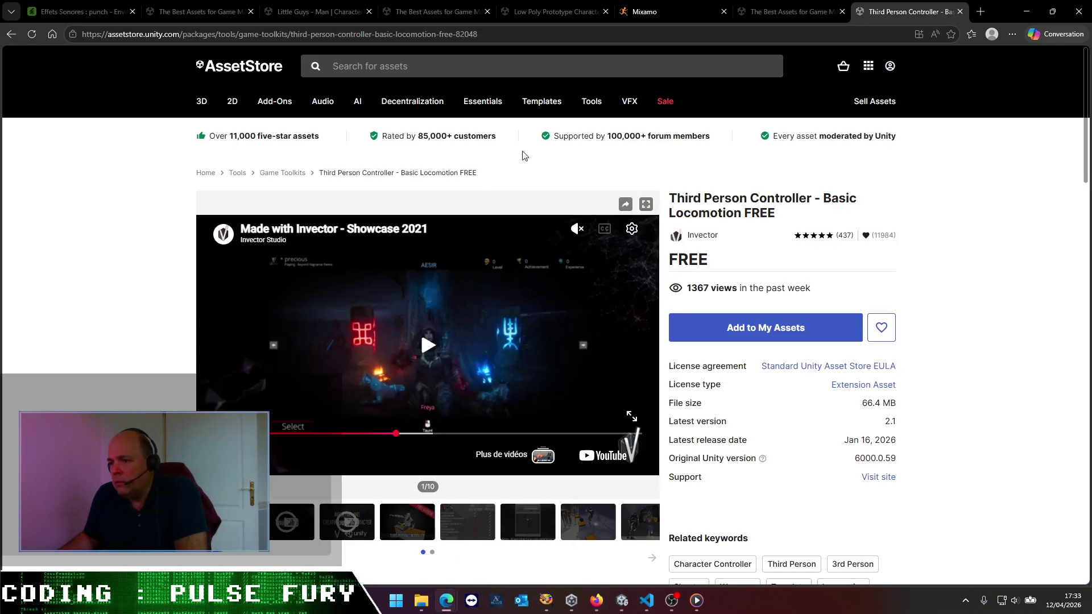
scroll(207, 204, down, 5)
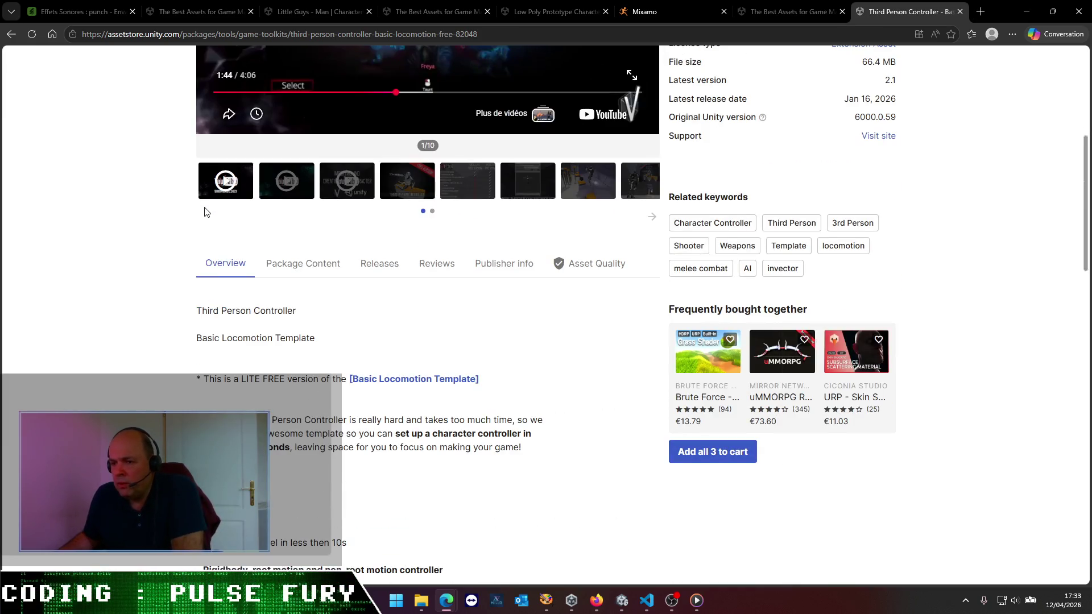
scroll(205, 206, down, 2)
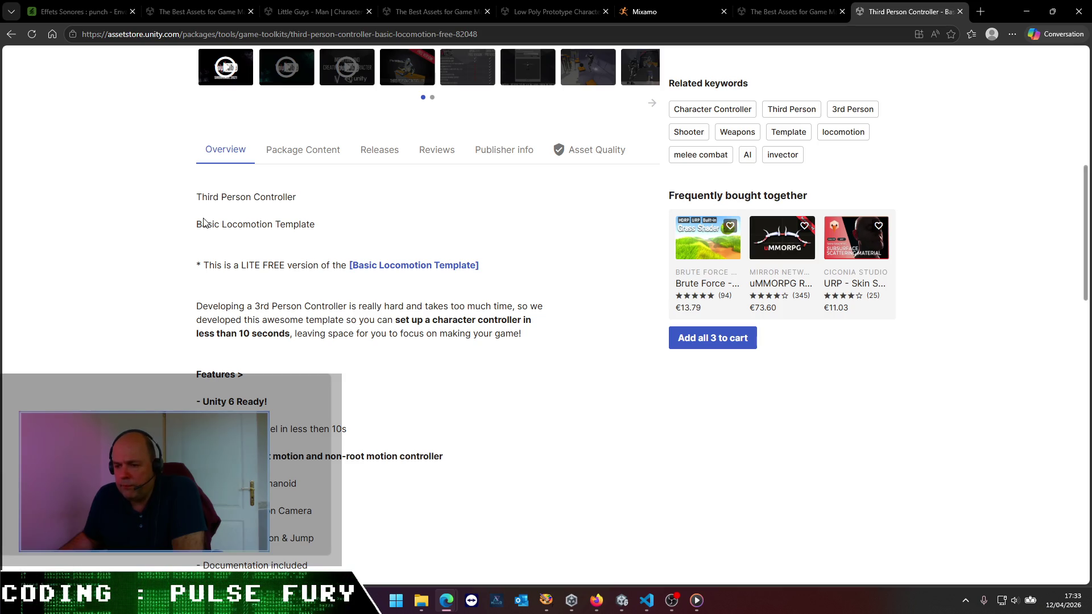
scroll(204, 221, down, 1)
scroll(204, 222, down, 2)
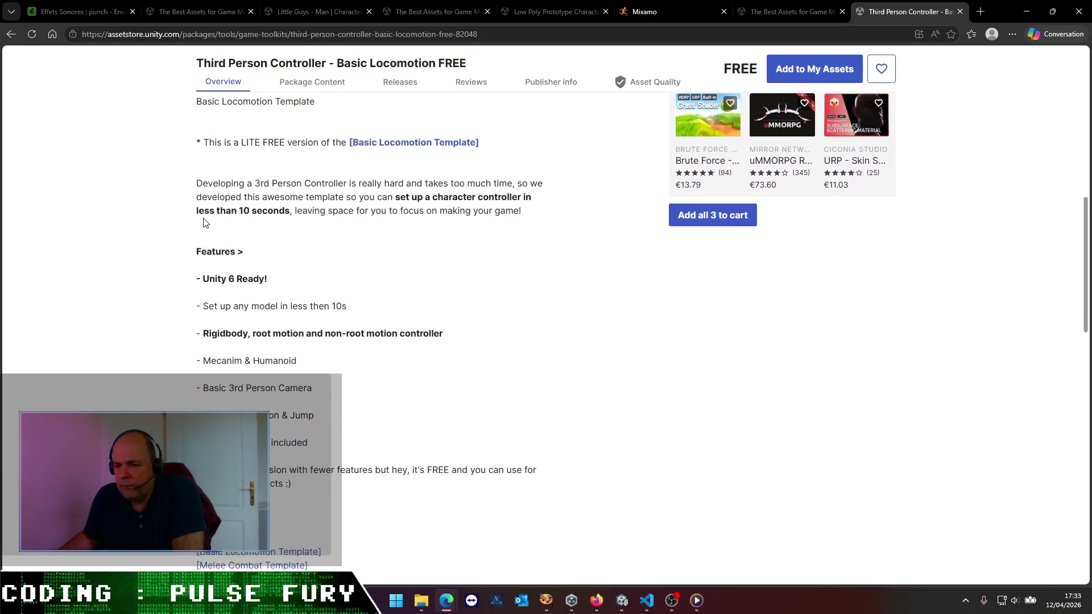
scroll(203, 222, up, 3)
scroll(203, 222, up, 4)
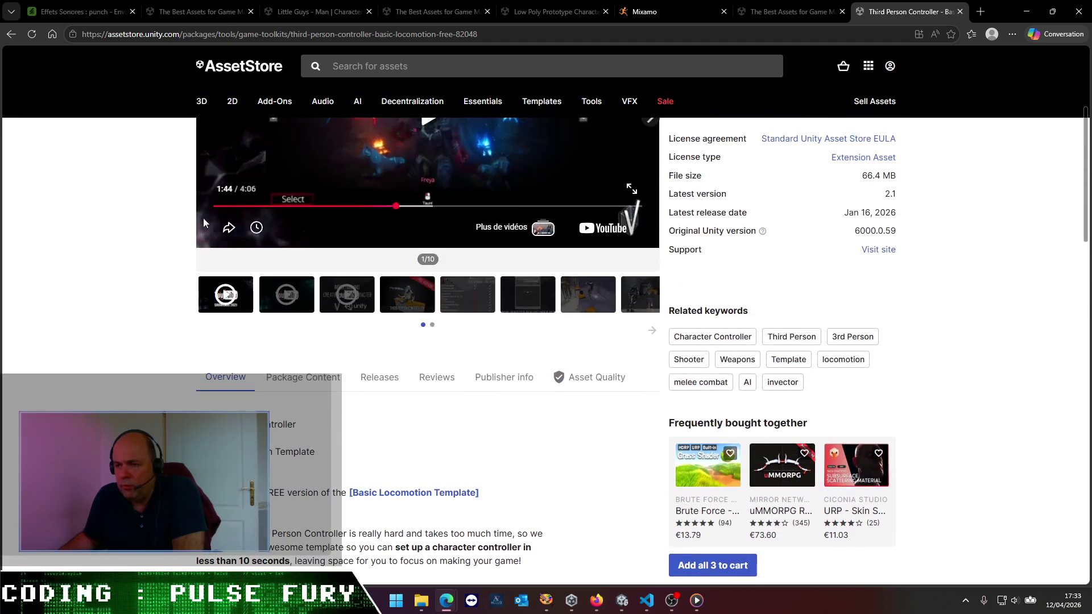
- Browse the package's file list, expanding the 3D Models, Animations and Other animations folders
click(342, 376)
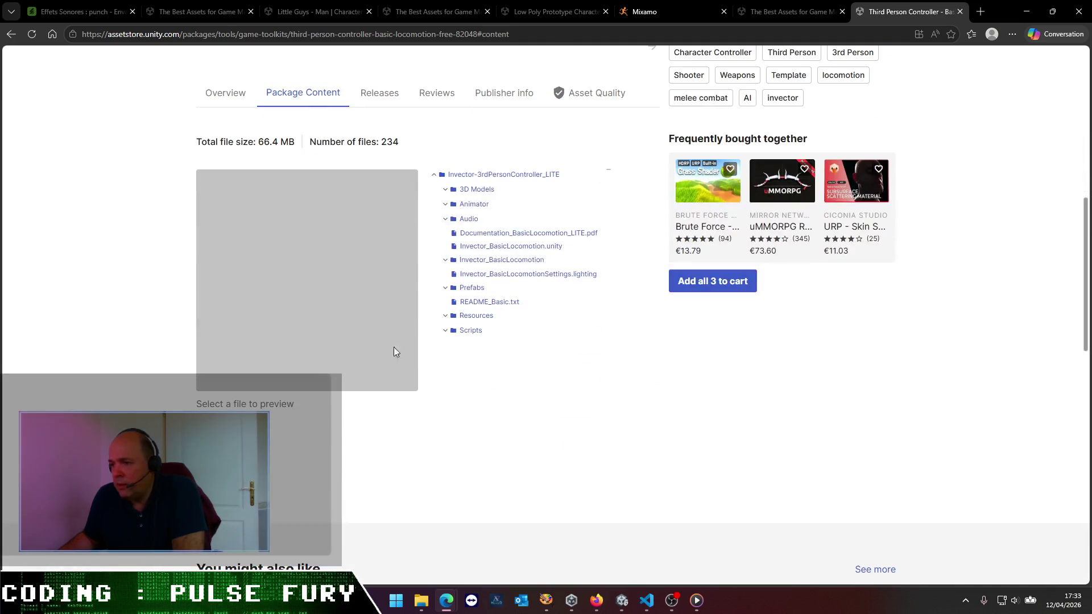
click(447, 206)
click(448, 208)
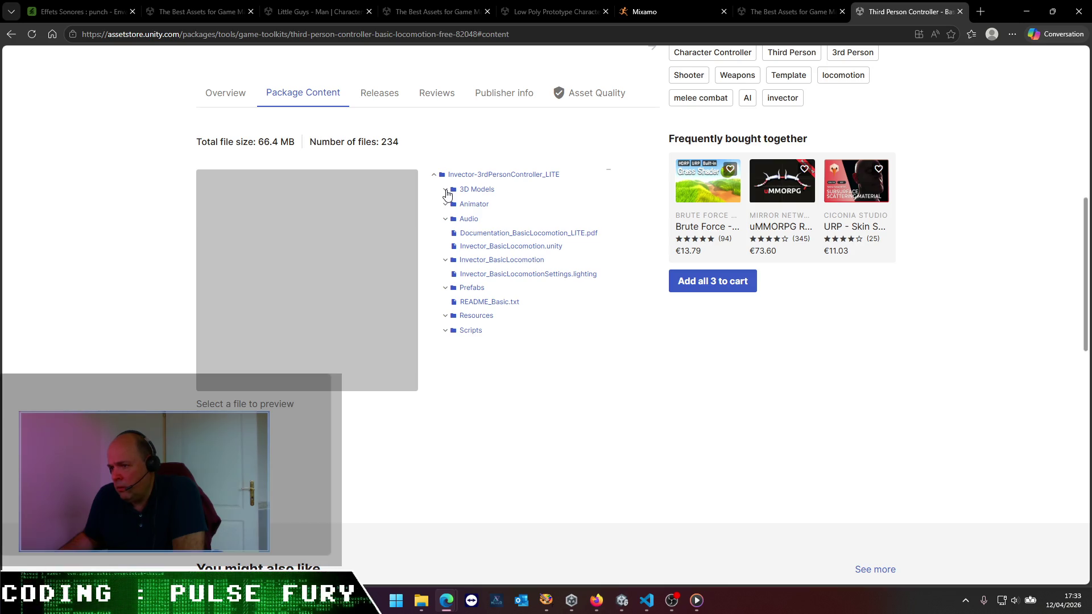
click(446, 191)
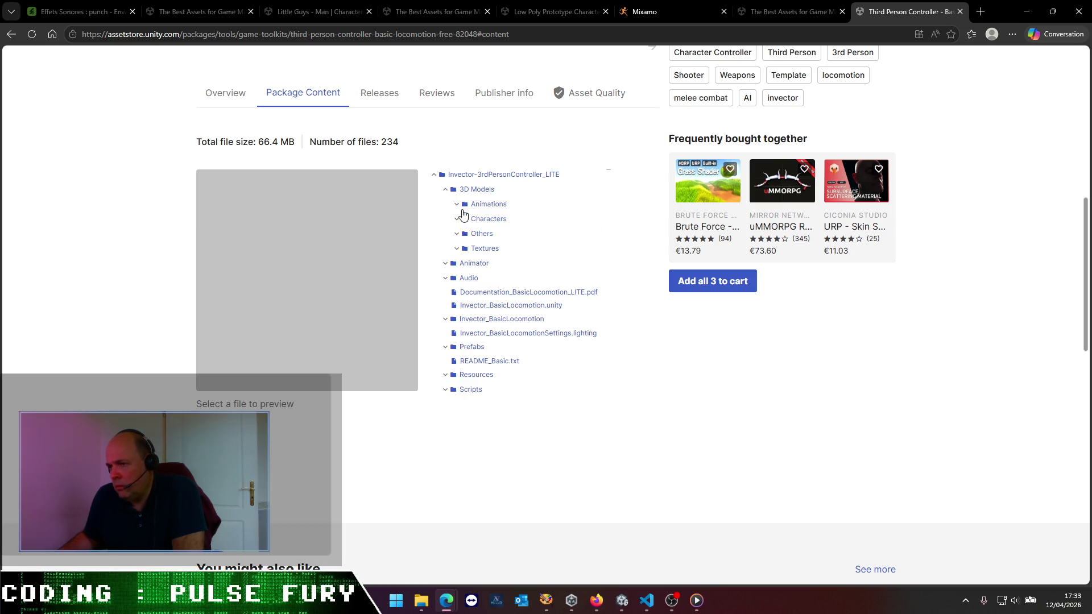
click(457, 205)
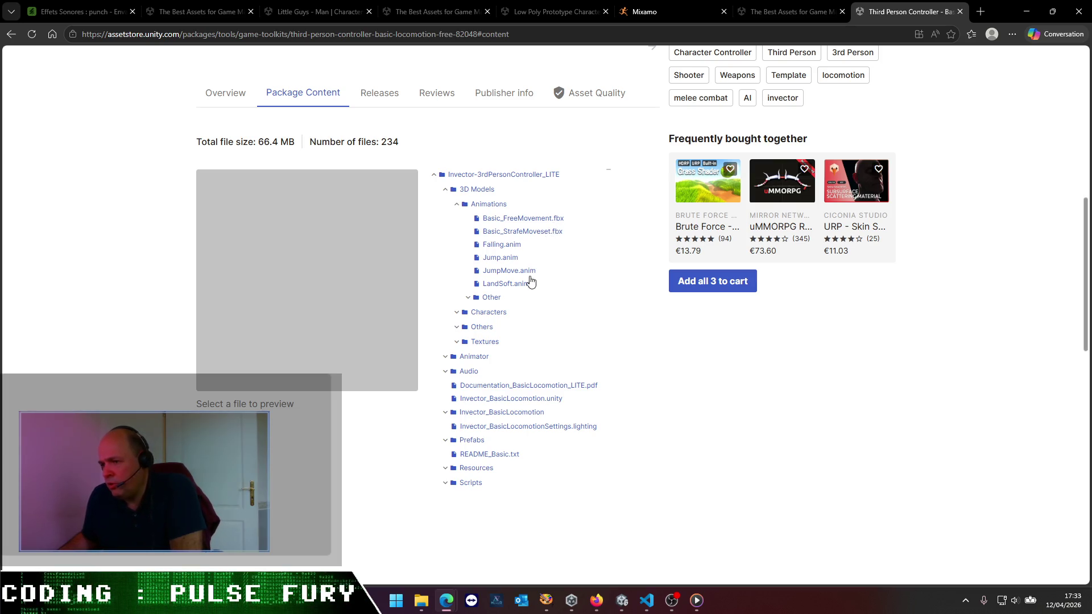
click(468, 299)
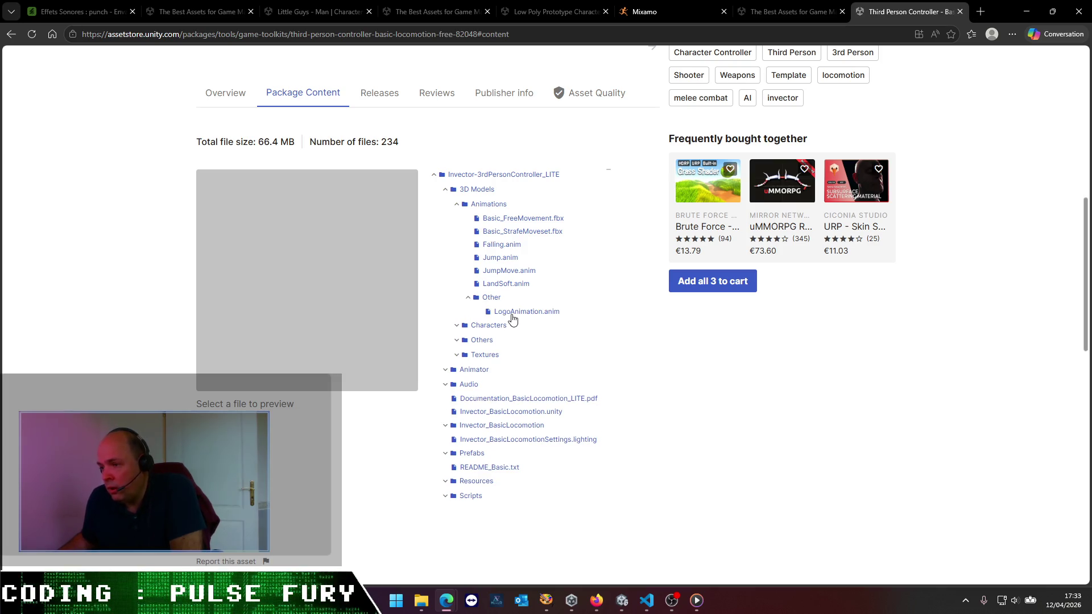
click(10, 34)
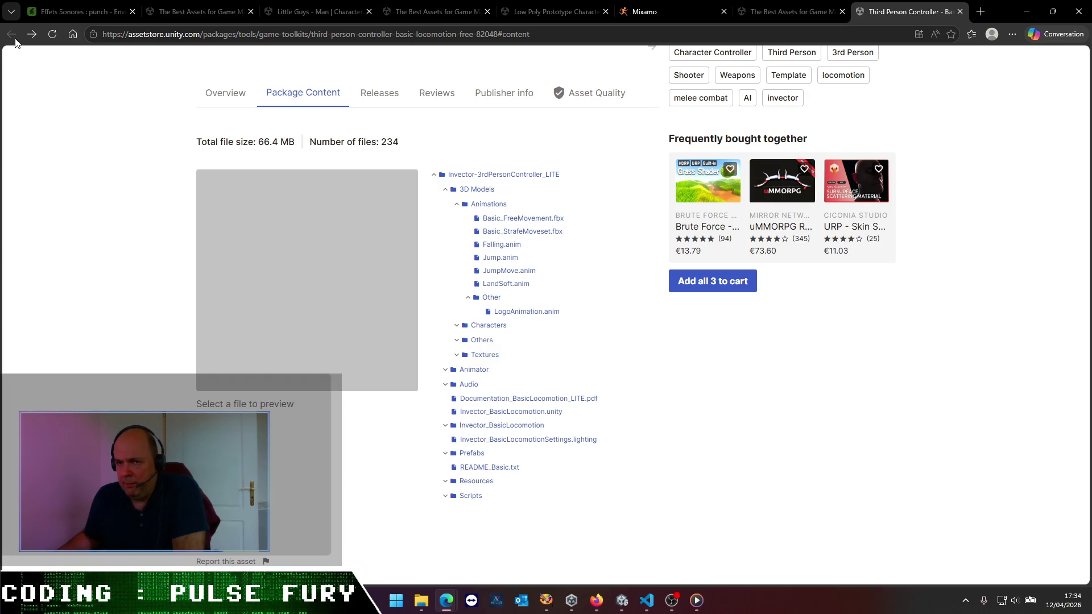
- Close the Third Person Controller page and scroll the free 'locomotion' Tools results
click(959, 12)
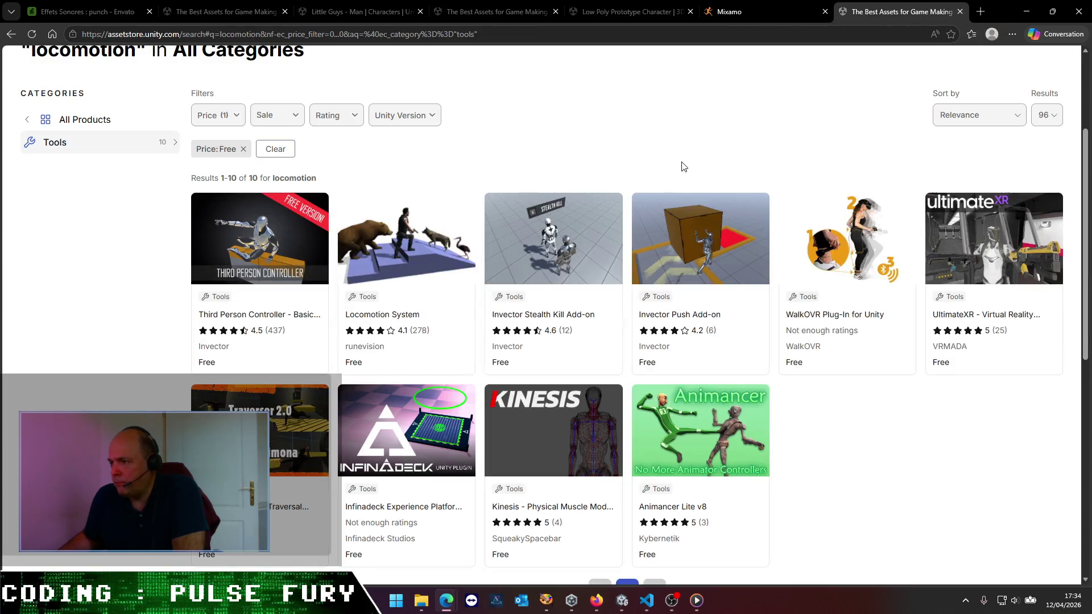
scroll(410, 254, down, 2)
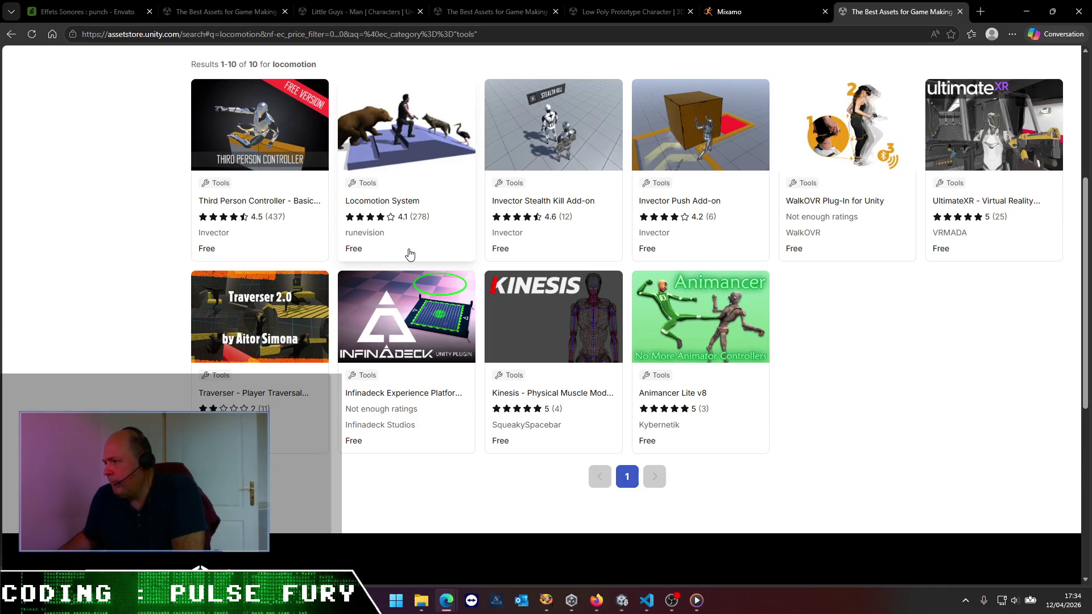
scroll(409, 254, up, 1)
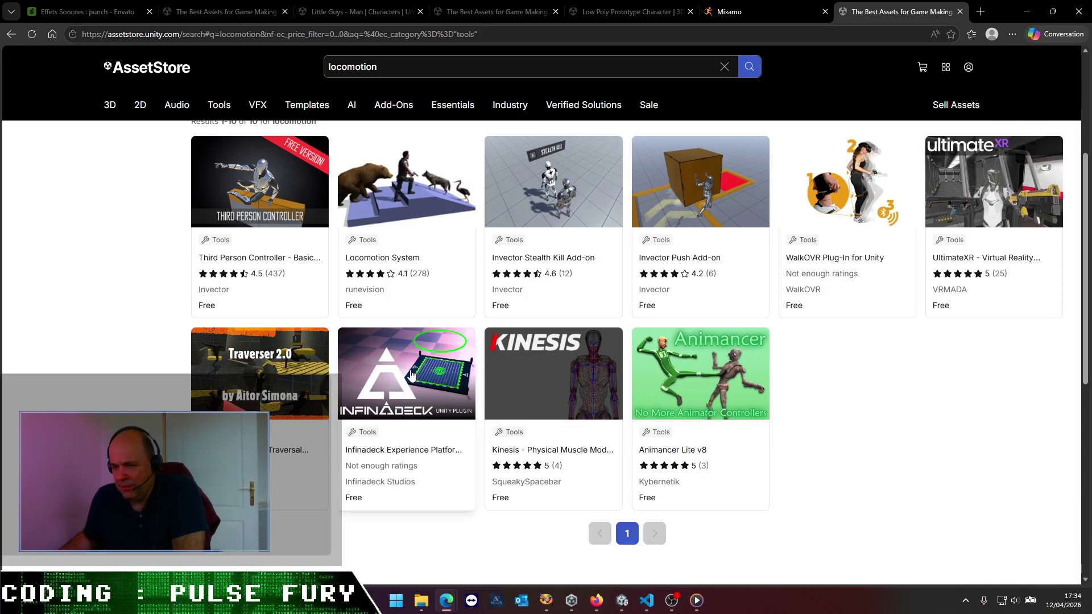
click(647, 600)
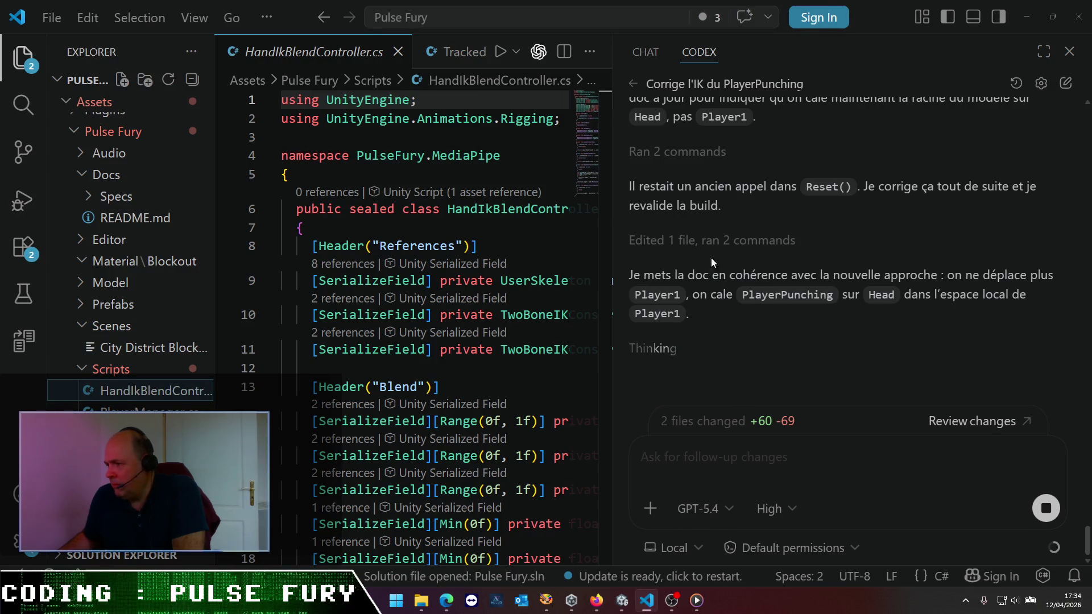
- Read Codex's reply on making the PlayerPunching root follow the head, then return to Unity
scroll(753, 224, up, 1)
scroll(694, 248, up, 1)
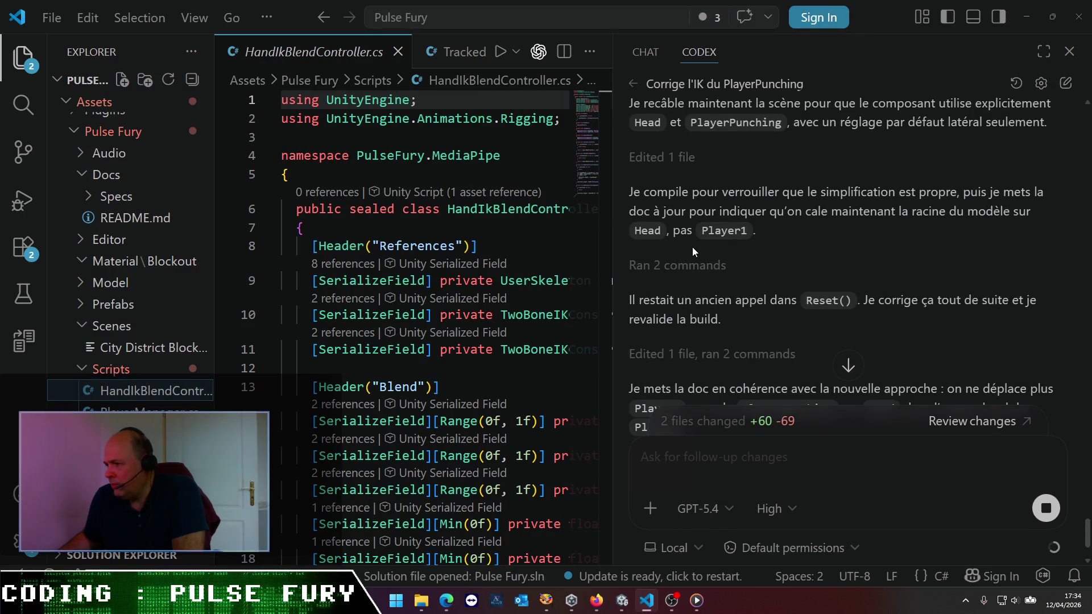
scroll(691, 246, down, 2)
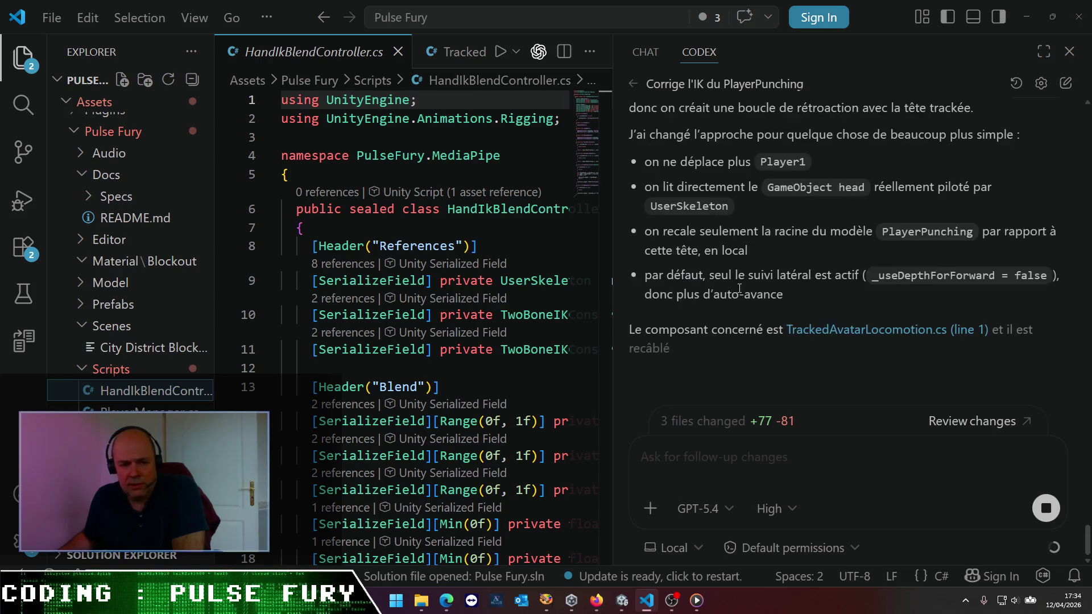
scroll(738, 288, up, 3)
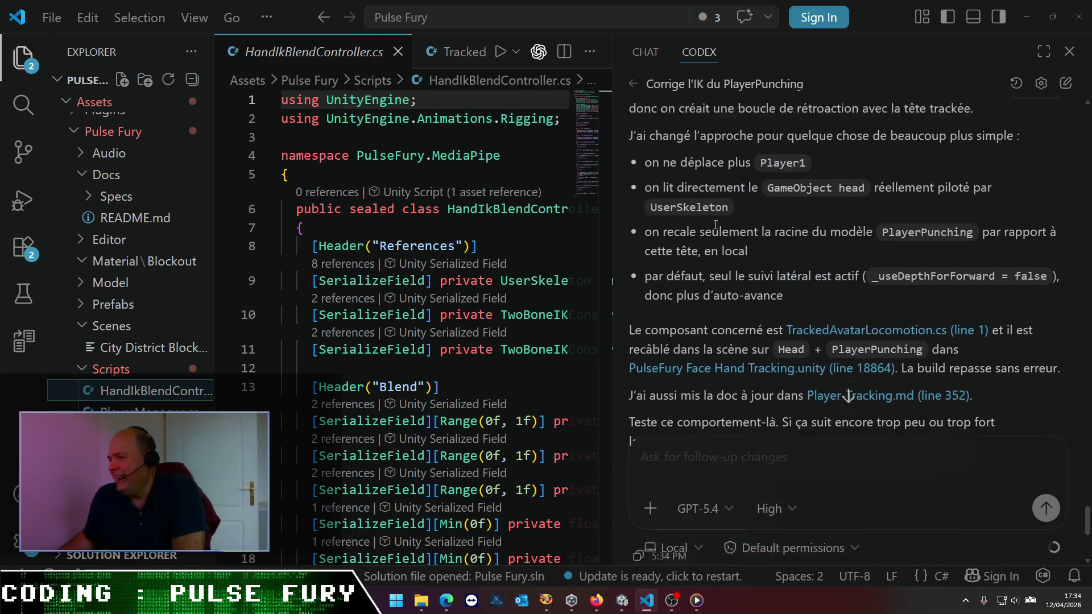
scroll(715, 224, up, 2)
mouse_move(711, 221)
mouse_down()
mouse_move(804, 216)
mouse_move(817, 234)
mouse_up()
click(884, 230)
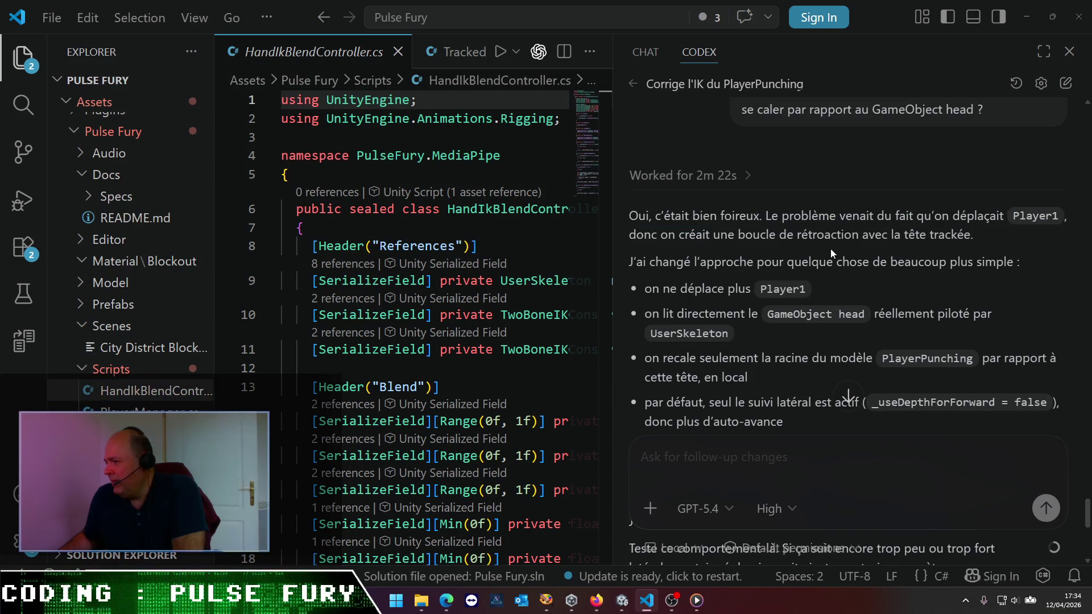
scroll(791, 250, down, 2)
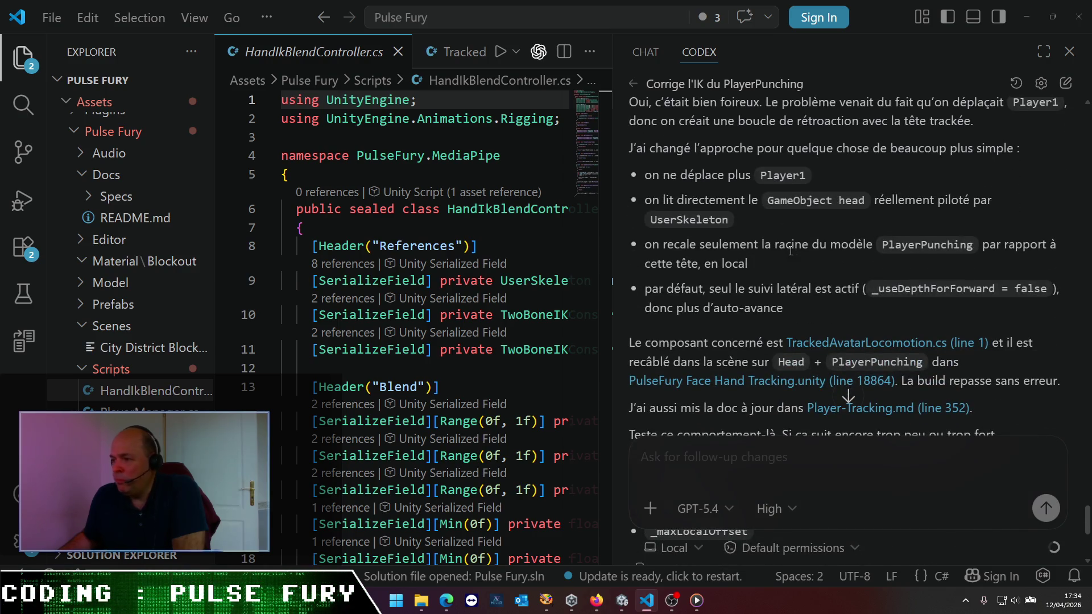
scroll(790, 250, down, 1)
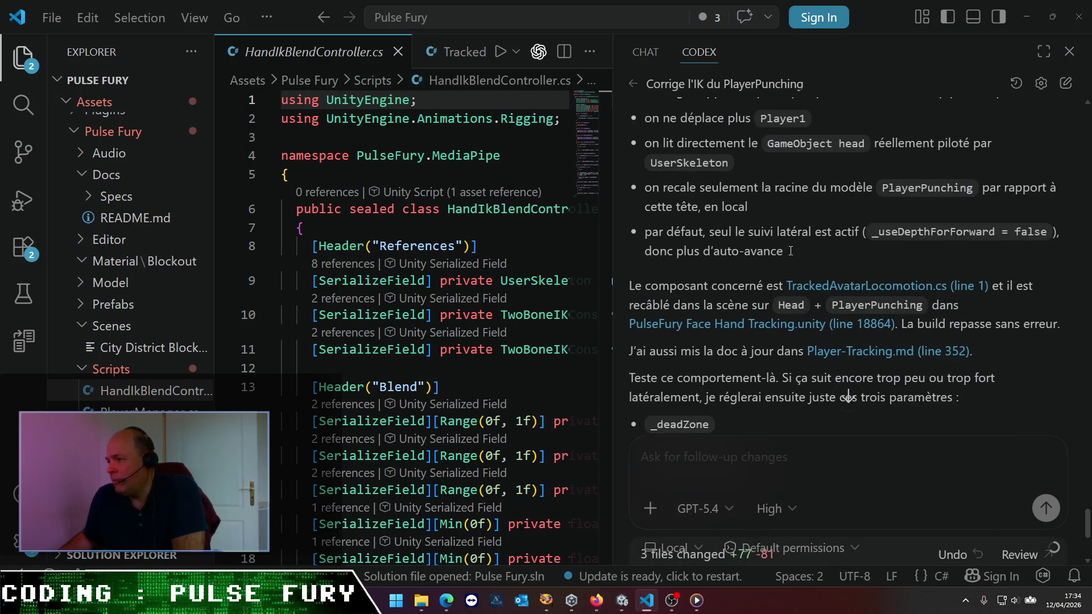
scroll(790, 251, down, 1)
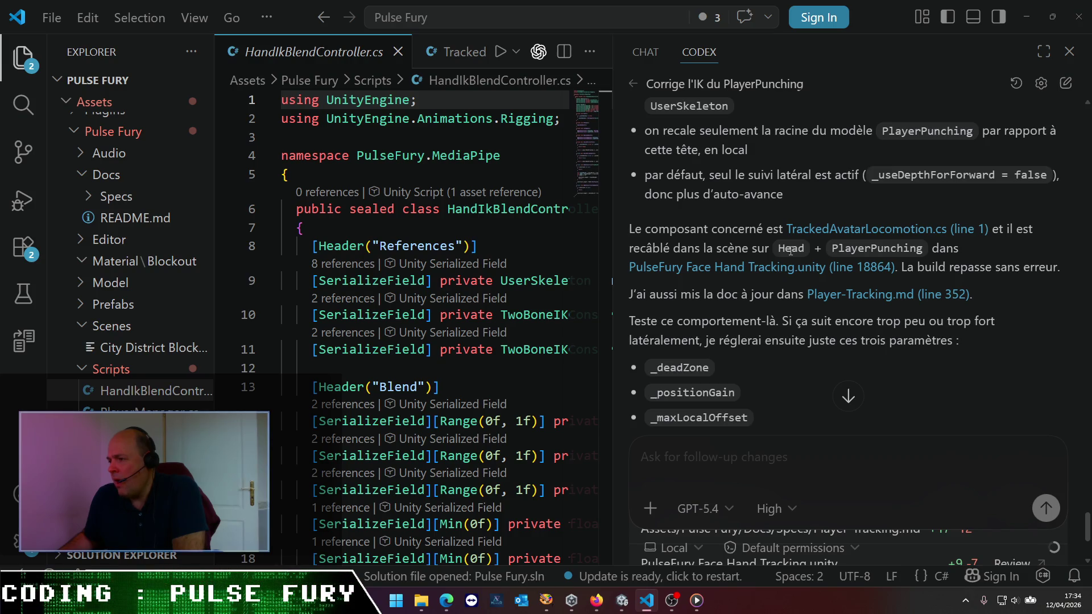
mouse_move(646, 585)
click(621, 607)
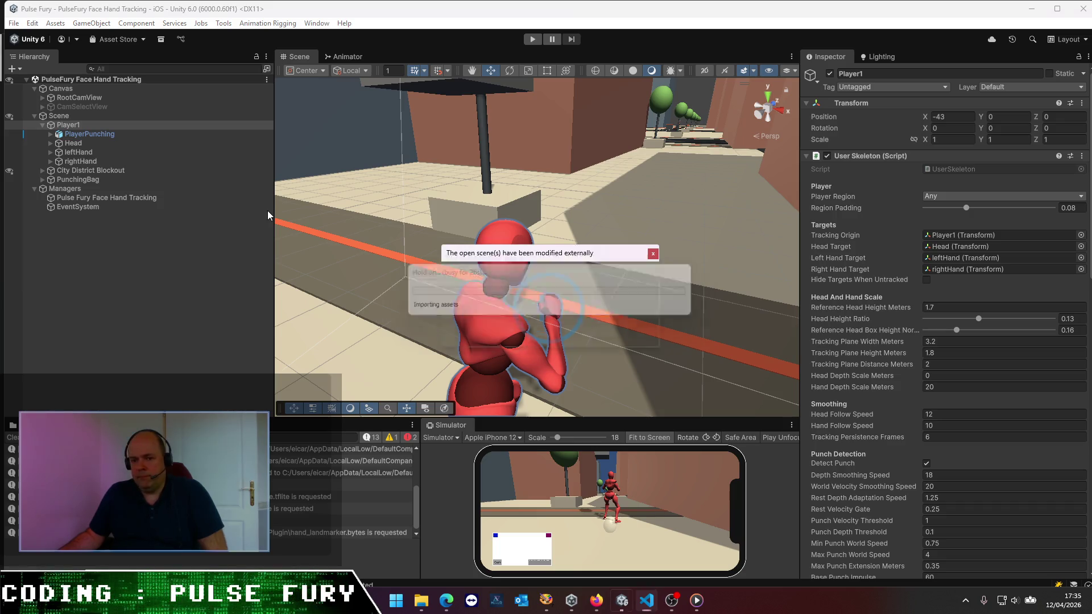
- Reload the modified scene, select Player1 and start Play mode to test head tracking
click(586, 331)
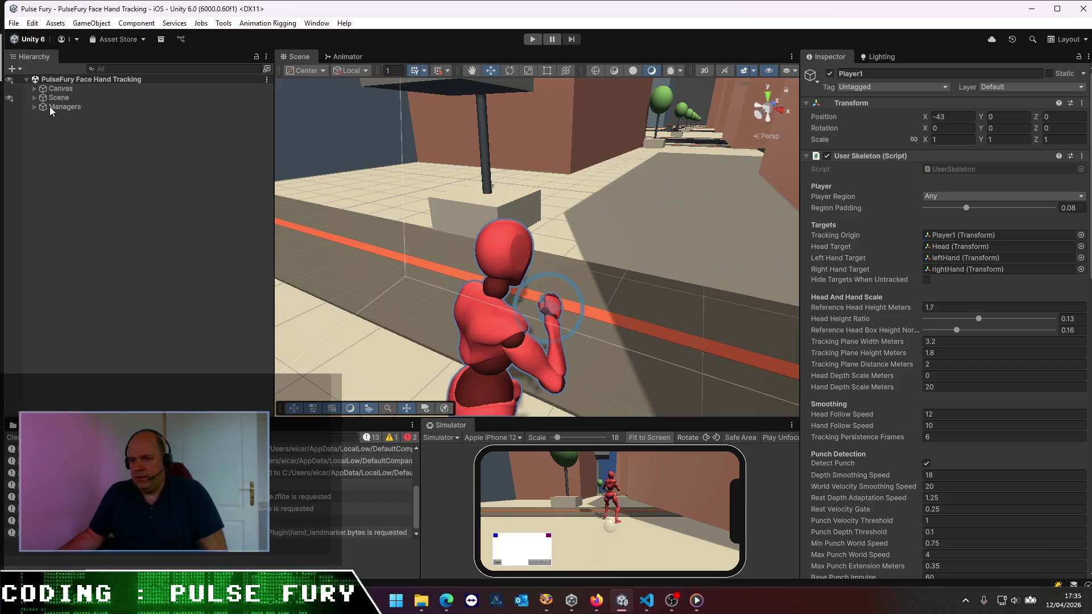
click(47, 106)
click(532, 39)
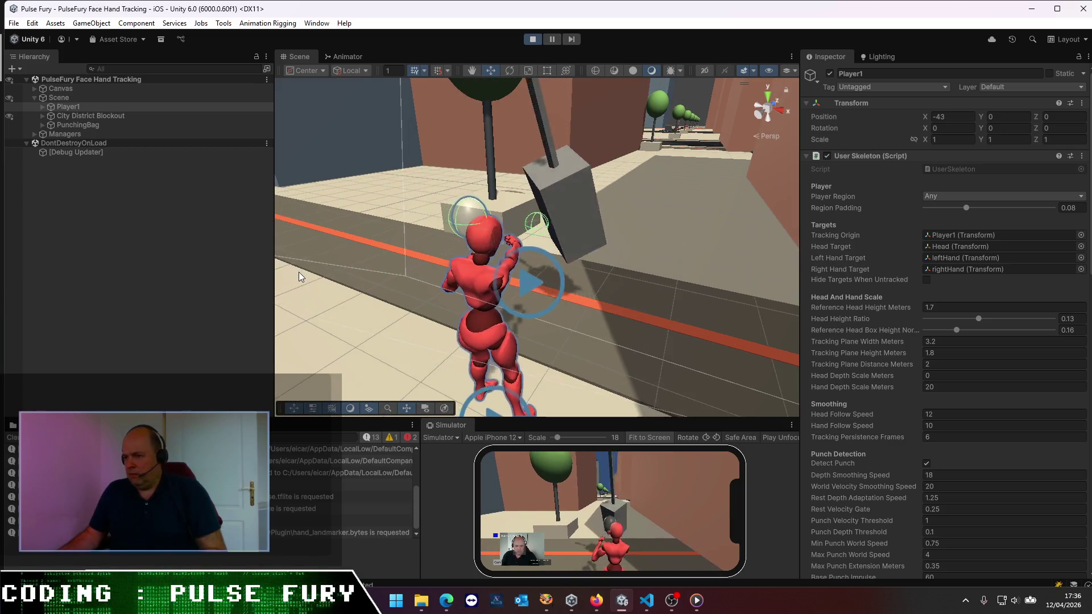
mouse_move(336, 288)
mouse_down()
mouse_move(554, 288)
mouse_move(510, 305)
mouse_move(519, 304)
mouse_up()
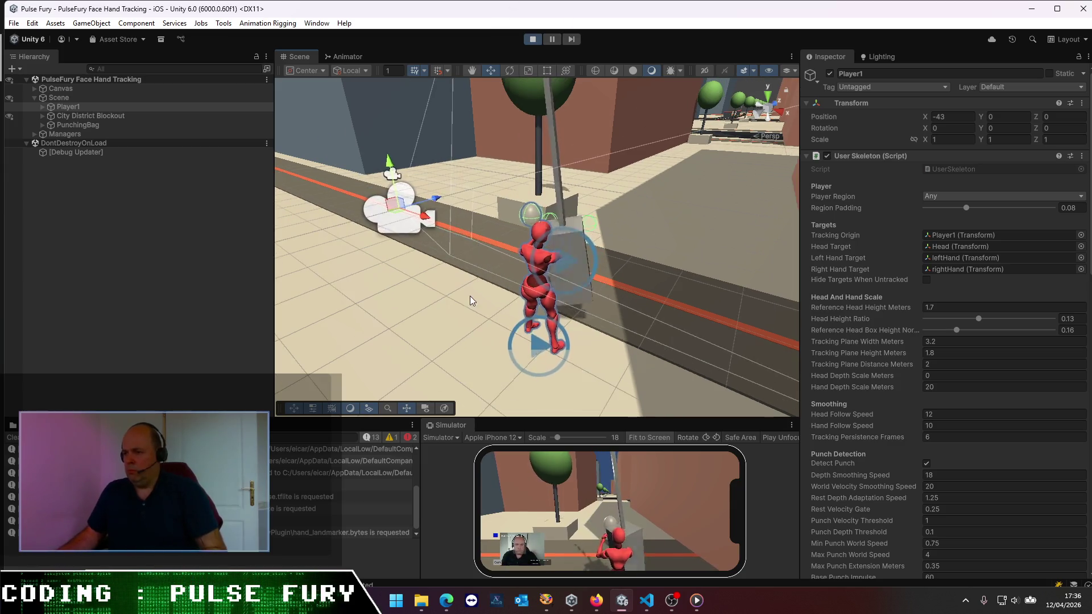
scroll(479, 282, up, 2)
mouse_move(479, 282)
mouse_down()
mouse_move(421, 285)
mouse_move(537, 358)
mouse_move(517, 363)
mouse_move(480, 345)
mouse_up()
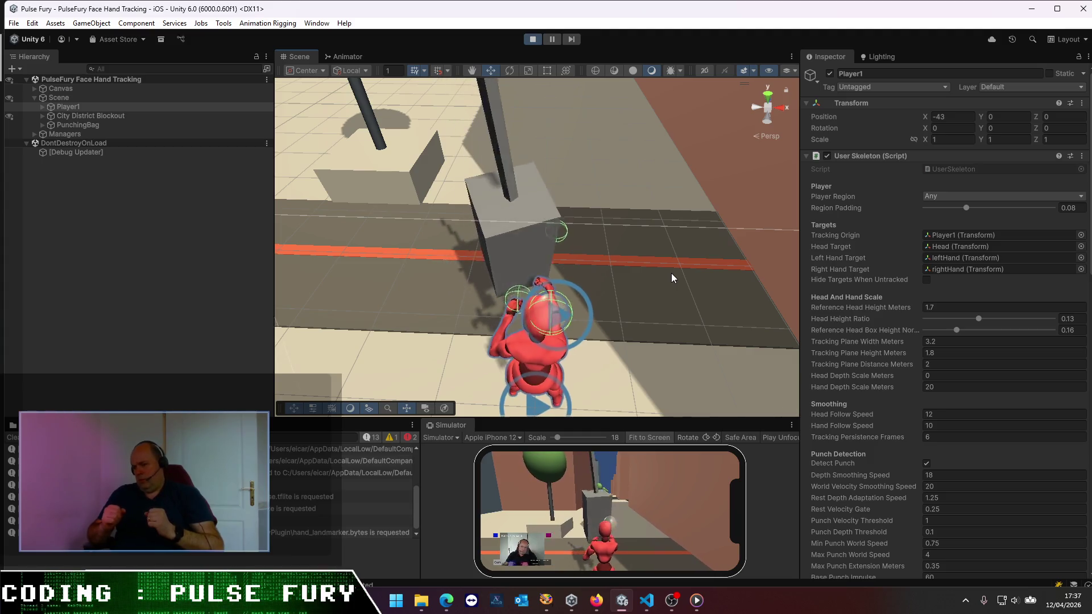
click(42, 106)
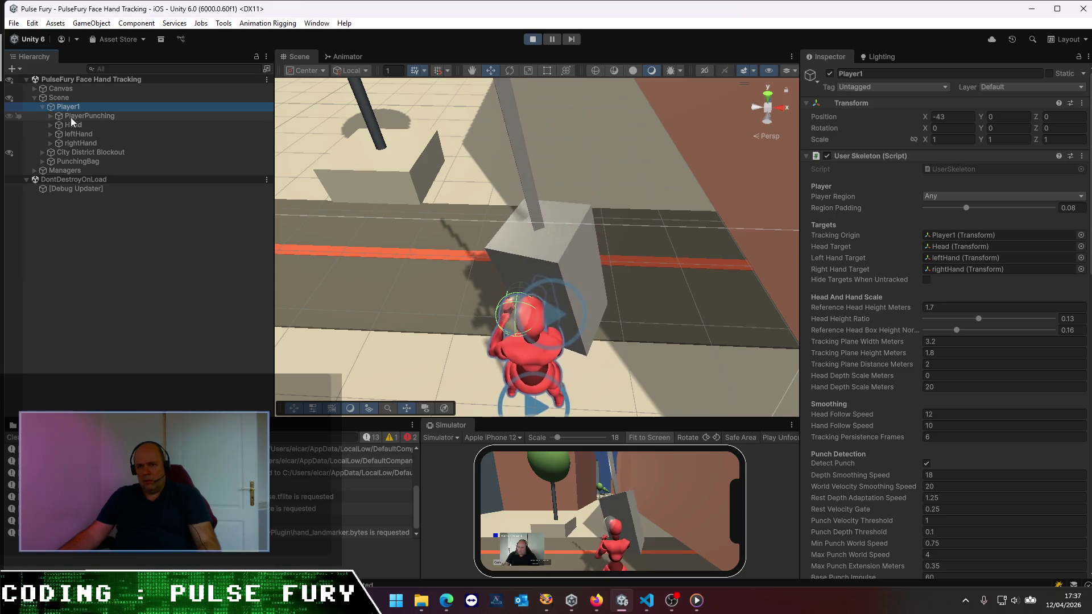
- Position the Head's Camera at Y 0.2, Z -0.8 and maximize the Simulator view
click(51, 124)
click(81, 133)
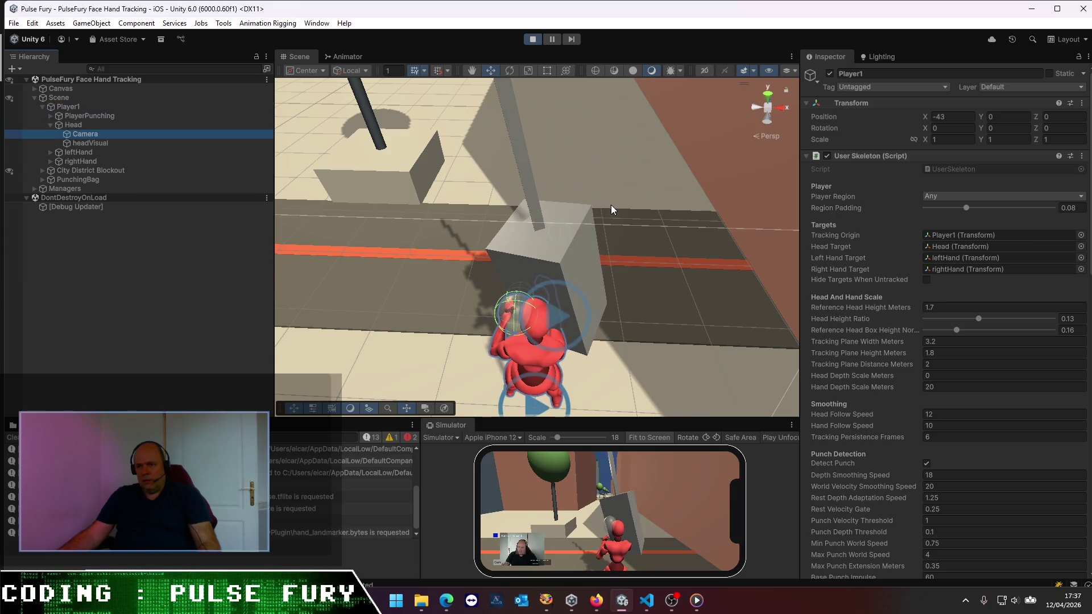
drag(1035, 114, 1020, 116)
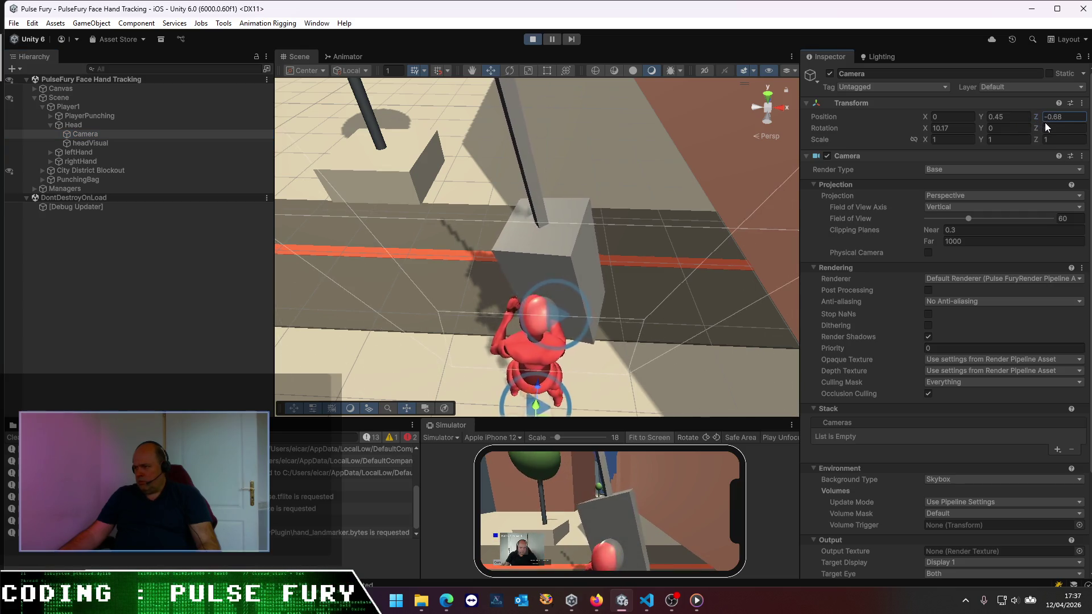
click(978, 118)
text(0.2)
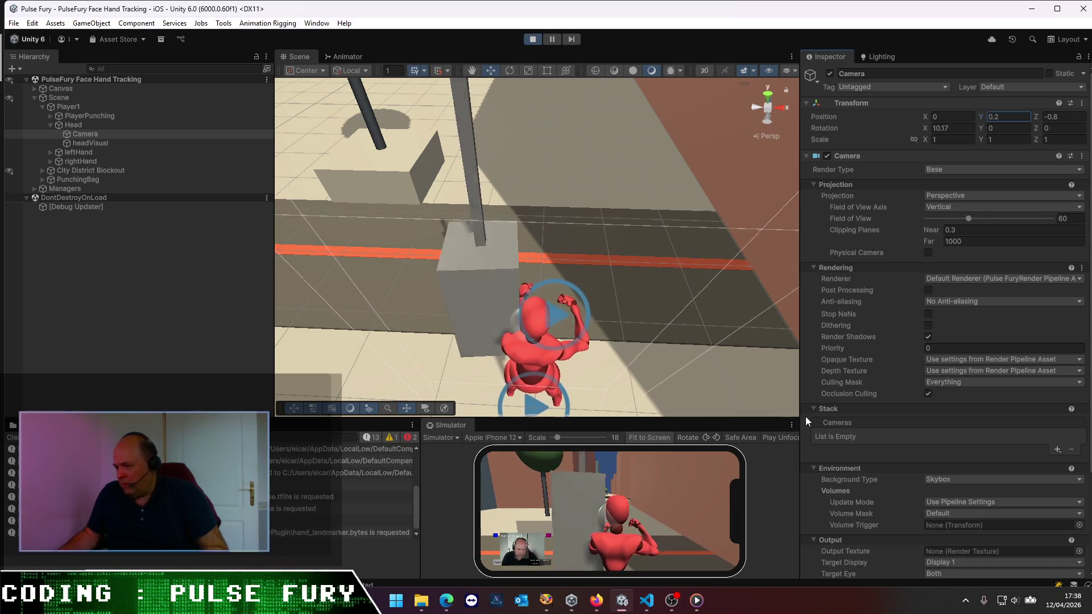
click(790, 426)
click(822, 456)
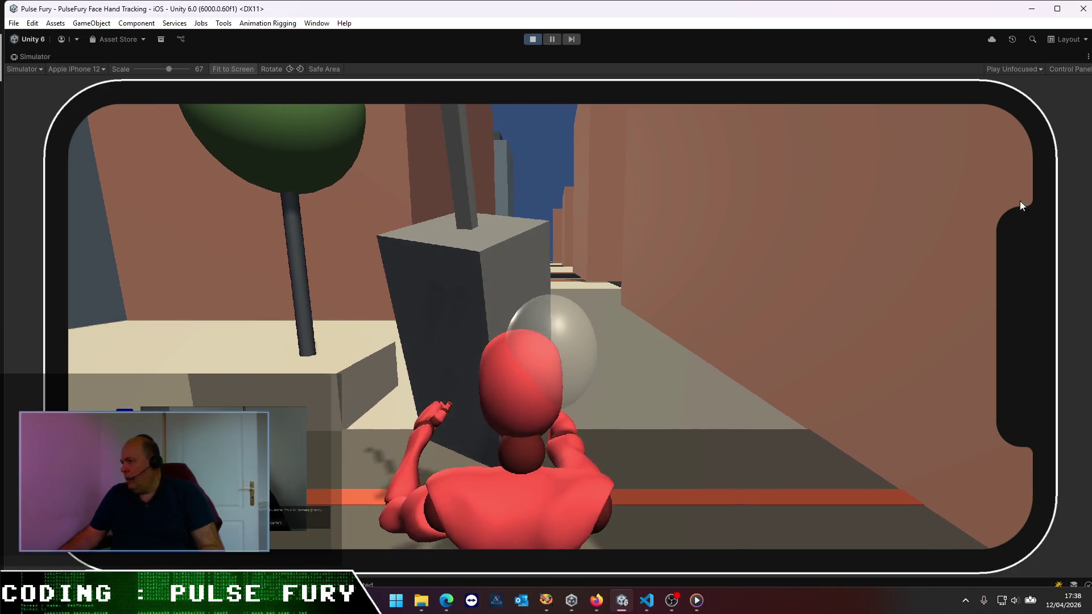
- Dismiss the Simulator options, restore it to normal size with Shift+Space, and stop the game
click(1087, 57)
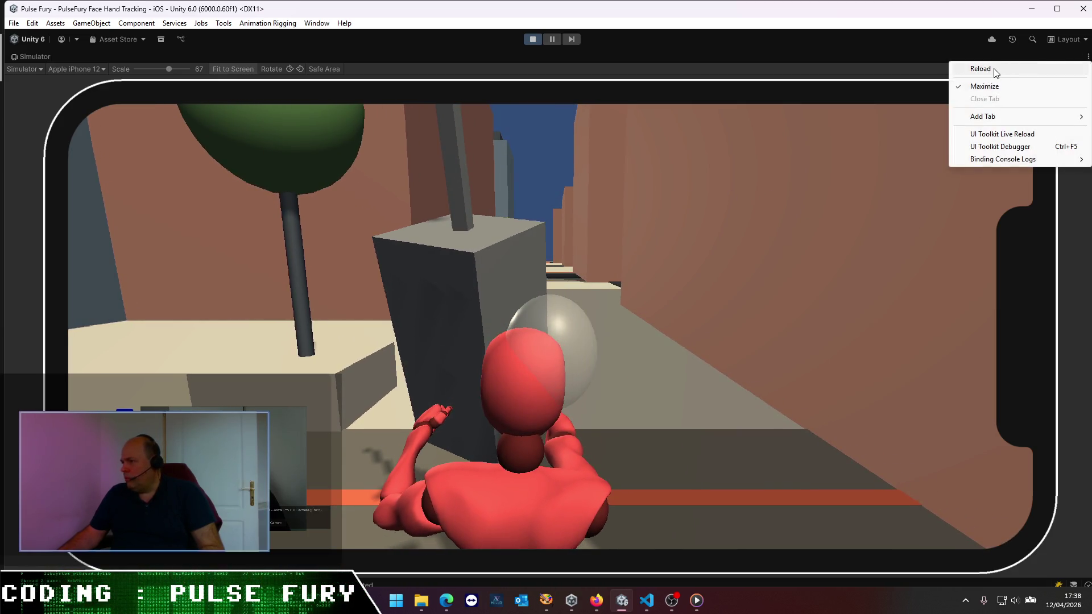
click(995, 73)
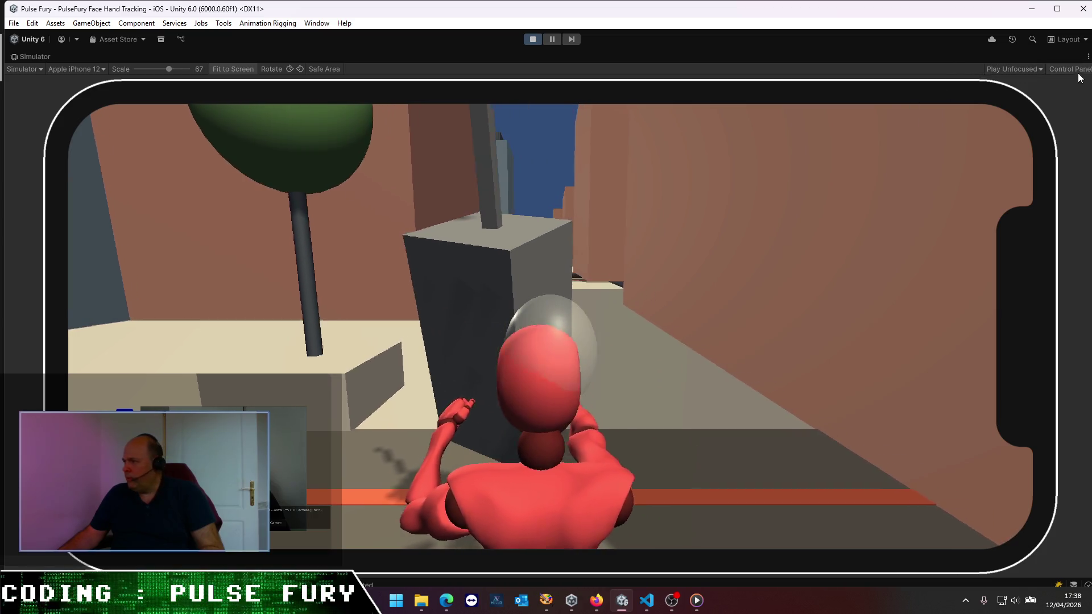
click(1087, 57)
click(994, 88)
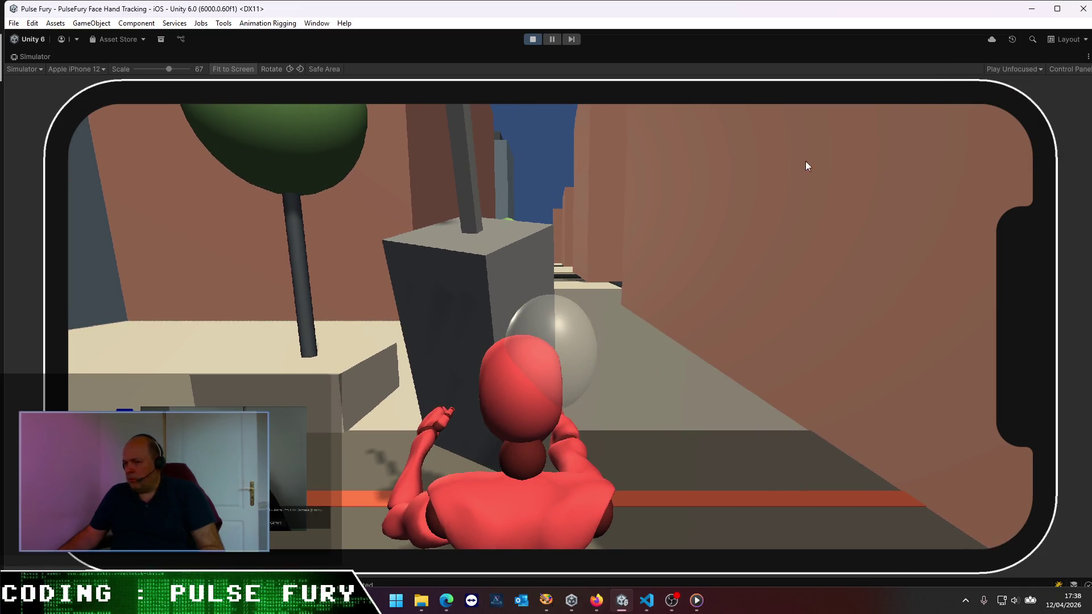
key(shift+space)
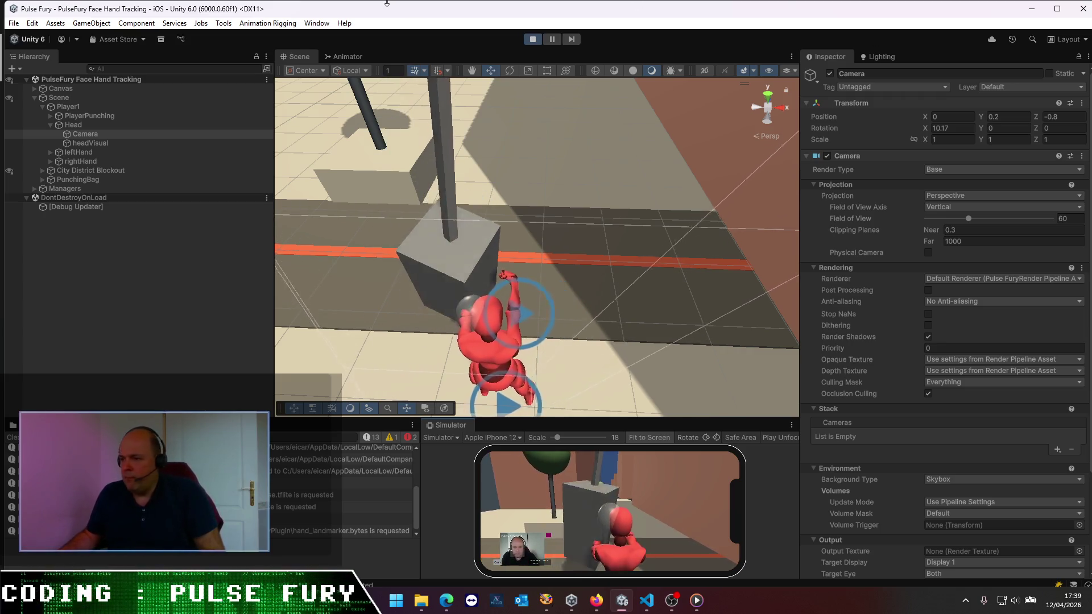
click(532, 39)
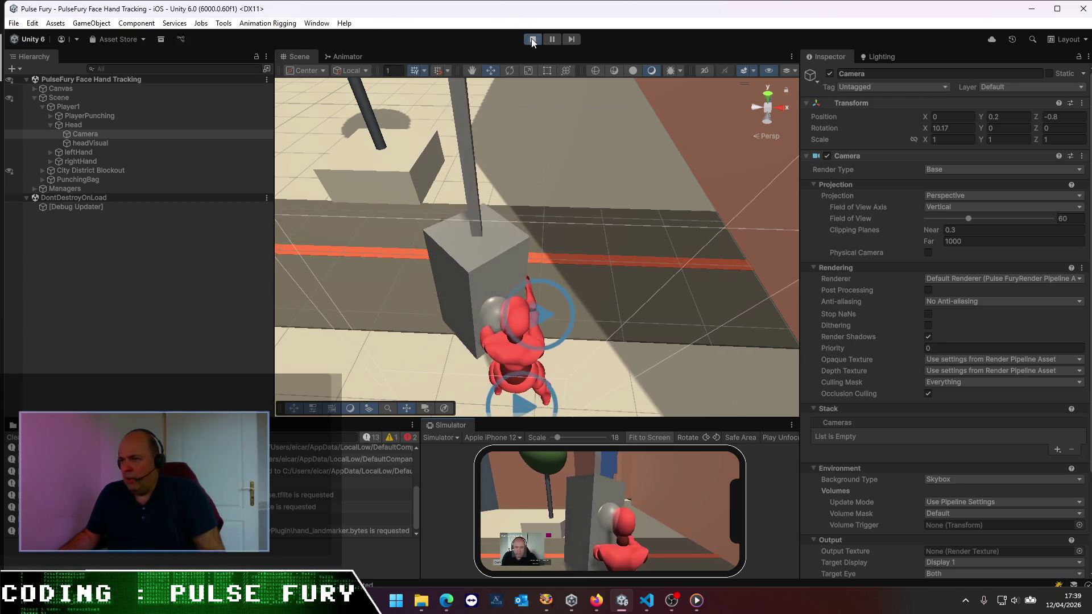
- Return to VS Code, widen and zoom out the Codex chat, and start a follow-up question
click(646, 601)
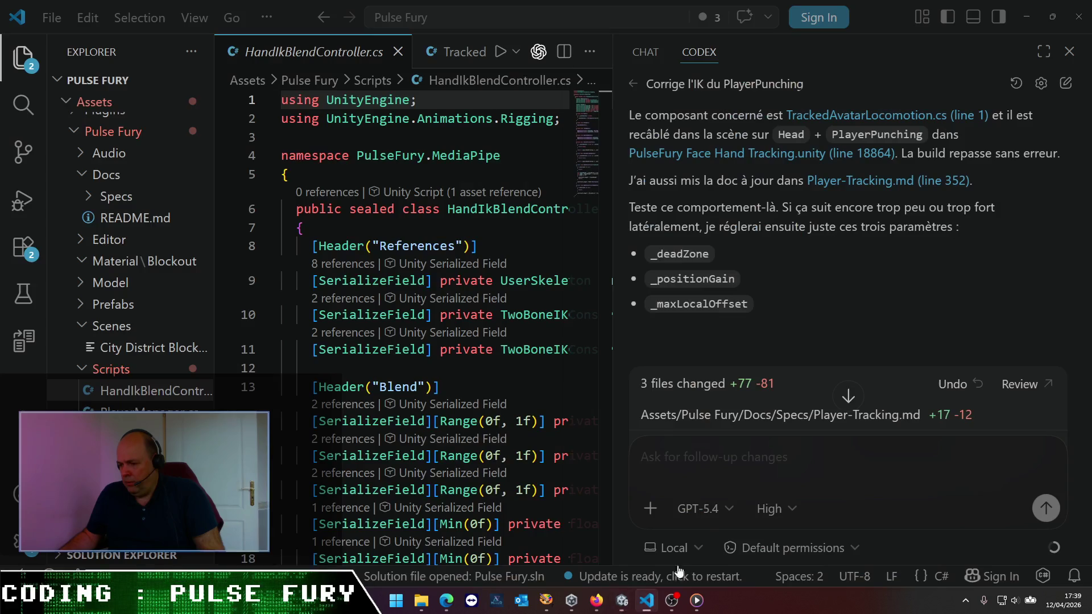
drag(614, 334, 506, 335)
key(ctrl+minus)
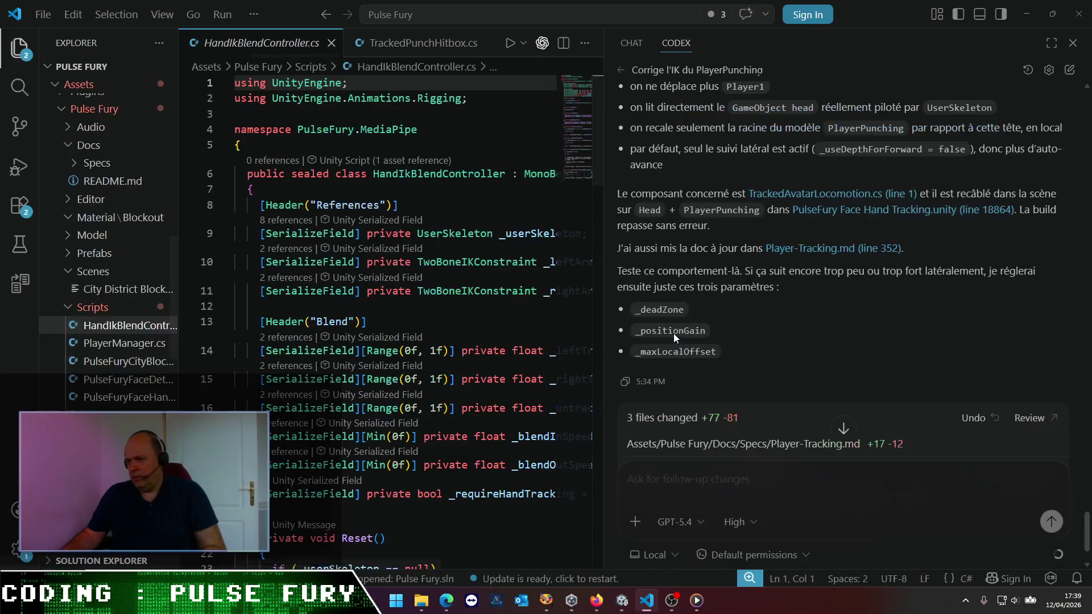
scroll(788, 381, down, 3)
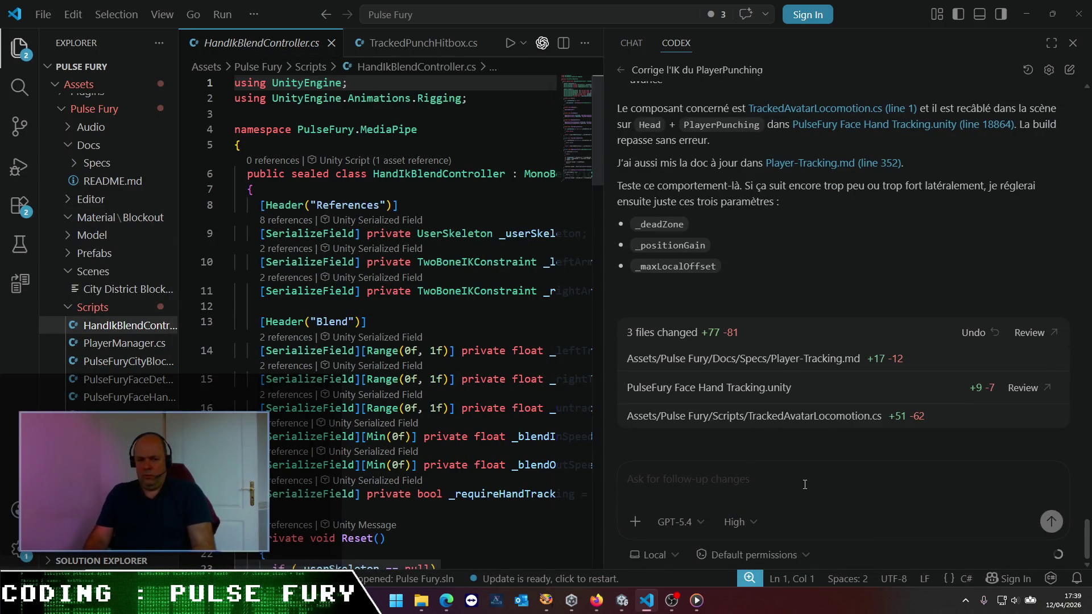
text(QSu)
text(lles ani)
text(mations Walk me co)
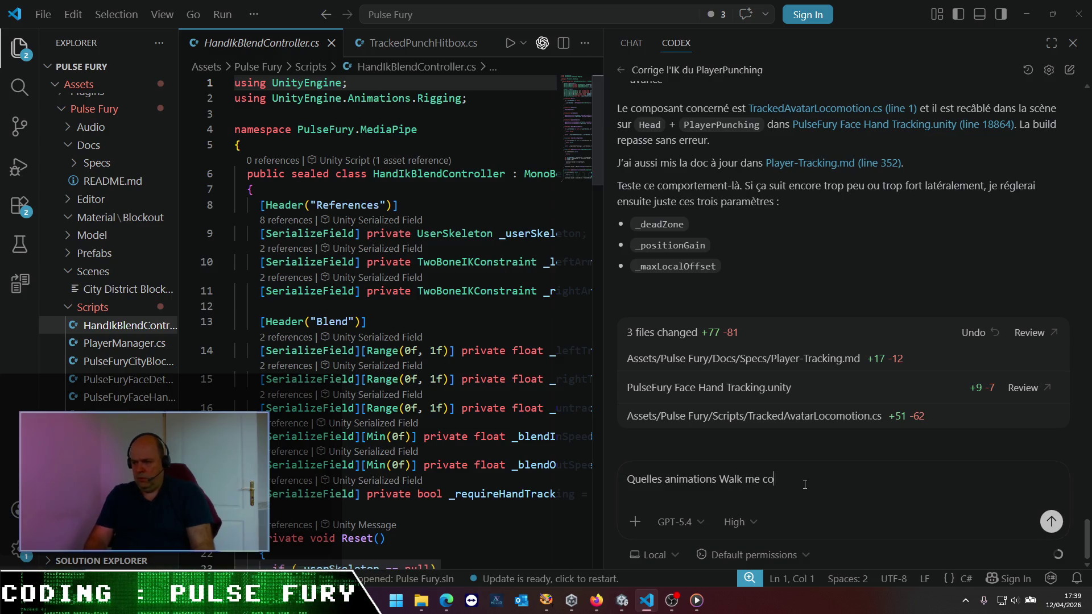
text(éco)
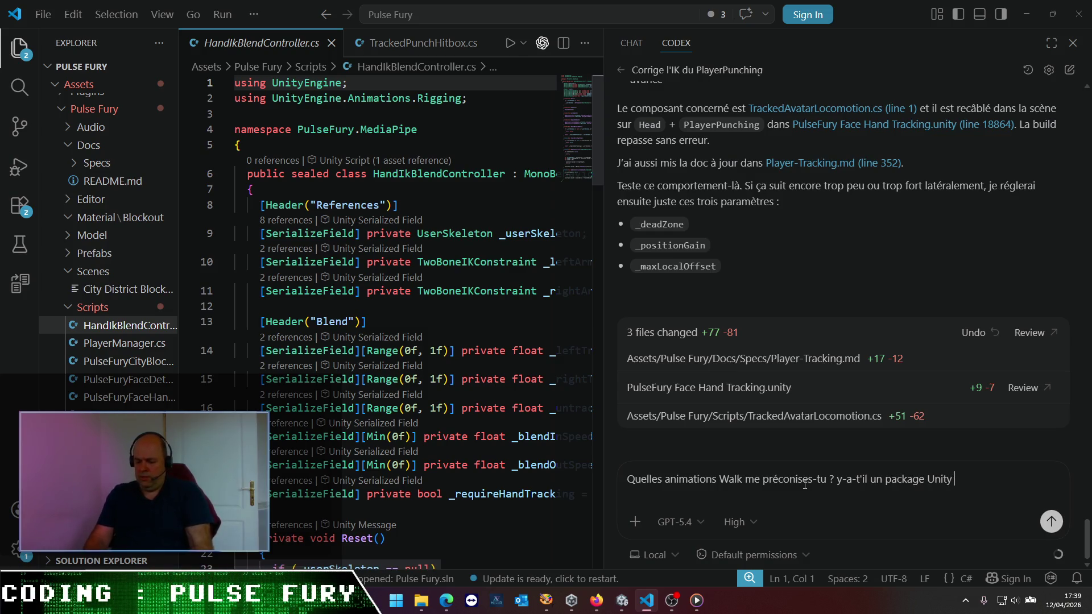
- Finish and send the question asking which walk animations Codex recommends and if a standard Unity package has them
text(qui l)
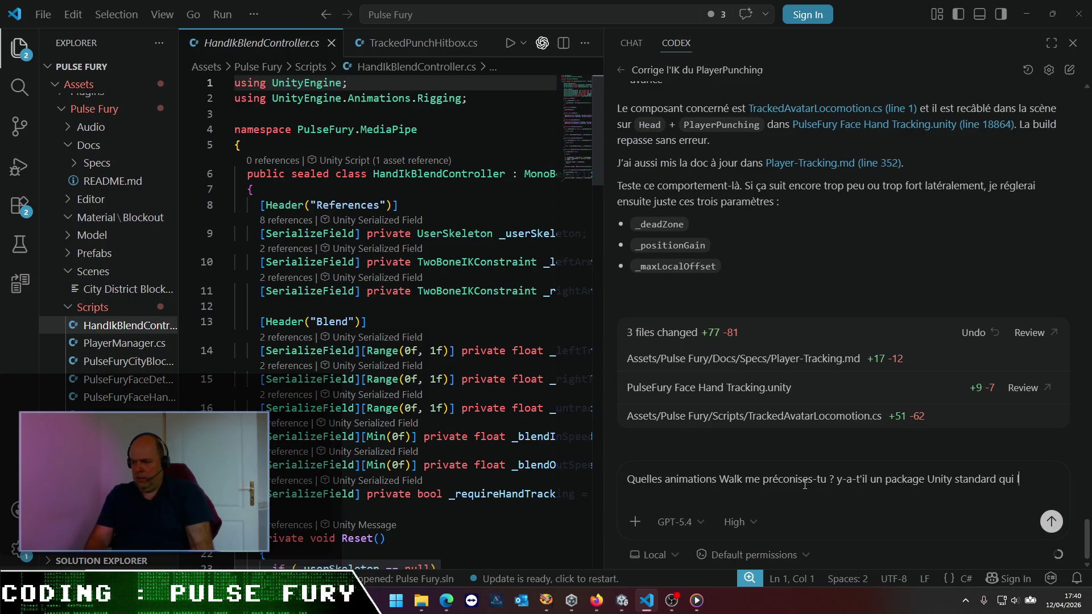
text( ?)
key(Return)
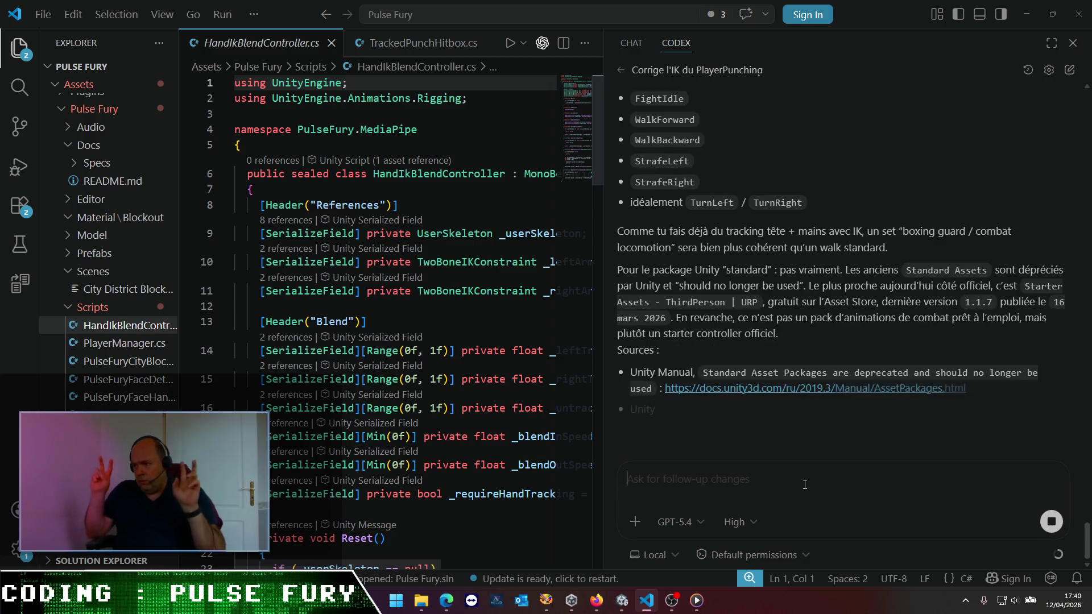
- Scroll through Codex's reply recommending combat locomotion clips
scroll(781, 216, up, 10)
scroll(779, 212, down, 3)
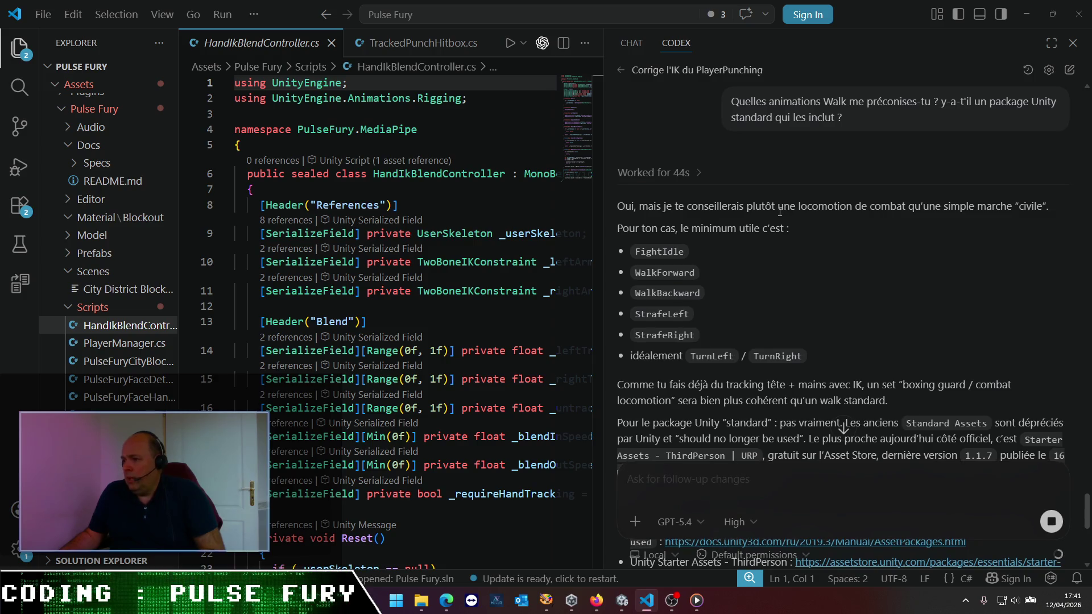
scroll(779, 213, down, 2)
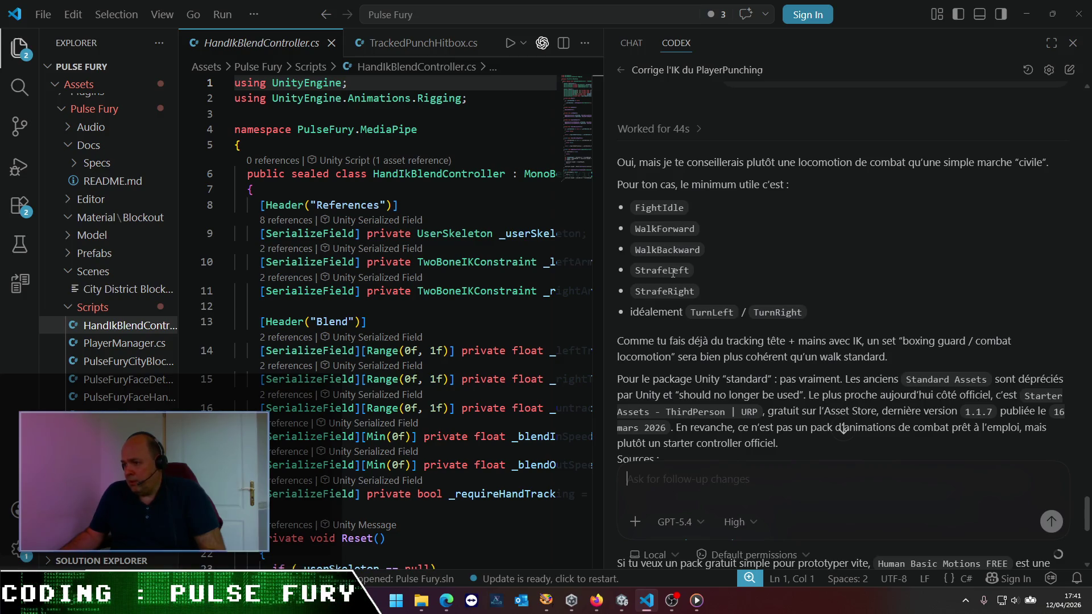
scroll(734, 278, down, 2)
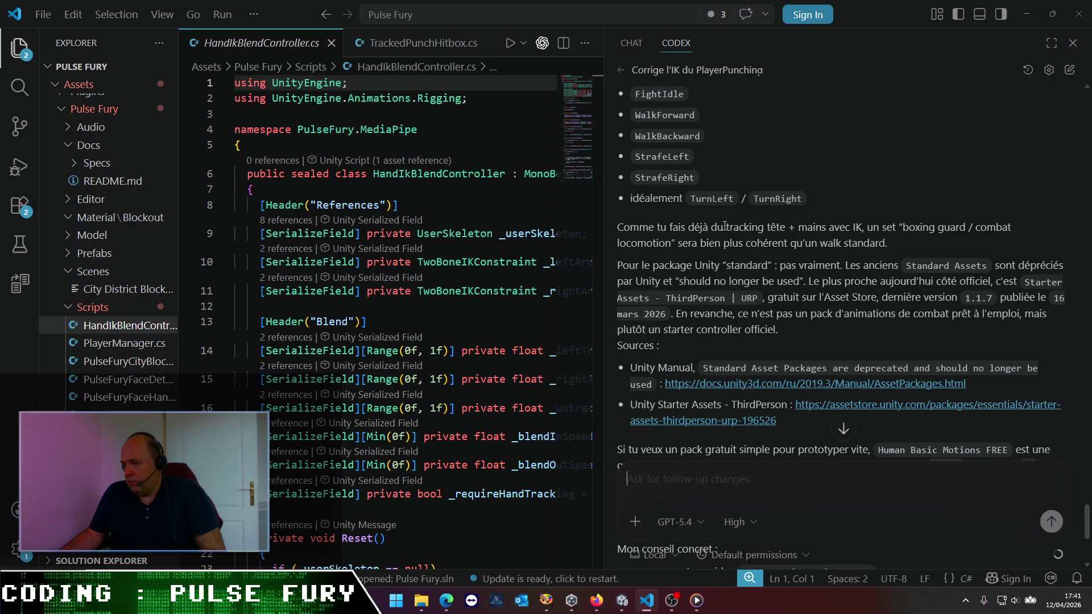
- Highlight the combat locomotion recommendation, then open the Human Basic Motions FREE store link
drag(689, 229, 902, 245)
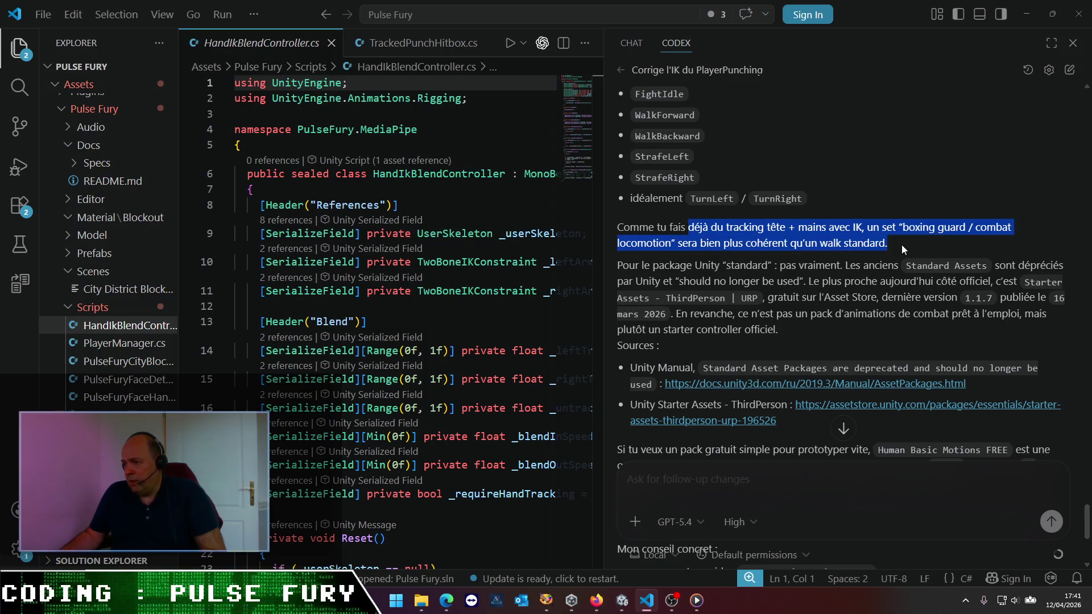
click(813, 272)
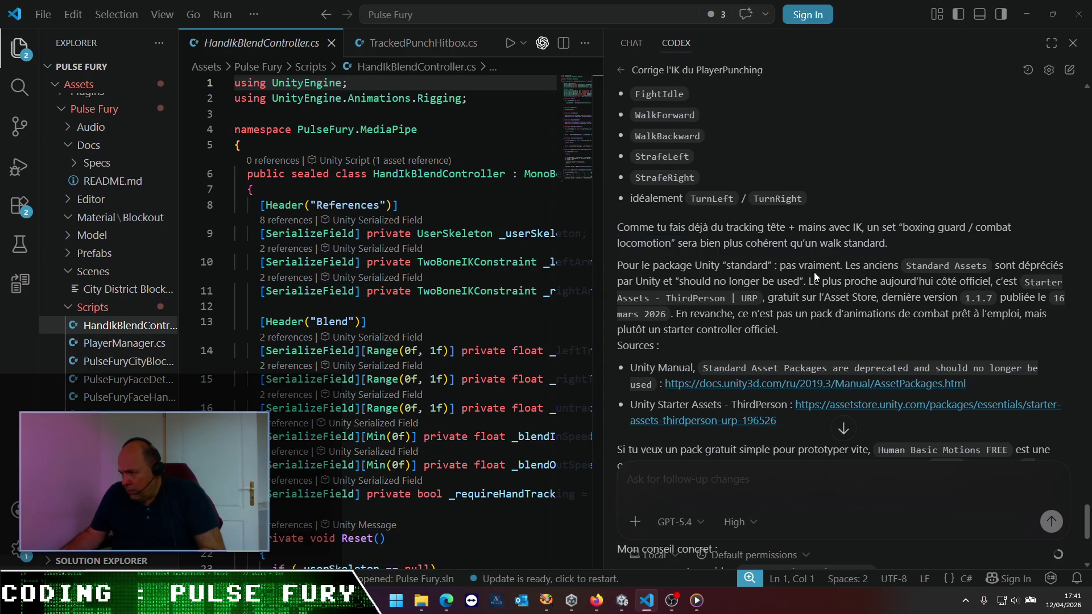
scroll(814, 272, down, 3)
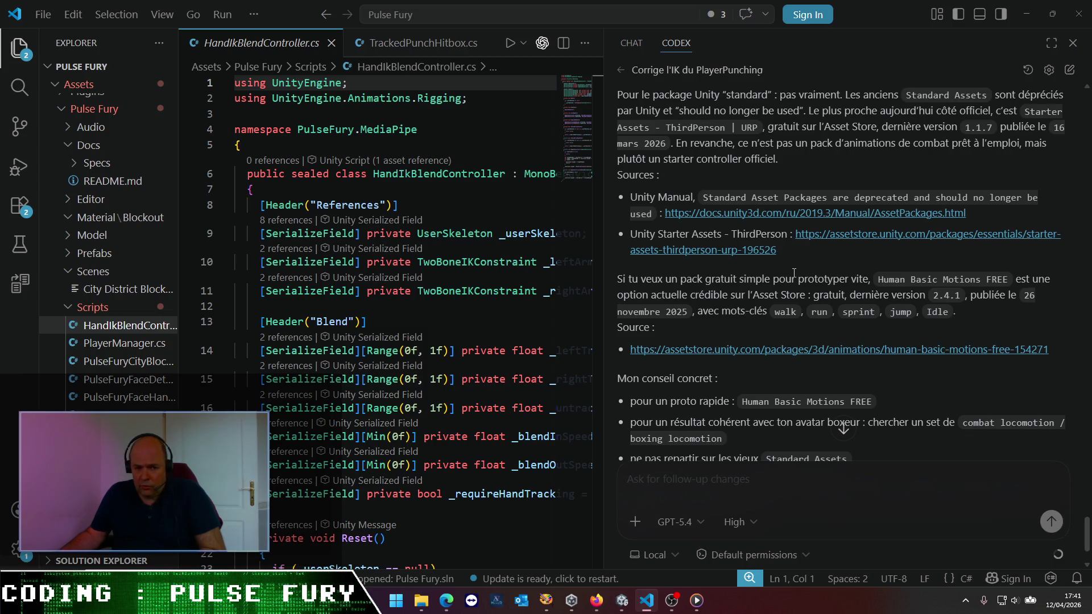
click(826, 349)
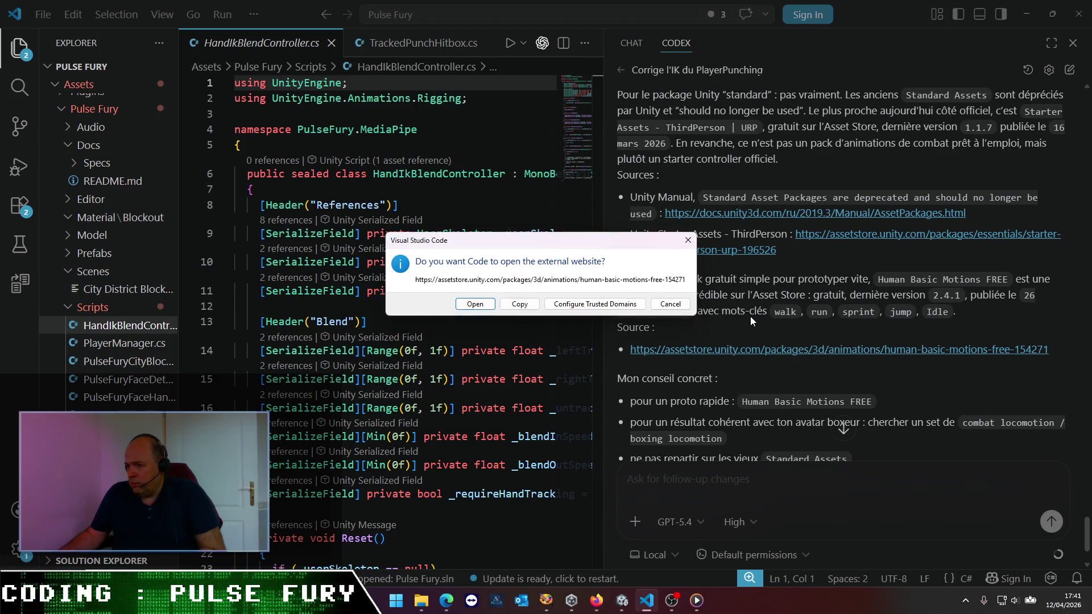
- Open the Human Basic Motions FREE Asset Store page and show its Package Content list
key(Return)
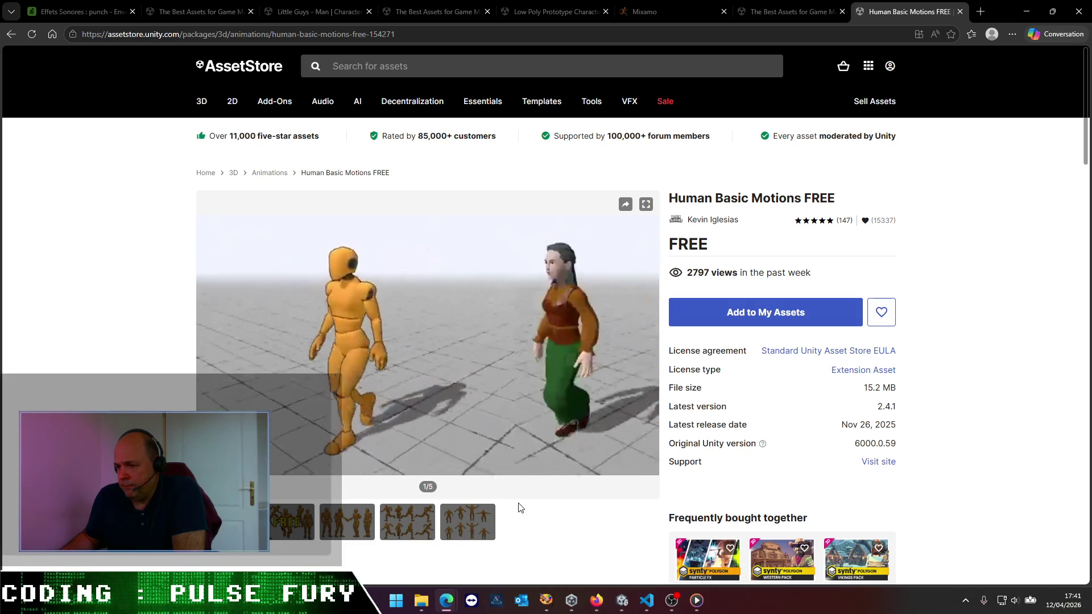
scroll(518, 508, down, 5)
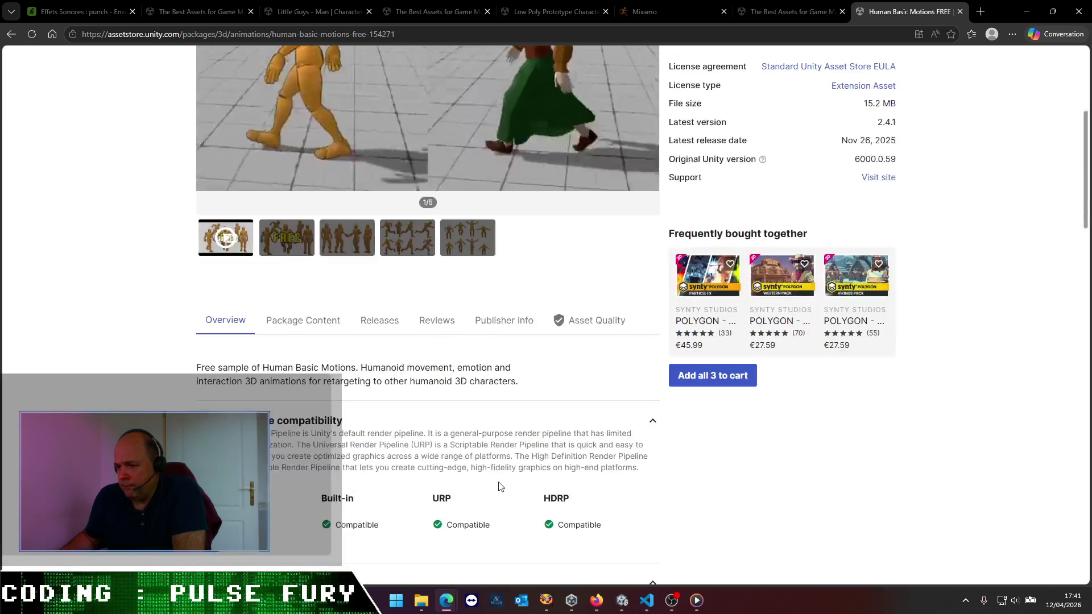
click(300, 321)
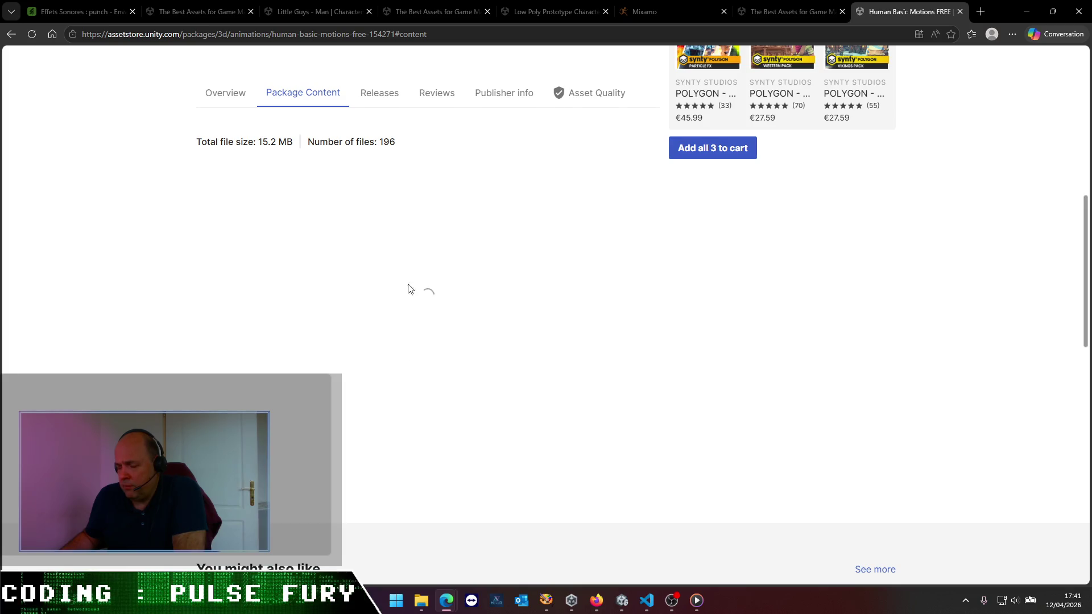
scroll(291, 401, down, 3)
scroll(366, 236, up, 5)
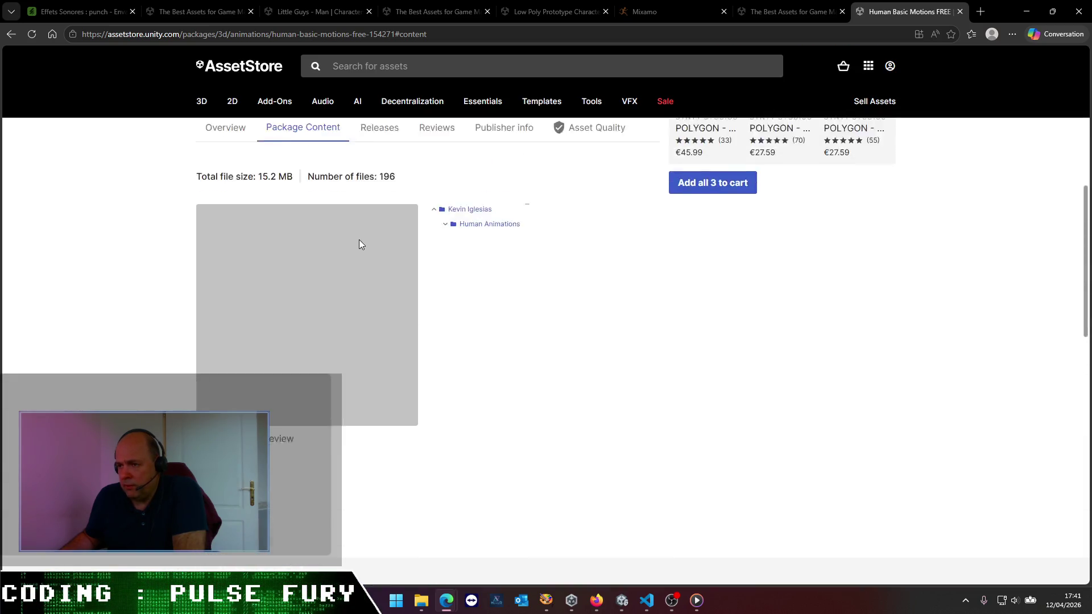
- Expand Human Animations > Animations > Male and its Idles, Movement and Social folders
click(446, 246)
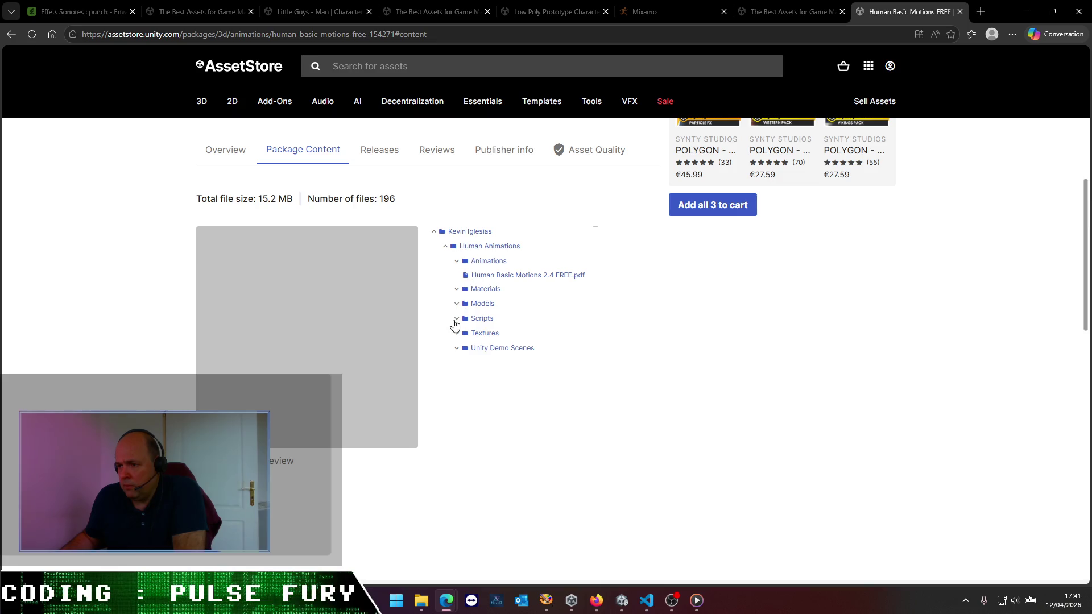
click(457, 261)
click(470, 303)
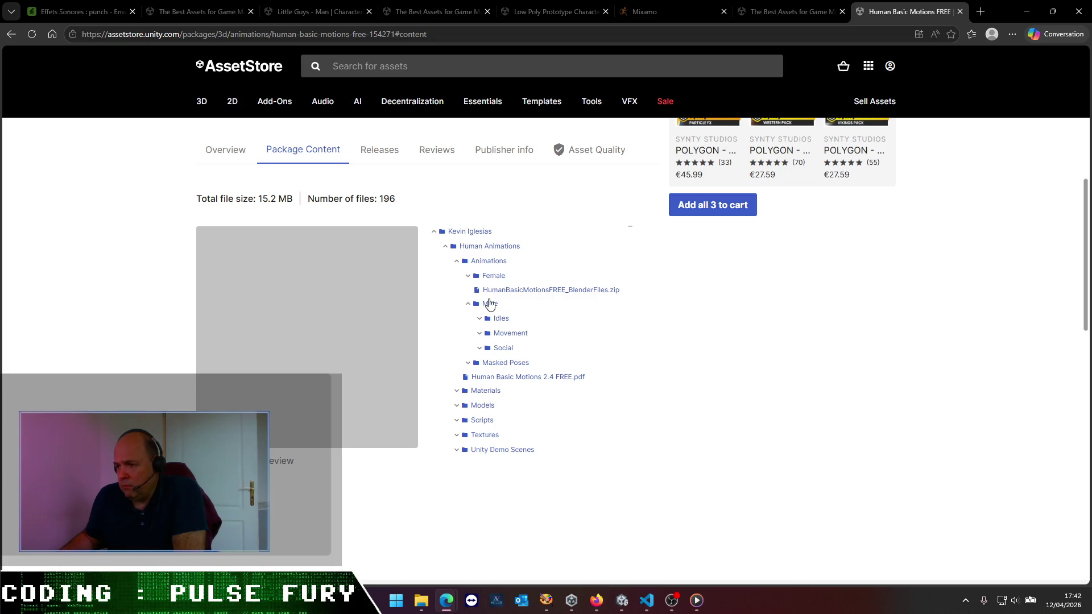
click(479, 319)
scroll(481, 324, down, 1)
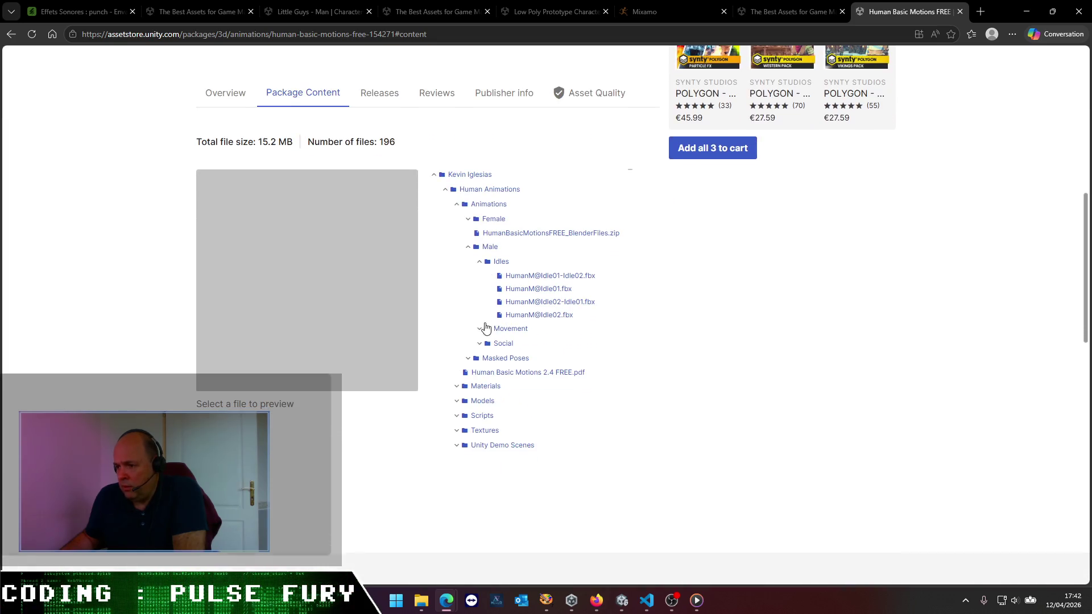
click(480, 333)
scroll(480, 333, down, 2)
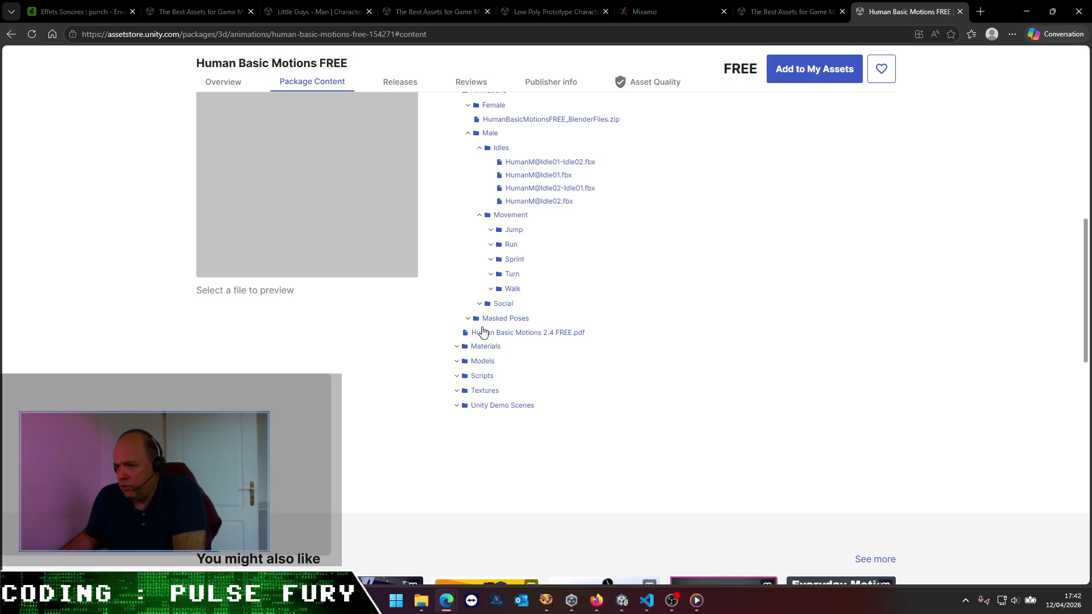
click(480, 307)
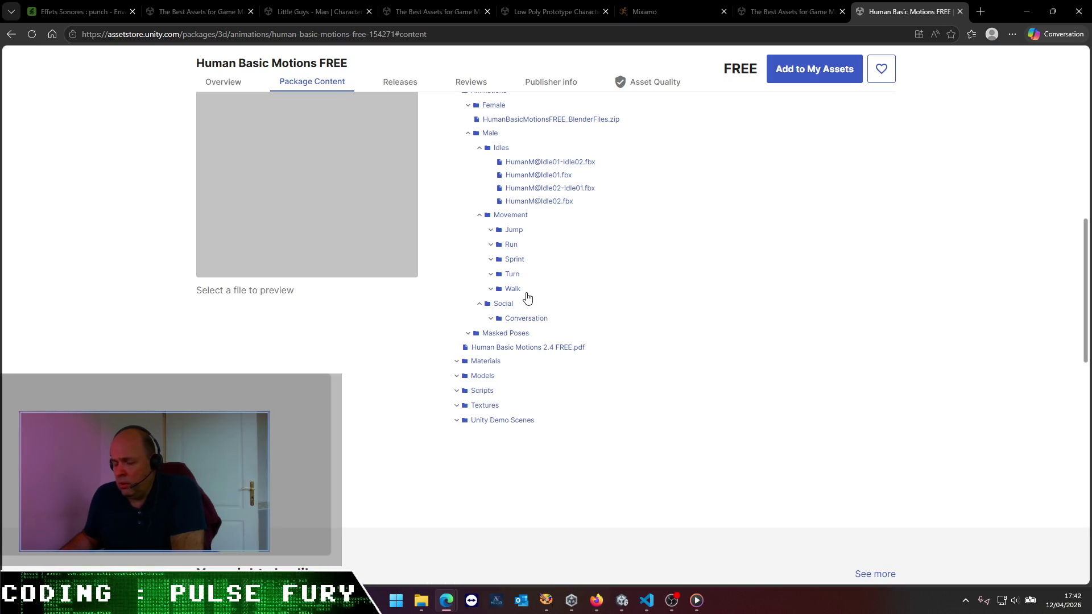
scroll(414, 327, up, 7)
scroll(413, 327, up, 4)
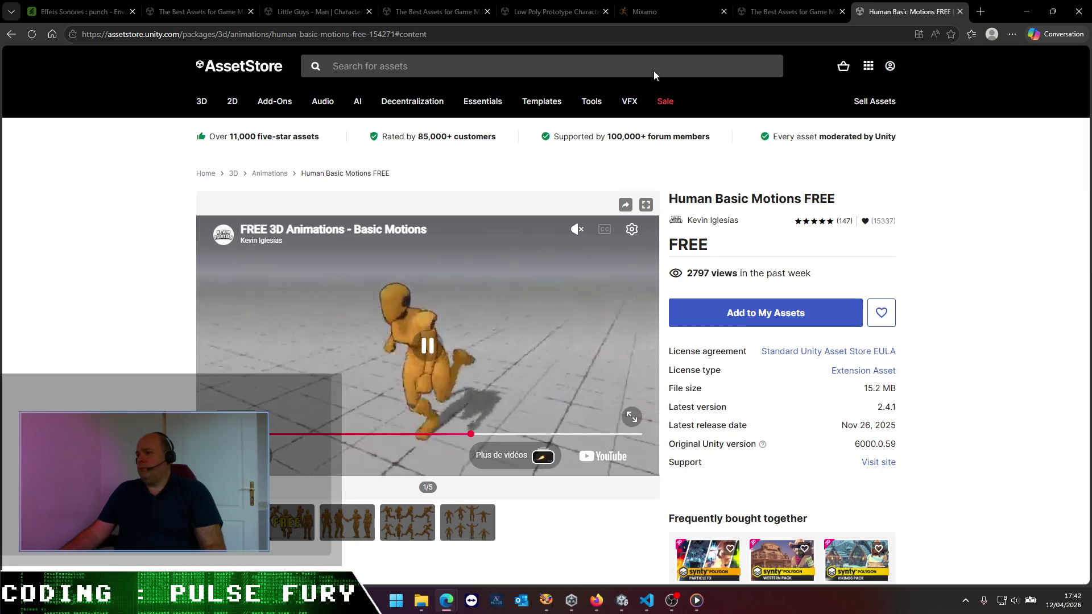
click(654, 12)
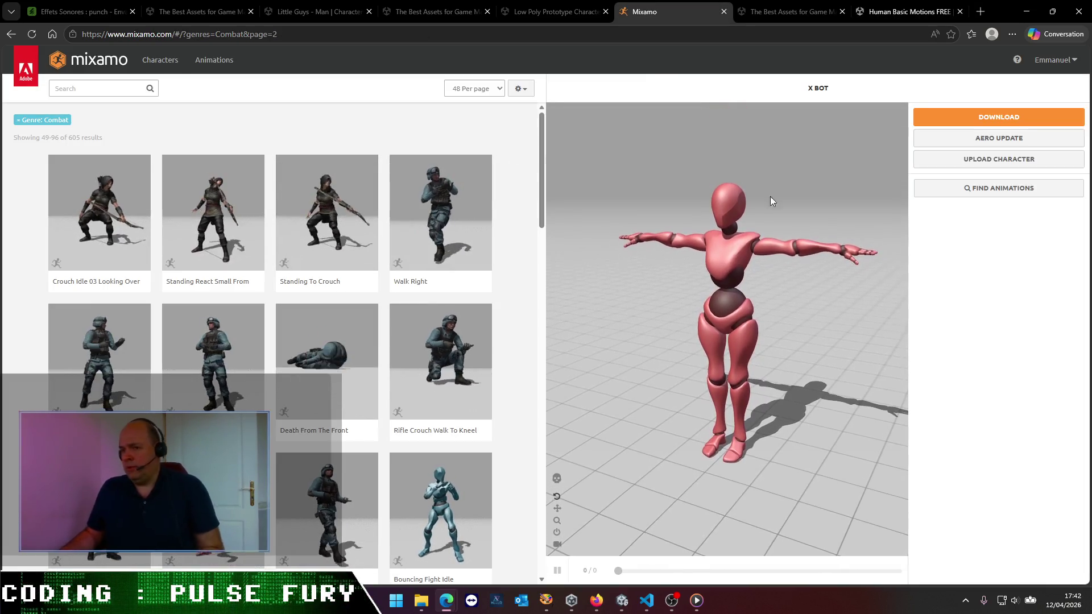
- Close the Human Basic Motions and locomotion search tabs in Edge, then return to VS Code
click(98, 88)
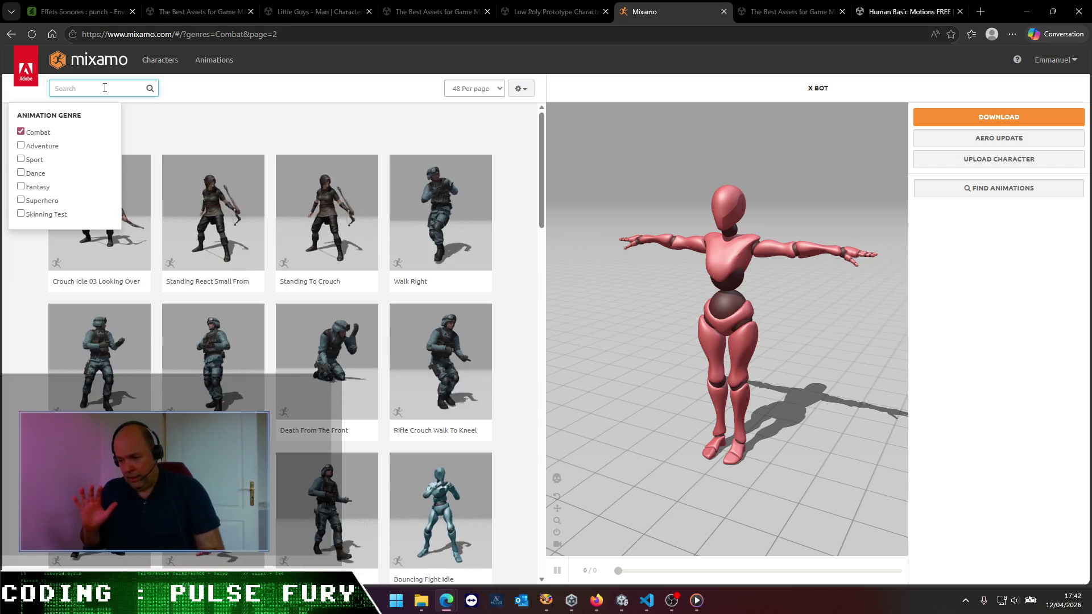
click(910, 11)
key(alt+Tab)
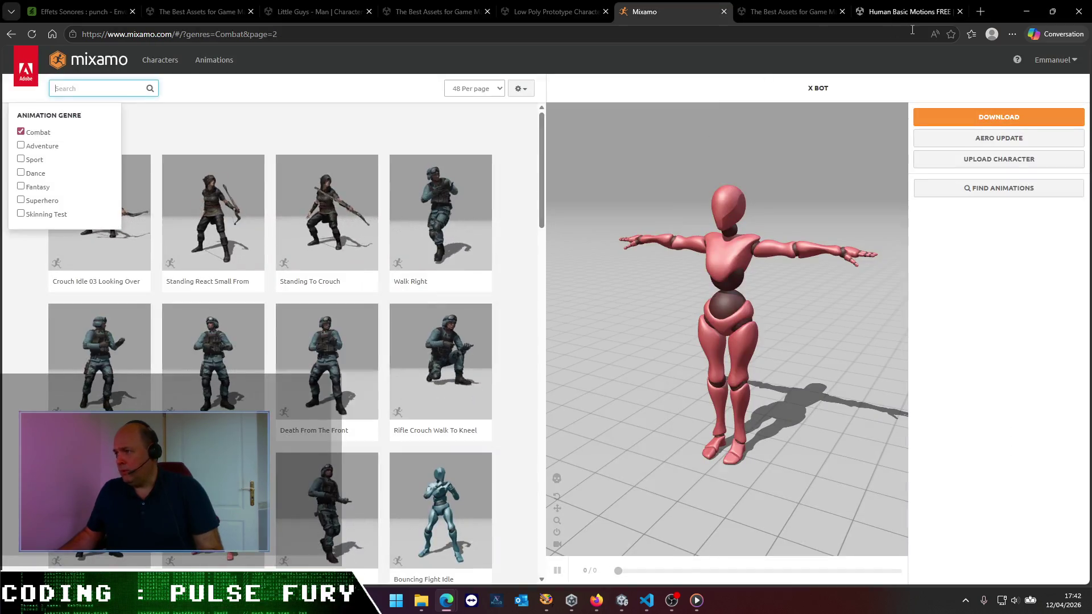
click(910, 11)
key(ctrl+w)
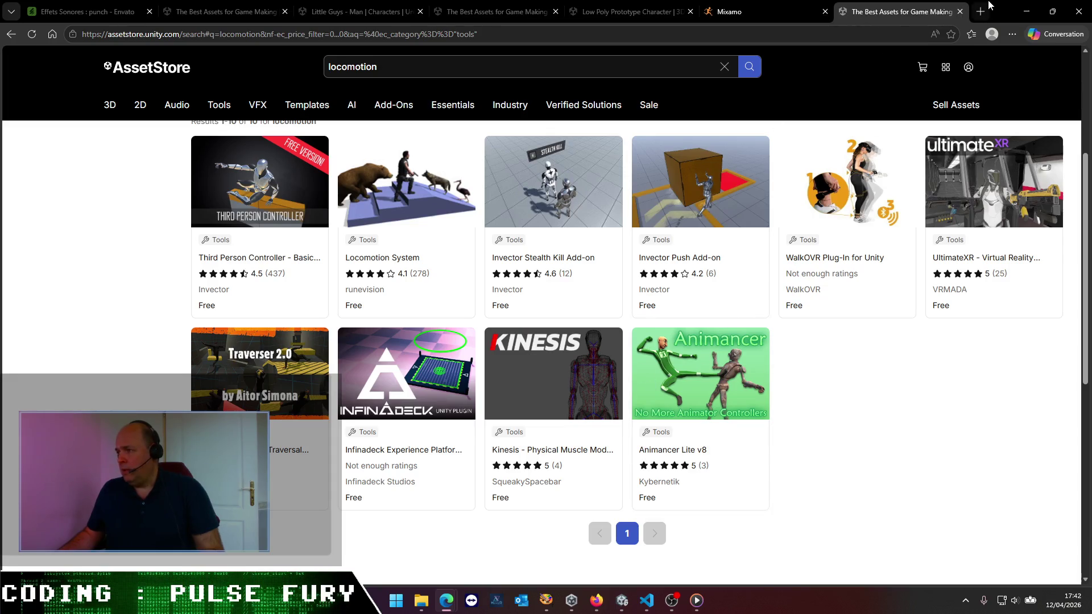
click(959, 12)
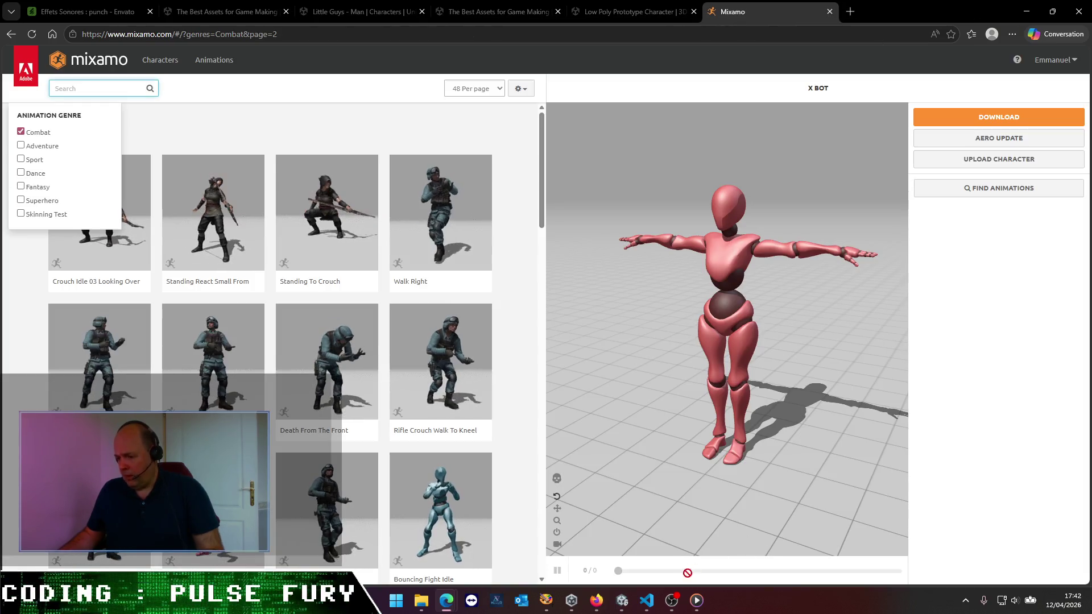
click(648, 603)
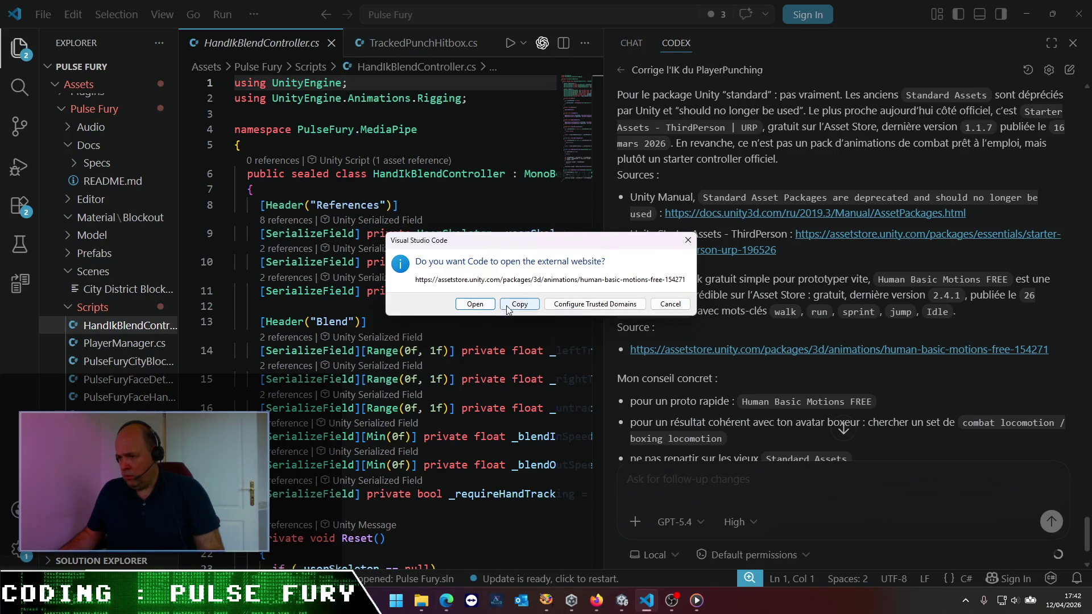
- Confirm opening the Human Basic Motions page, then close that new tab
click(489, 309)
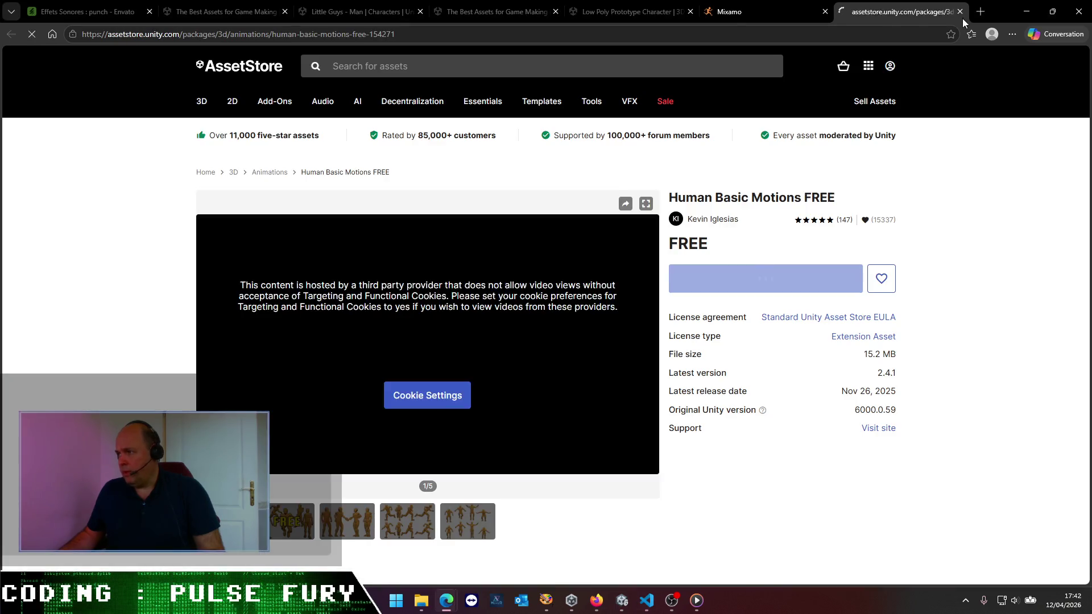
click(959, 11)
key(ctrl+3)
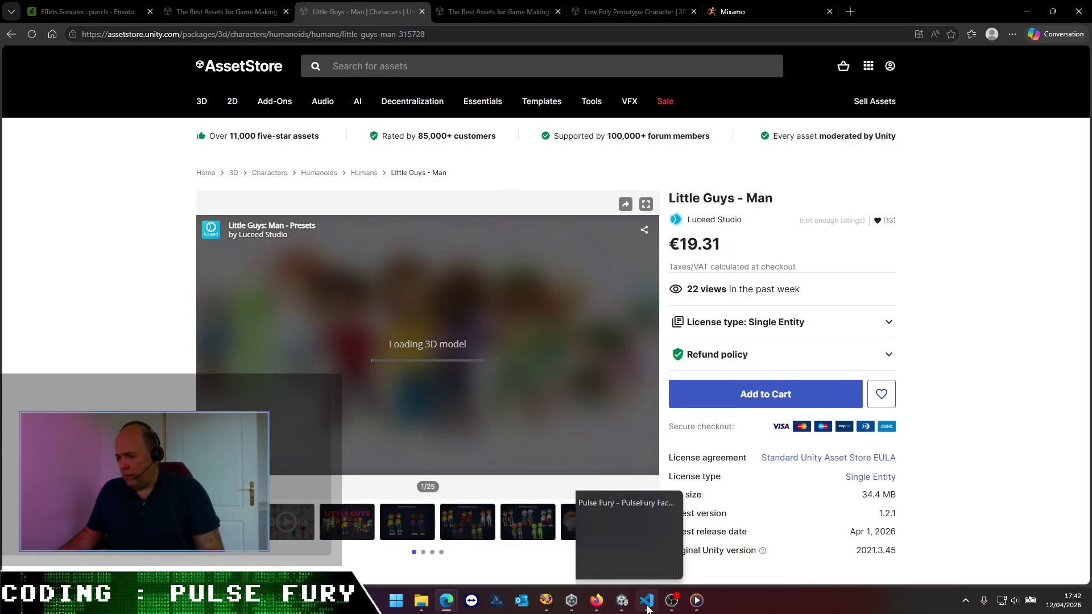
- Reread Codex's recommended FightIdle, WalkForward and strafe clips, then go back to Mixamo in the browser
click(646, 601)
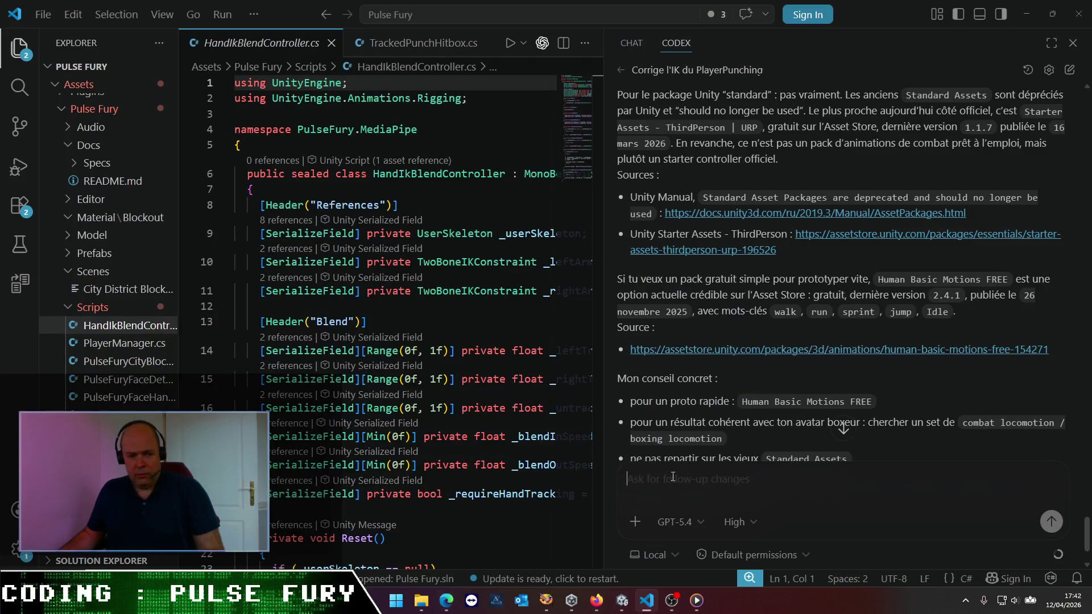
scroll(839, 390, up, 2)
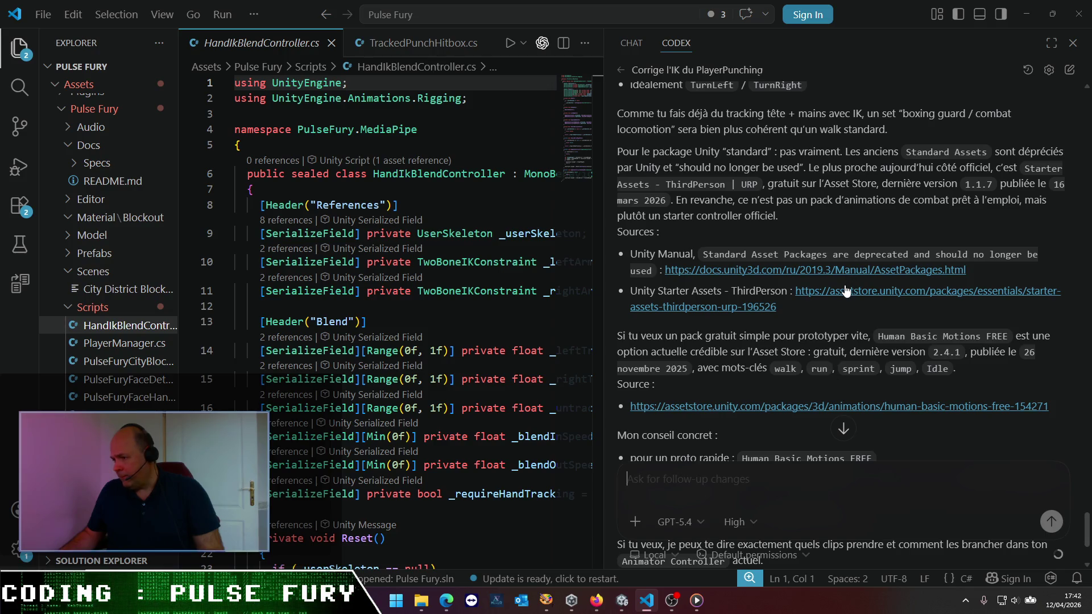
scroll(823, 304, up, 5)
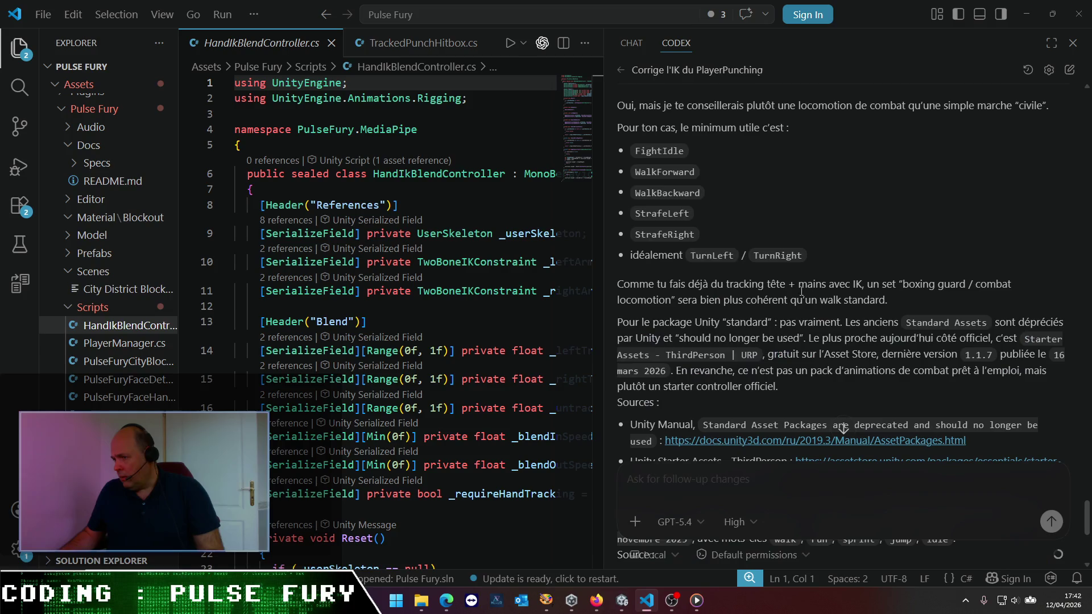
key(alt+Tab)
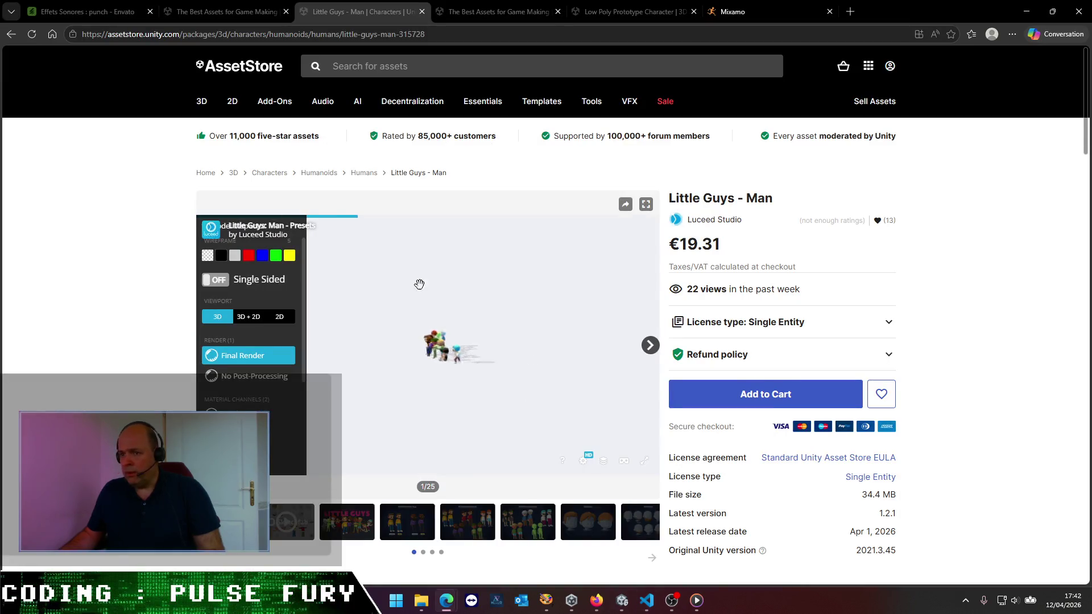
click(733, 11)
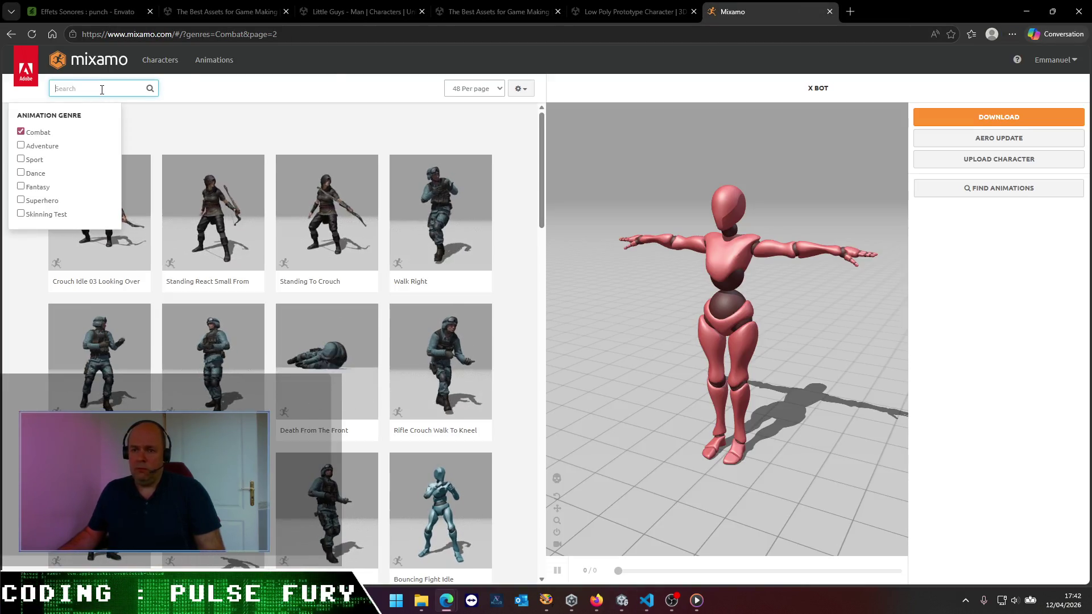
- Search Mixamo's Combat animations for 'walk' and scroll through the first page of results
text(walk)
key(Return)
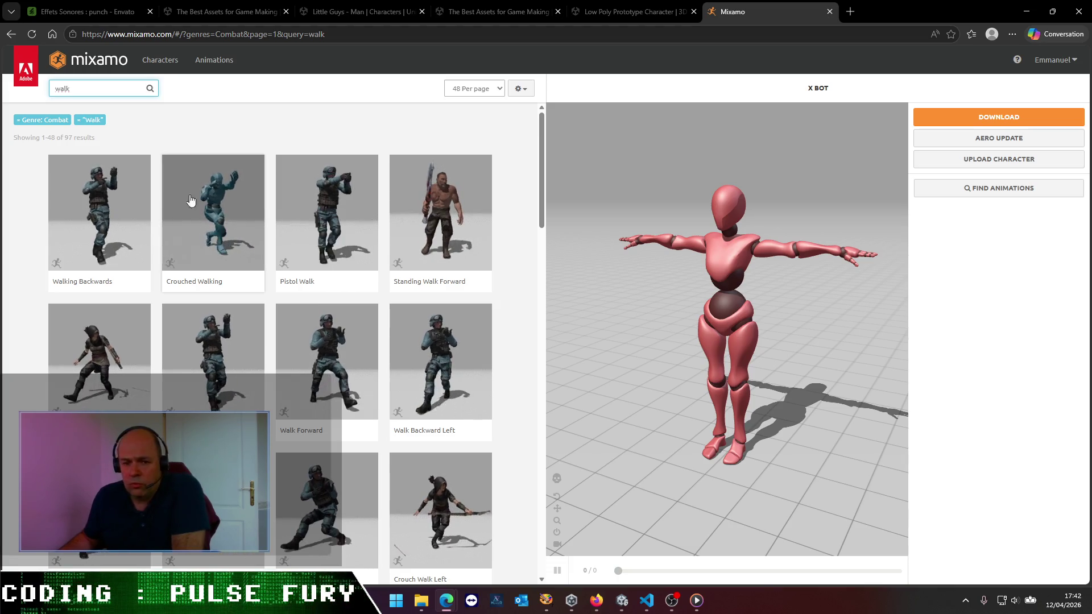
scroll(142, 238, down, 1)
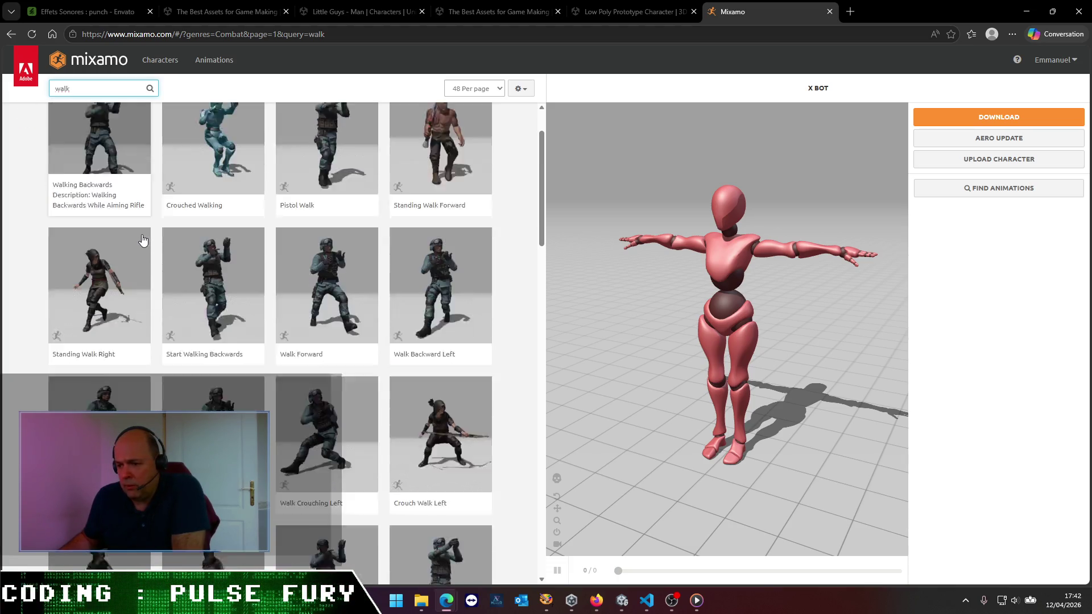
scroll(142, 239, down, 1)
scroll(142, 239, up, 2)
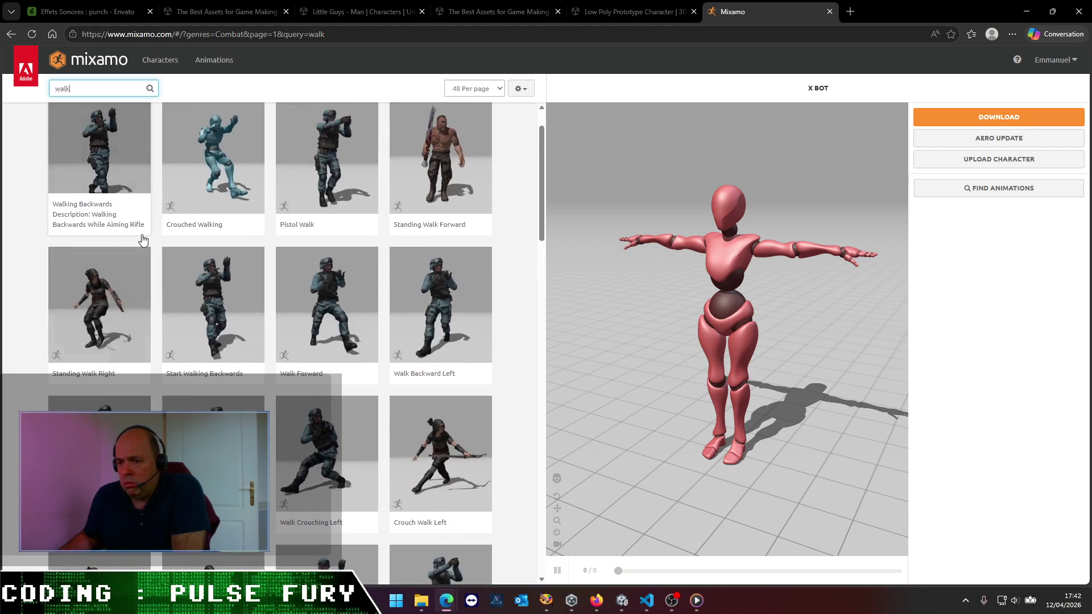
scroll(235, 285, up, 1)
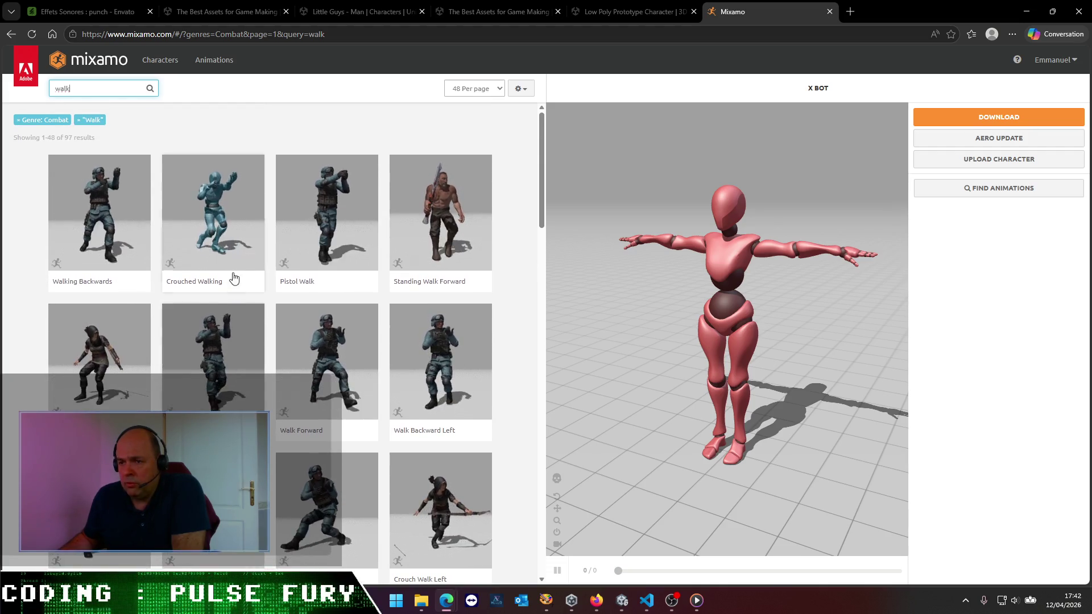
scroll(222, 233, down, 7)
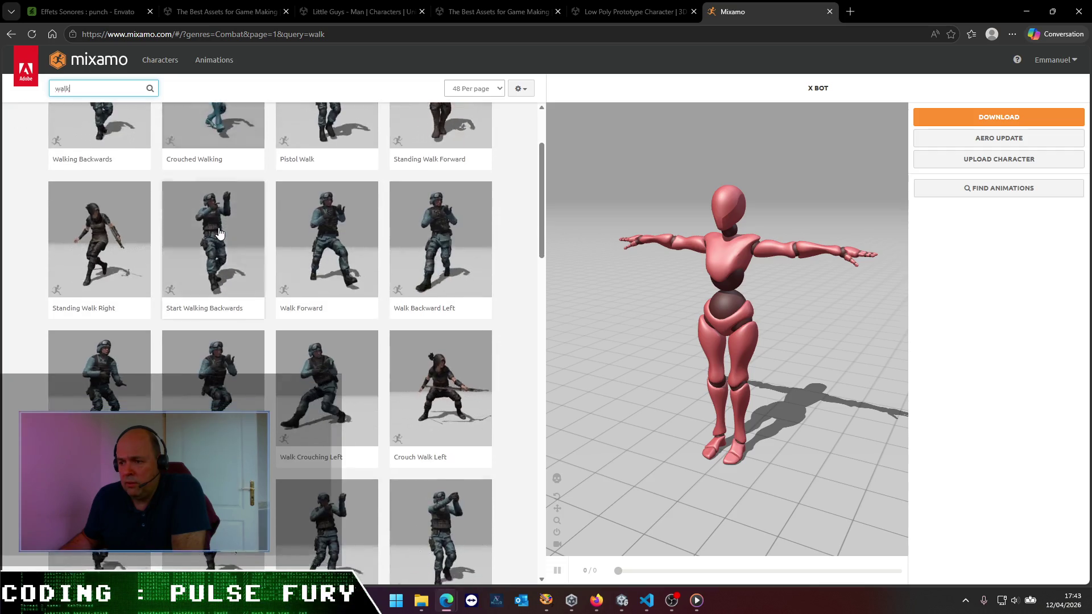
scroll(220, 233, down, 3)
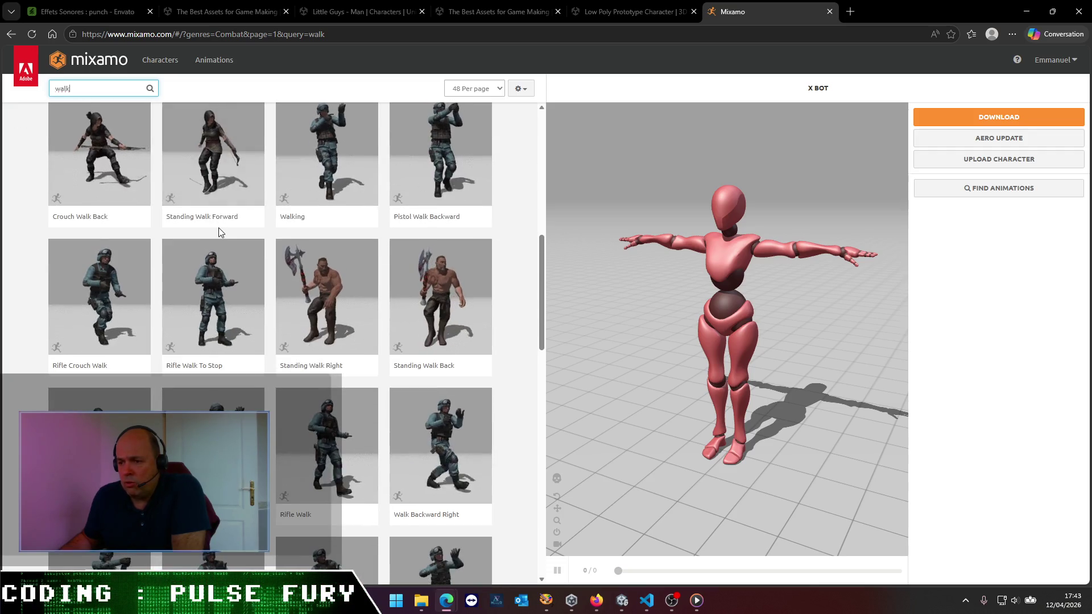
scroll(220, 232, down, 6)
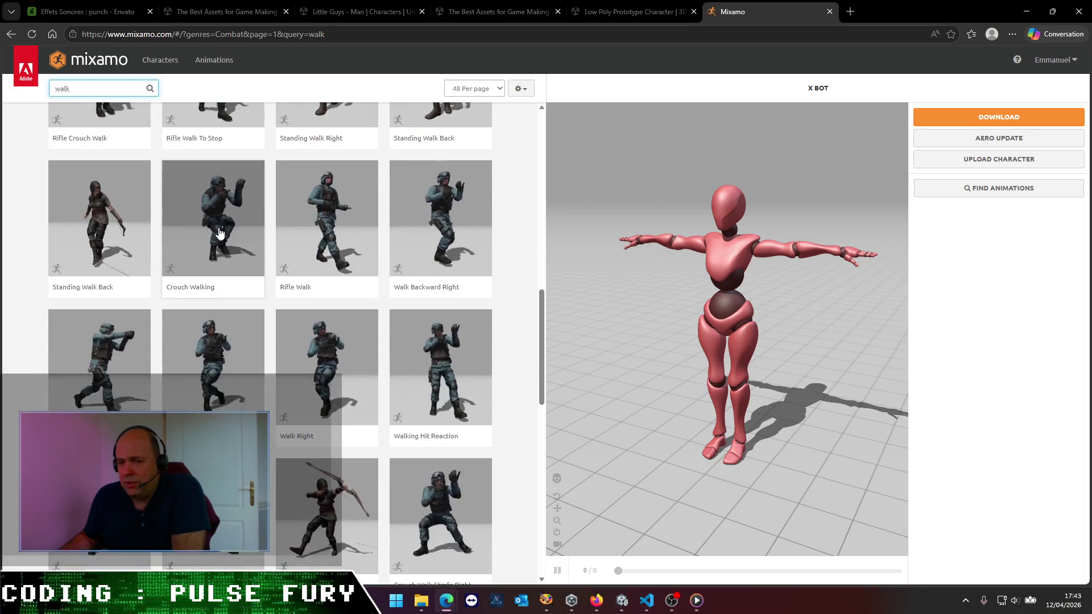
scroll(219, 232, down, 9)
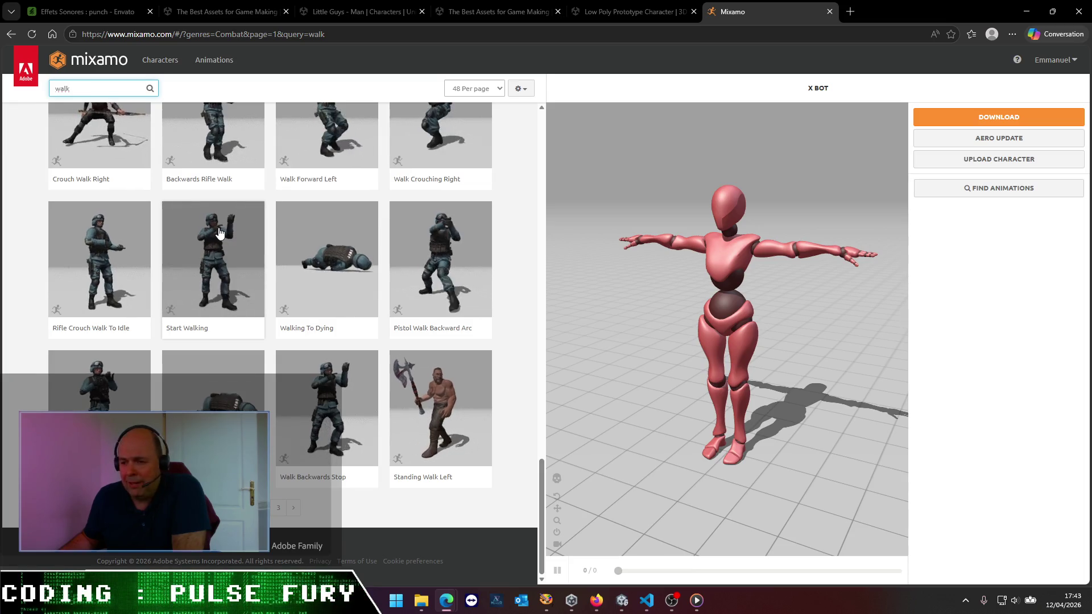
- Browse page 2 of the 97 walk results, with its strafing and reload clips
click(293, 508)
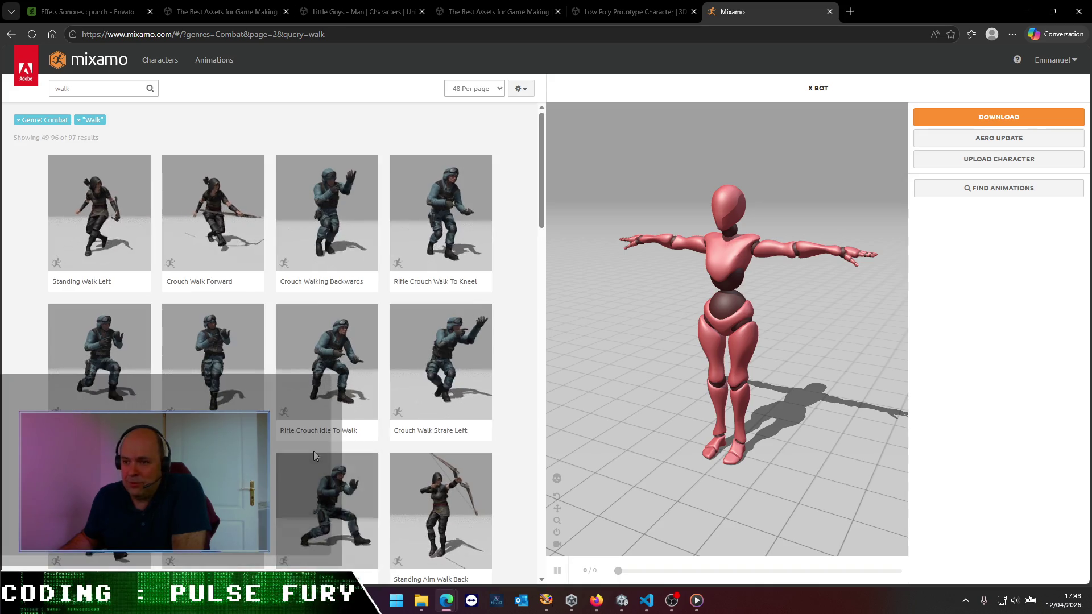
scroll(296, 387, down, 5)
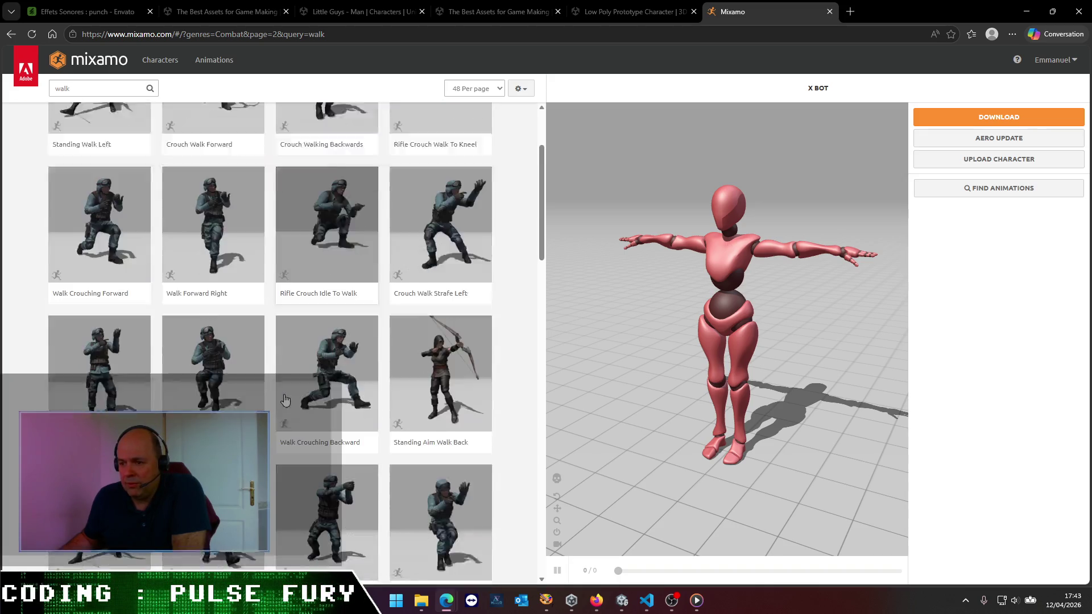
scroll(285, 400, down, 4)
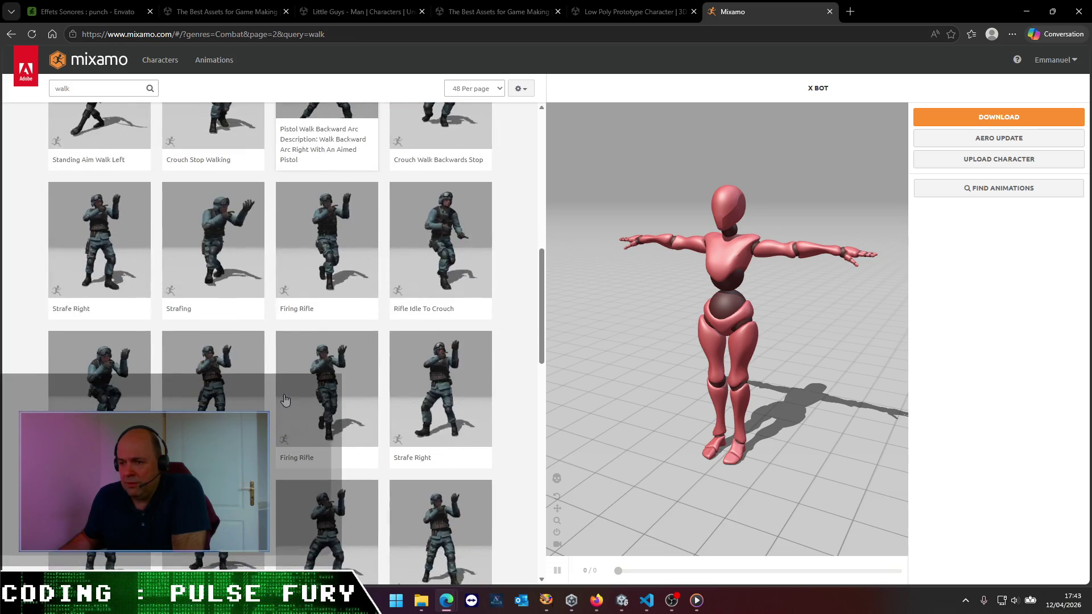
scroll(285, 400, down, 10)
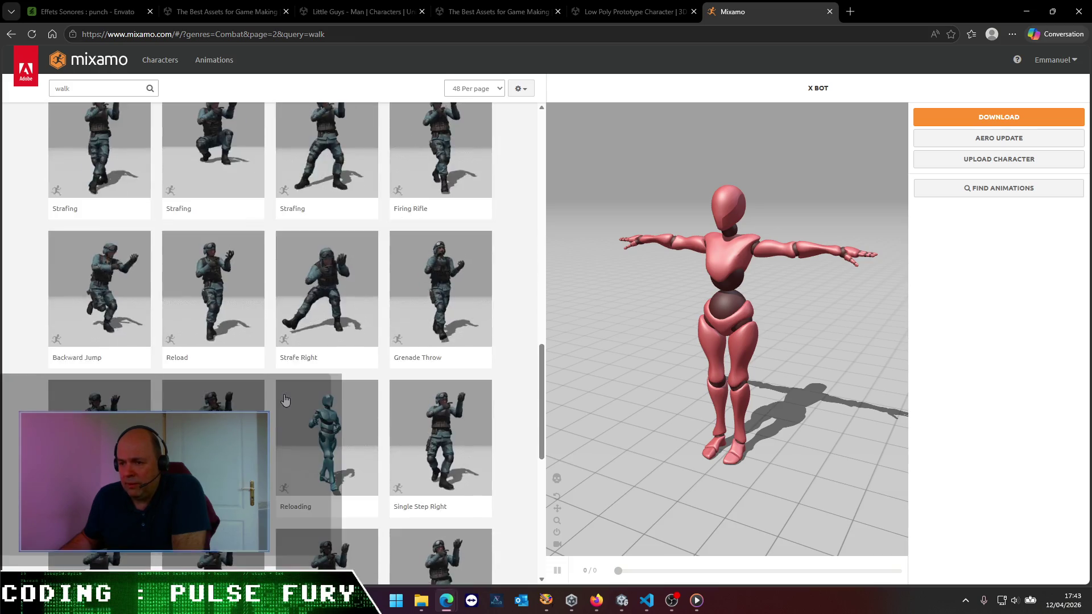